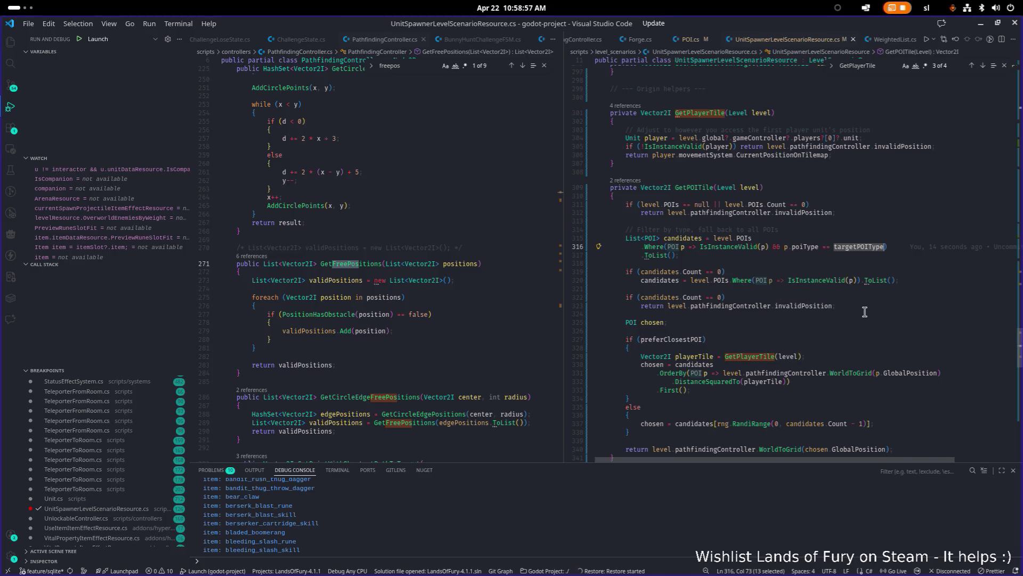
In GetPOITile, highlight the chosen tile variable and every WorldToGrid occurrence
scroll(864, 303, "down", 1)
double_click(653, 288)
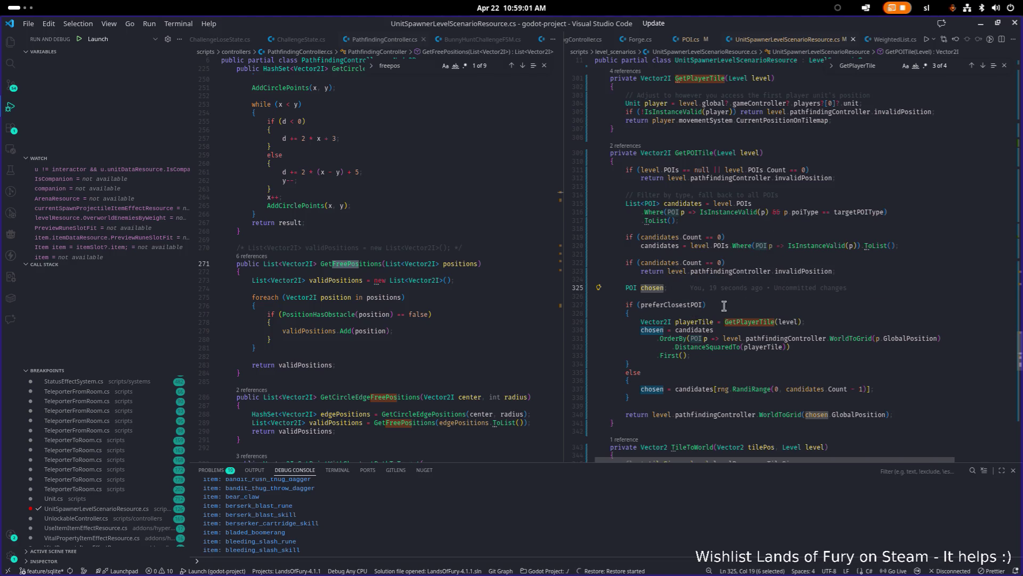
scroll(724, 306, "down", 1)
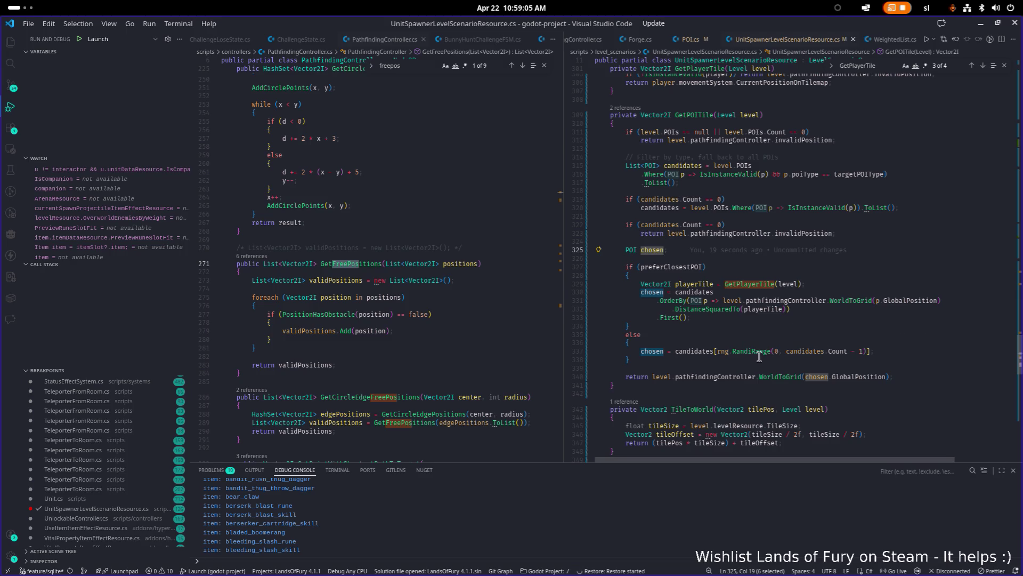
left_click(792, 377)
double_click(793, 377)
scroll(827, 304, "up", 1)
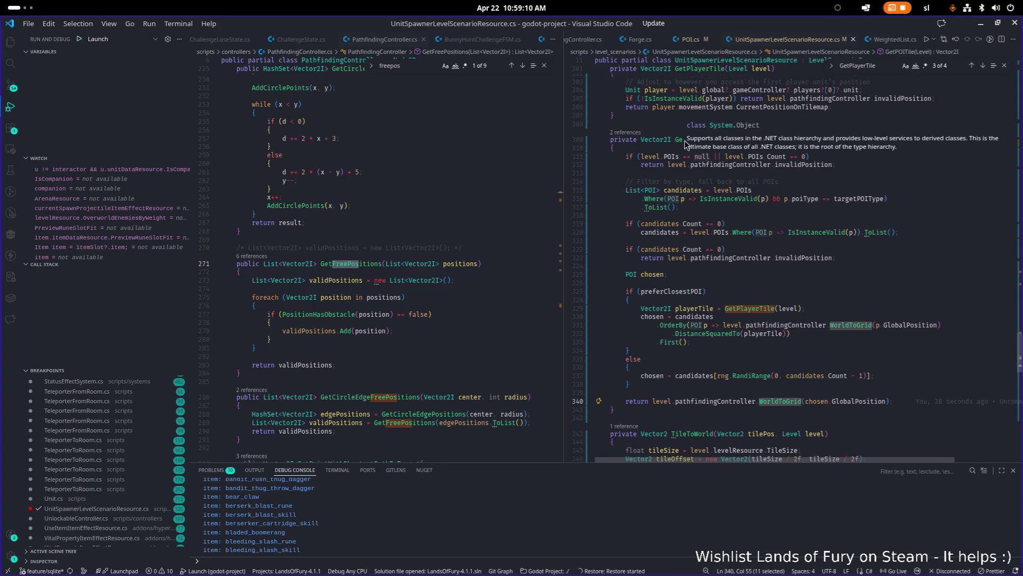
scroll(688, 143, "up", 2)
Follow GetPlayerTile to line 230, trace GetCircleCandidates, and widen the right code pane
double_click(702, 126)
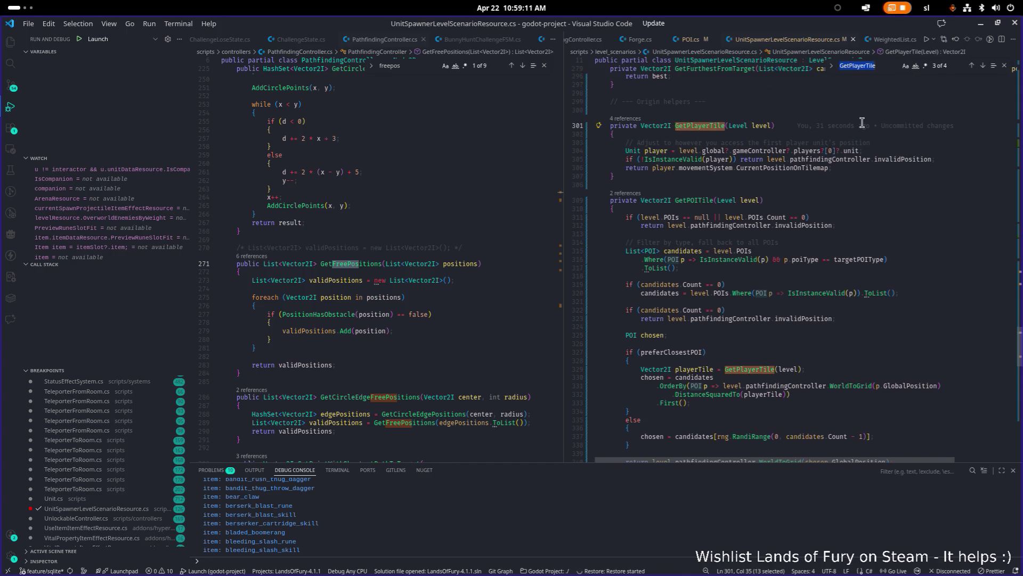
key("F3")
key("F3")
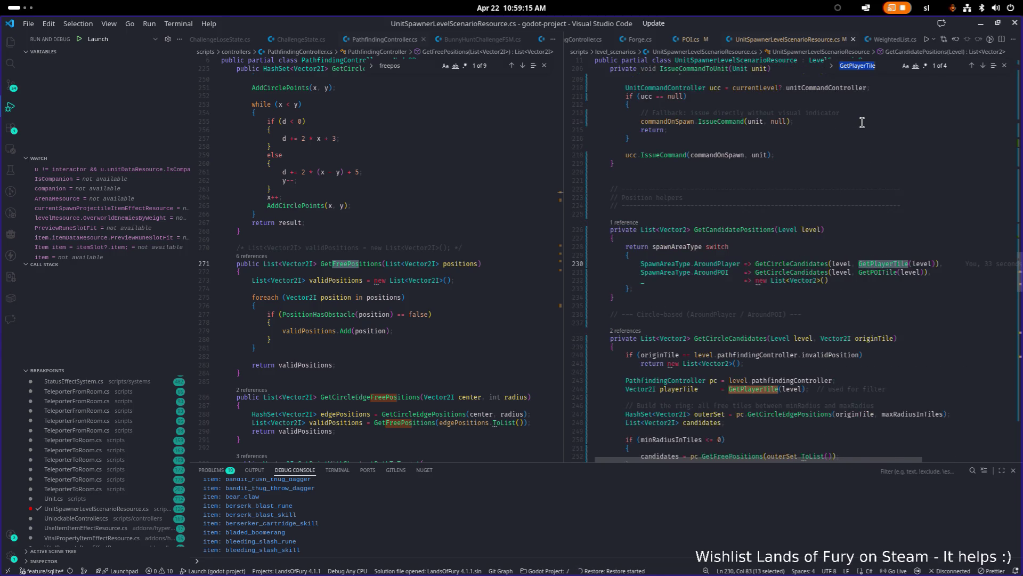
scroll(856, 123, "down", 2)
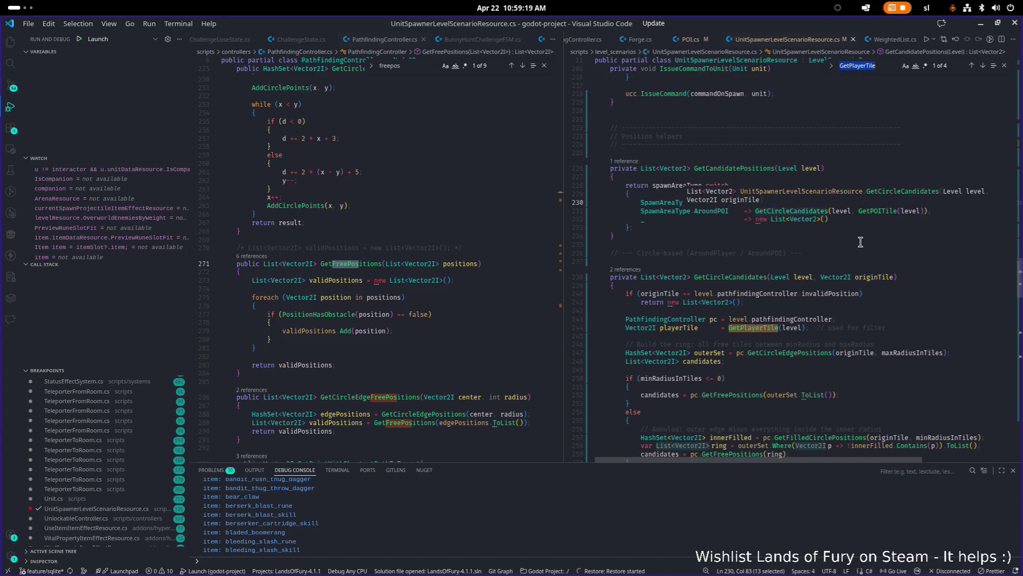
key("Down")
key("Down")
key("Down")
double_click(799, 203)
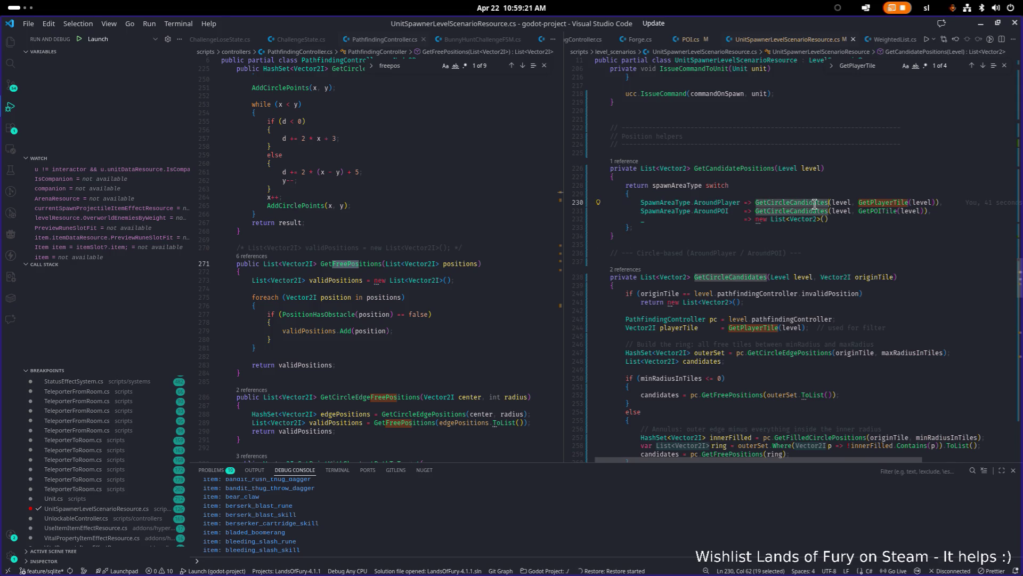
scroll(784, 265, "down", 1)
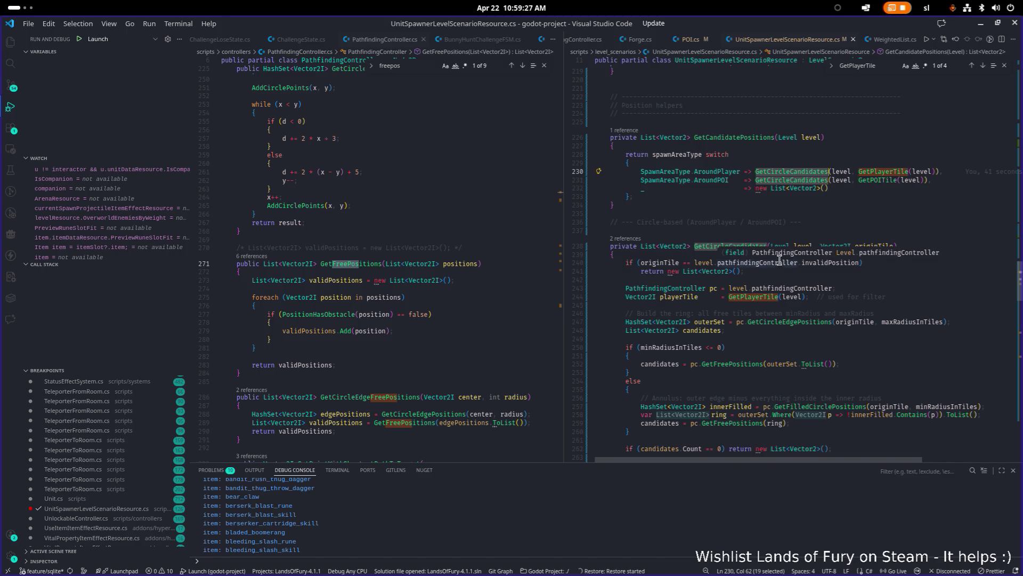
scroll(712, 243, "up", 1)
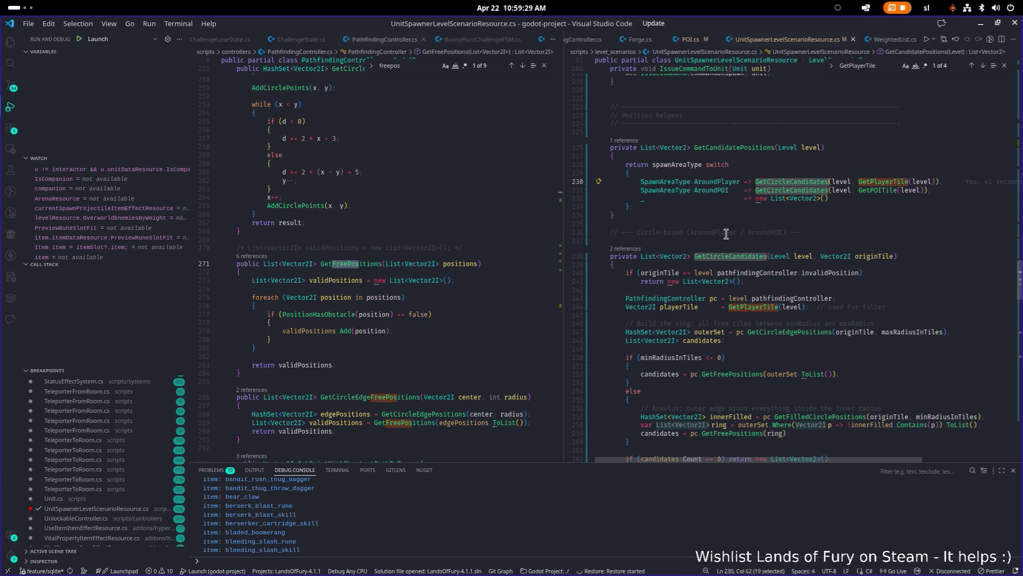
scroll(799, 269, "up", 1)
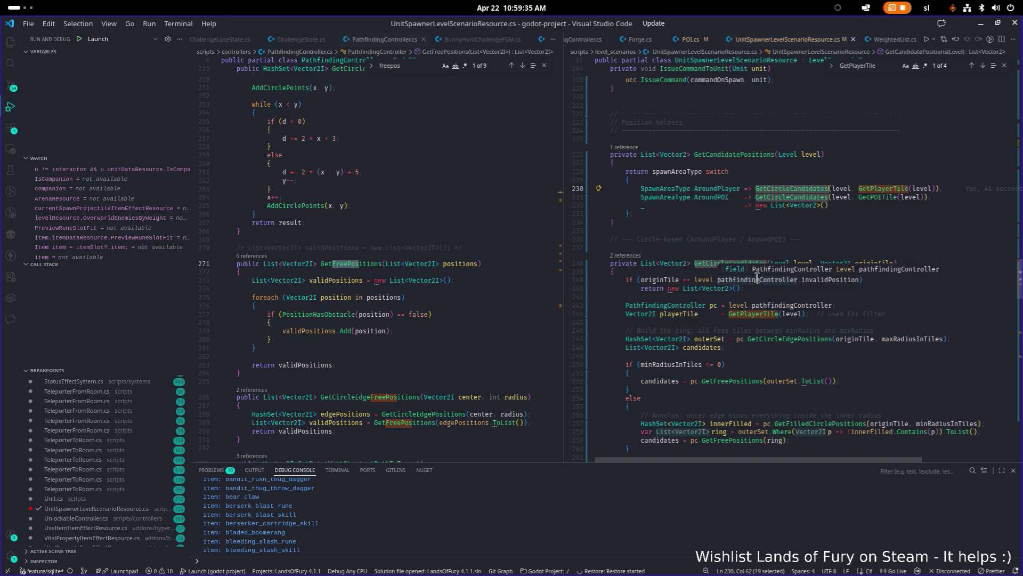
scroll(755, 284, "down", 1)
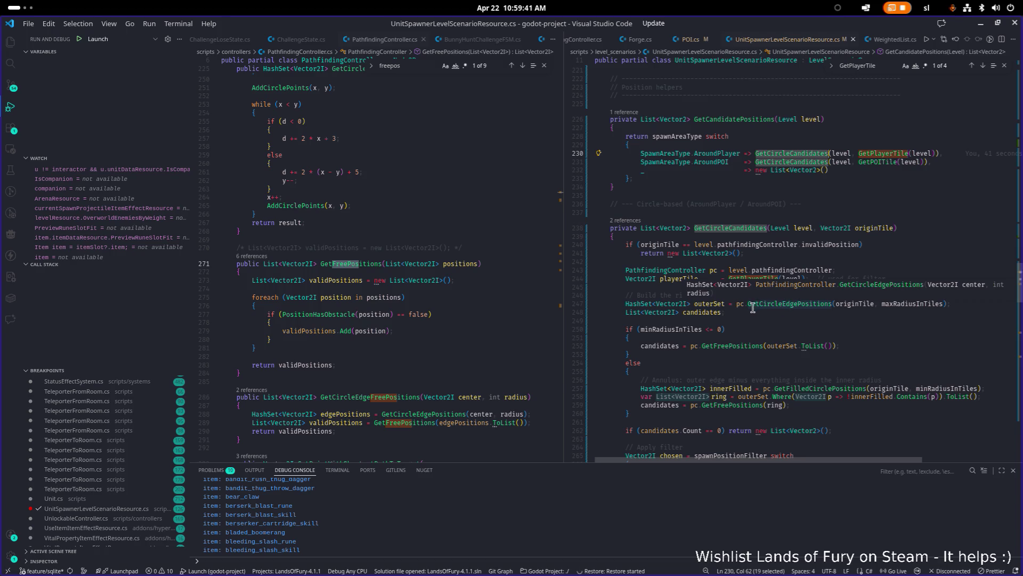
left_click_drag(564, 292, 540, 292)
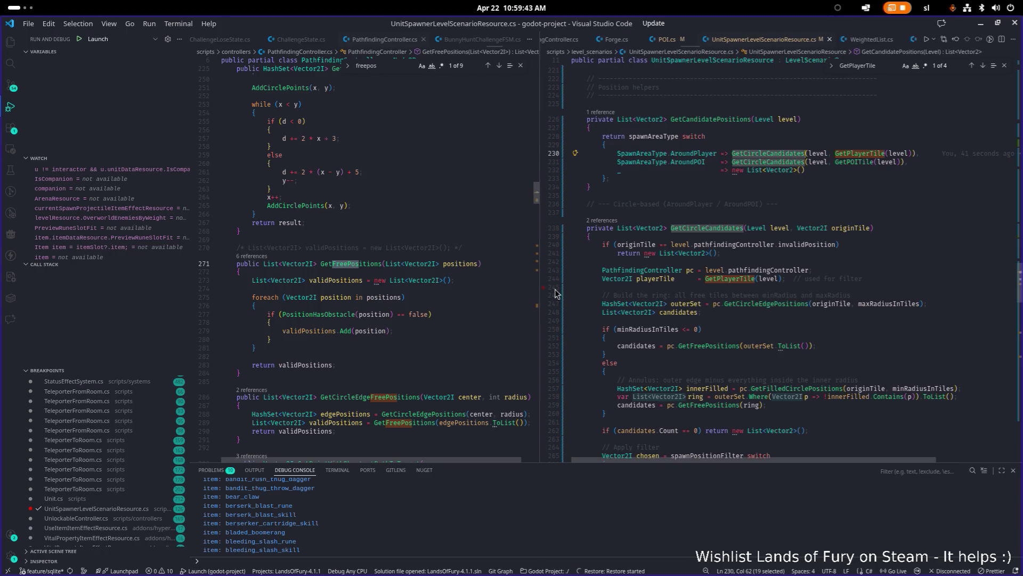
In GetCircleCandidates, highlight the minRadiusInTiles and outerSet uses
scroll(709, 226, "down", 4)
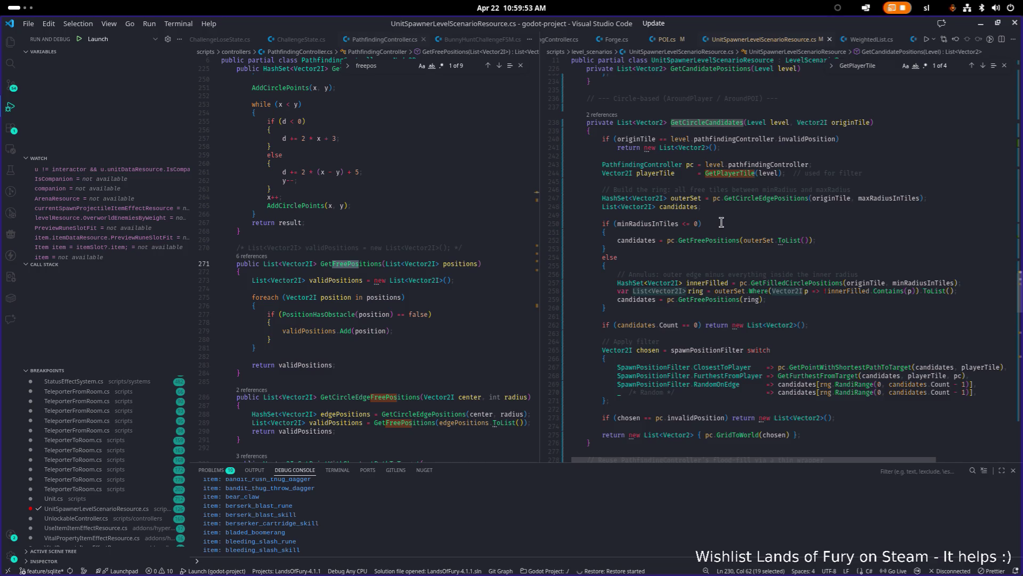
scroll(722, 222, "down", 1)
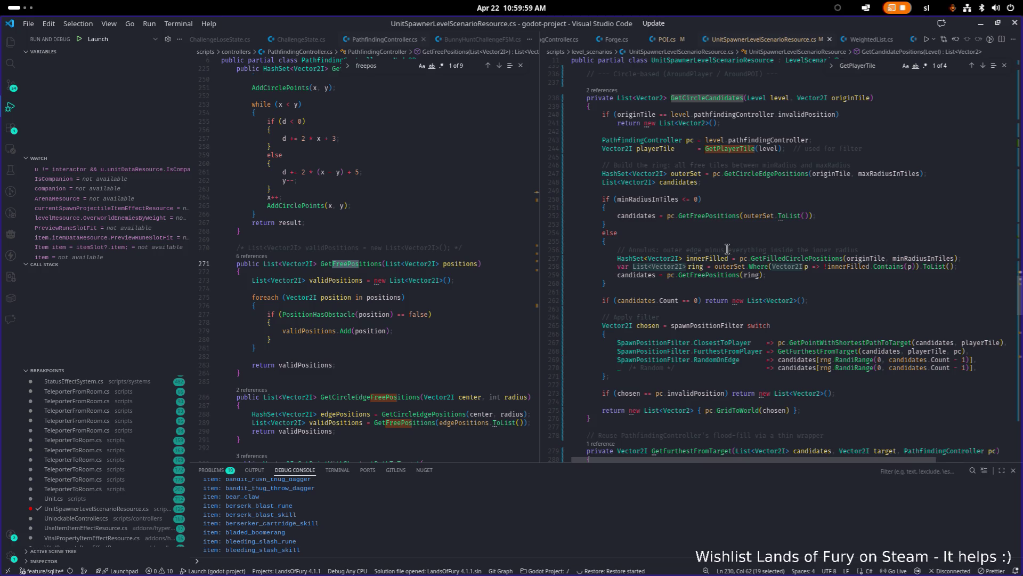
double_click(650, 201)
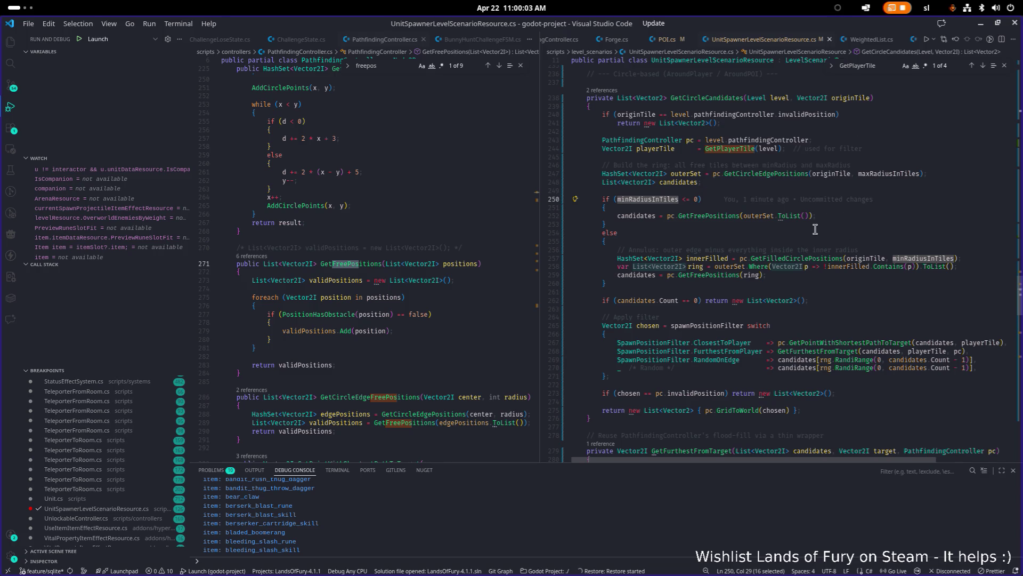
double_click(756, 216)
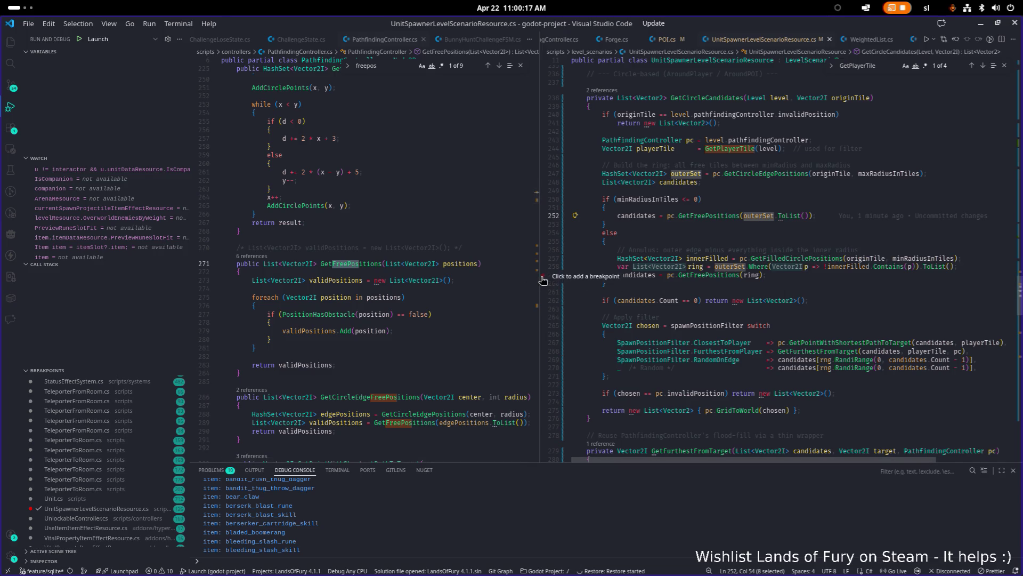
Widen the right pane further and inspect the Vector2 cast in GetFurthestFromTarget
left_click_drag(544, 279, 503, 280)
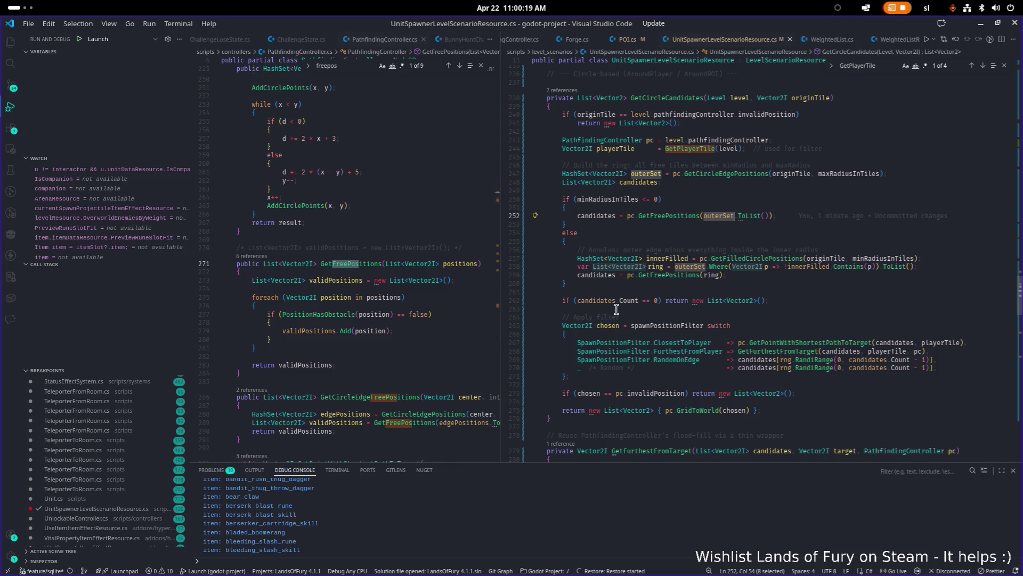
scroll(616, 309, "down", 4)
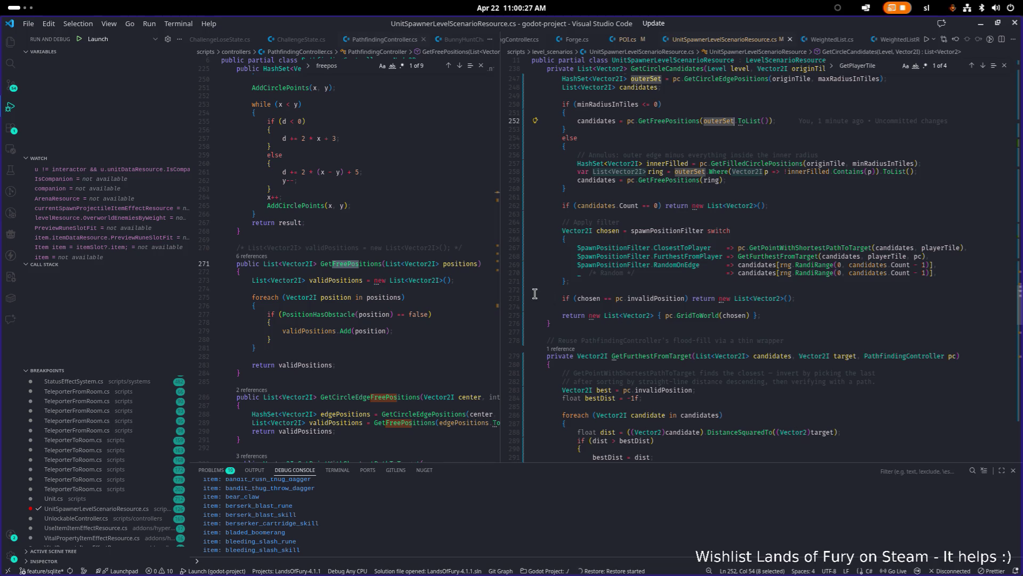
scroll(535, 293, "down", 6)
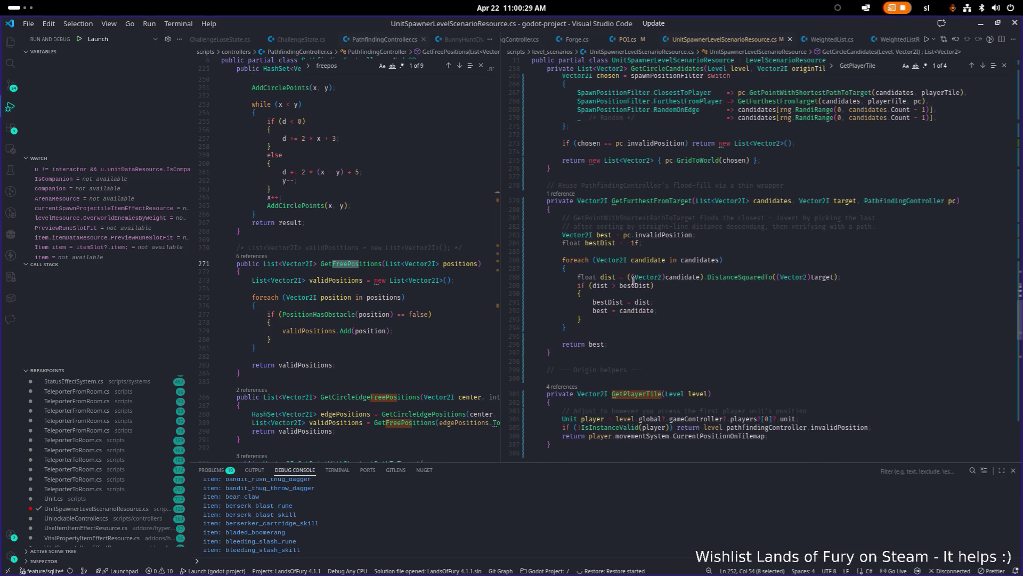
left_click(639, 277)
mouse_move(642, 277)
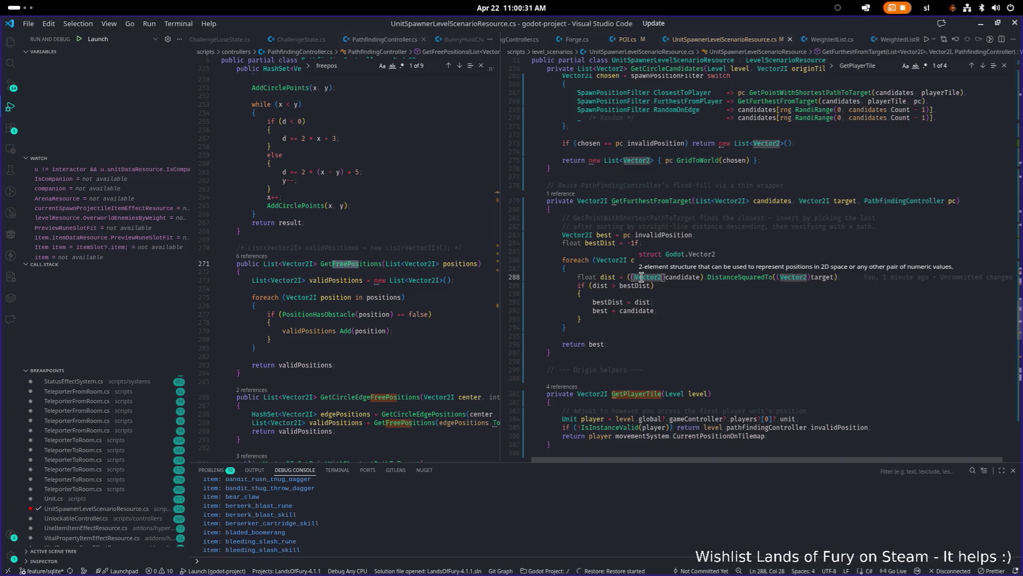
key("ctrl+p")
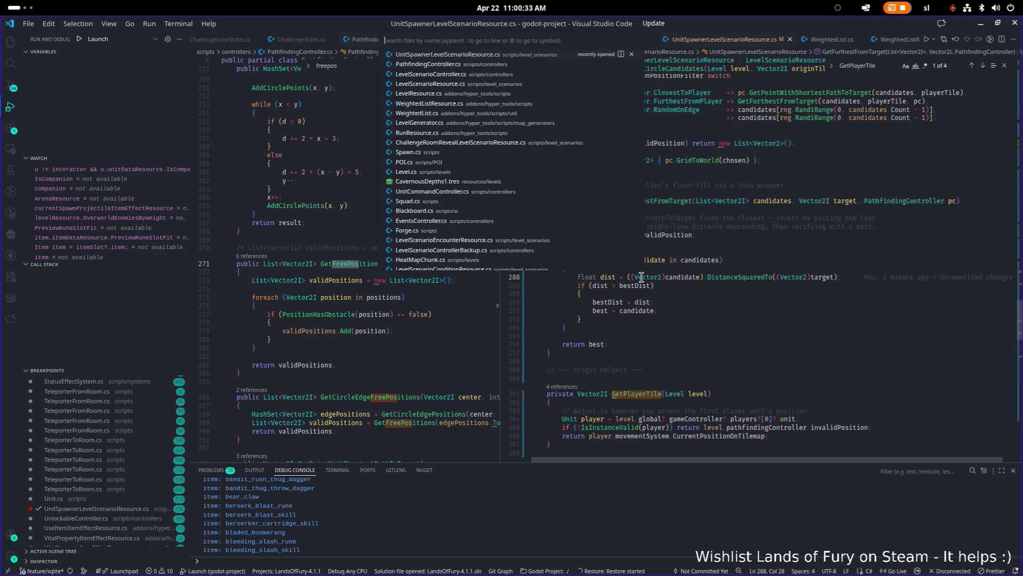
Search the file for DoSpawn and jump to its definition at line 100
key("Escape")
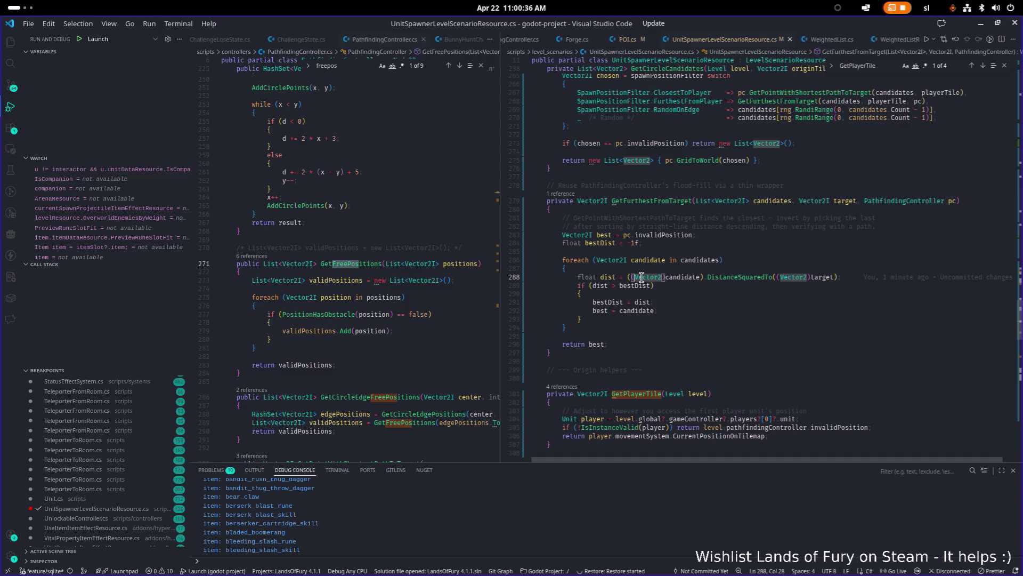
key("ctrl+f")
type("disoawn")
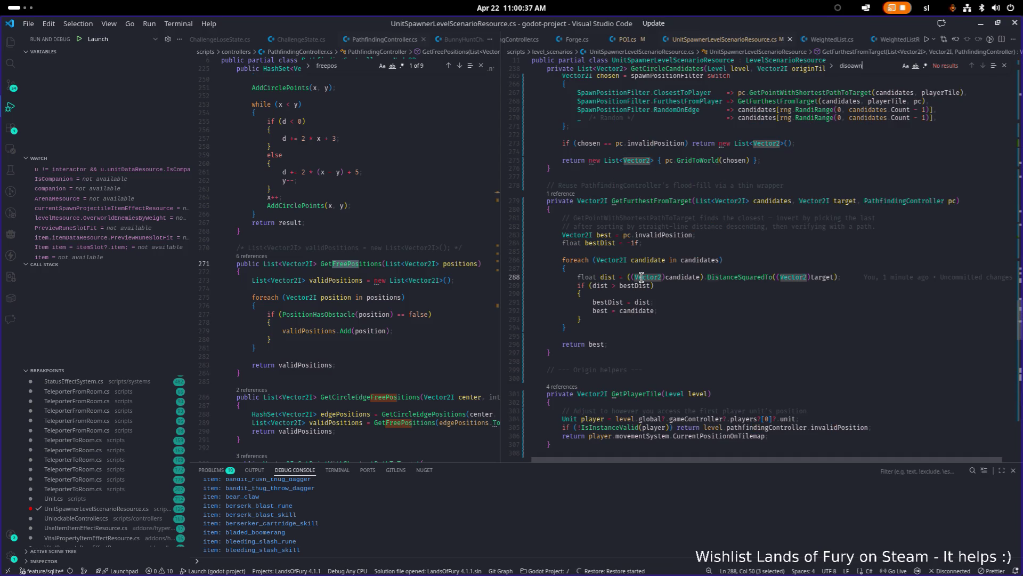
key("BackSpace")
key("BackSpace")
key("BackSpace")
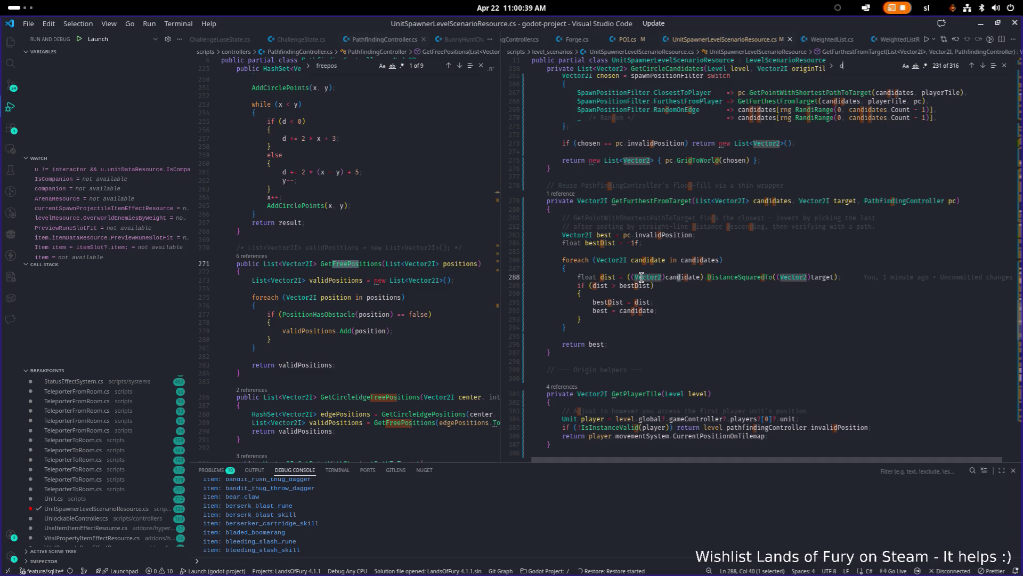
type("ospa")
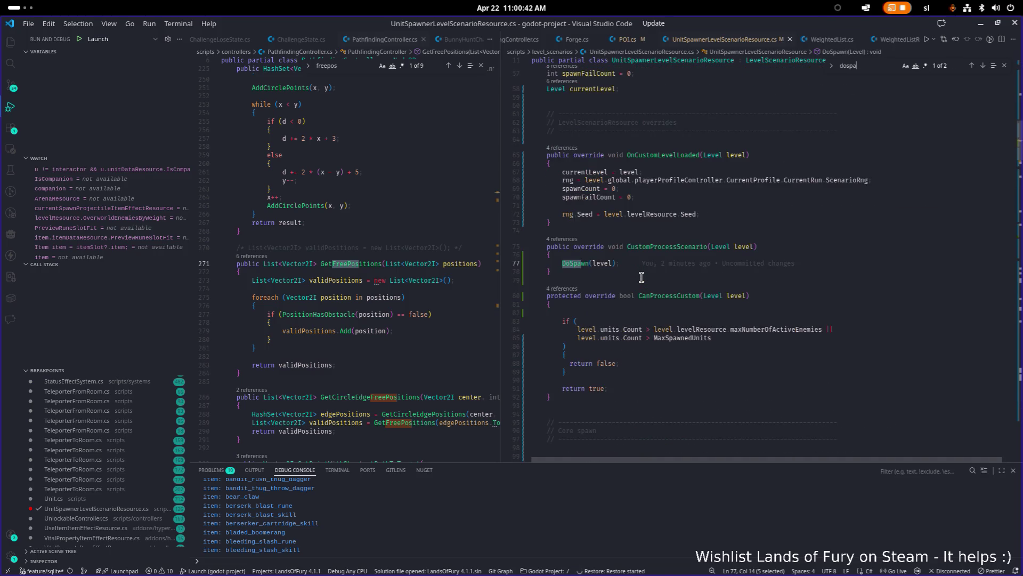
key("Return")
scroll(642, 276, "down", 3)
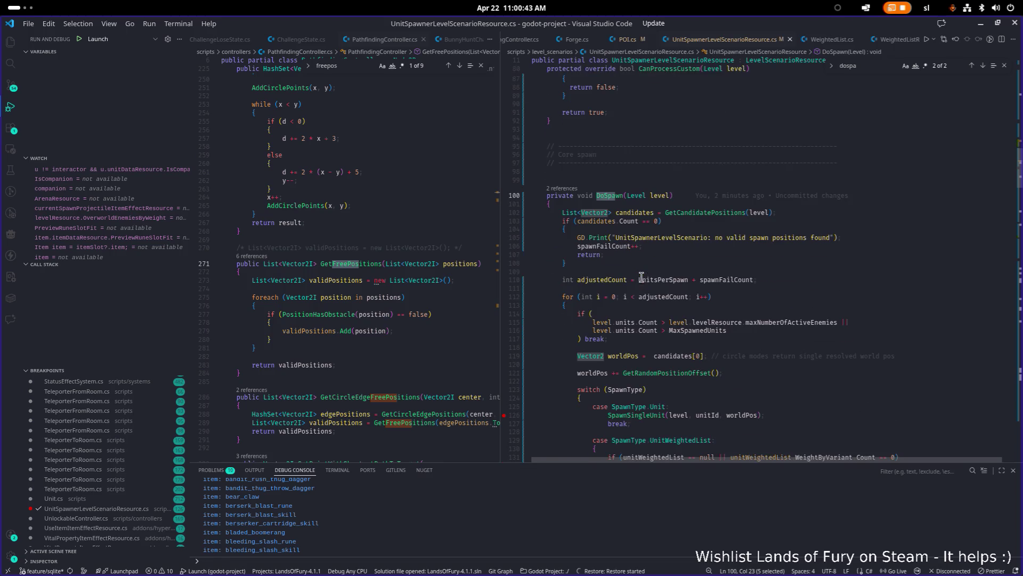
Go to the SpawnSingleUnit definition and add a breakpoint at line 162
mouse_move(757, 279)
left_mouse_down()
mouse_move(554, 228)
mouse_move(547, 213)
left_mouse_up()
scroll(649, 222, "down", 3)
scroll(650, 222, "down", 2)
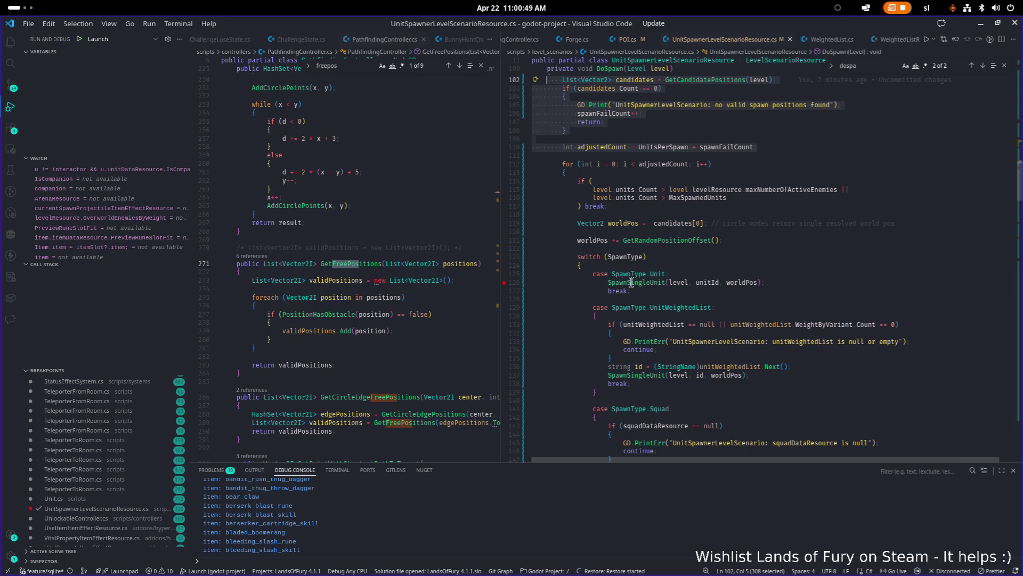
left_click(648, 283)
key("F12")
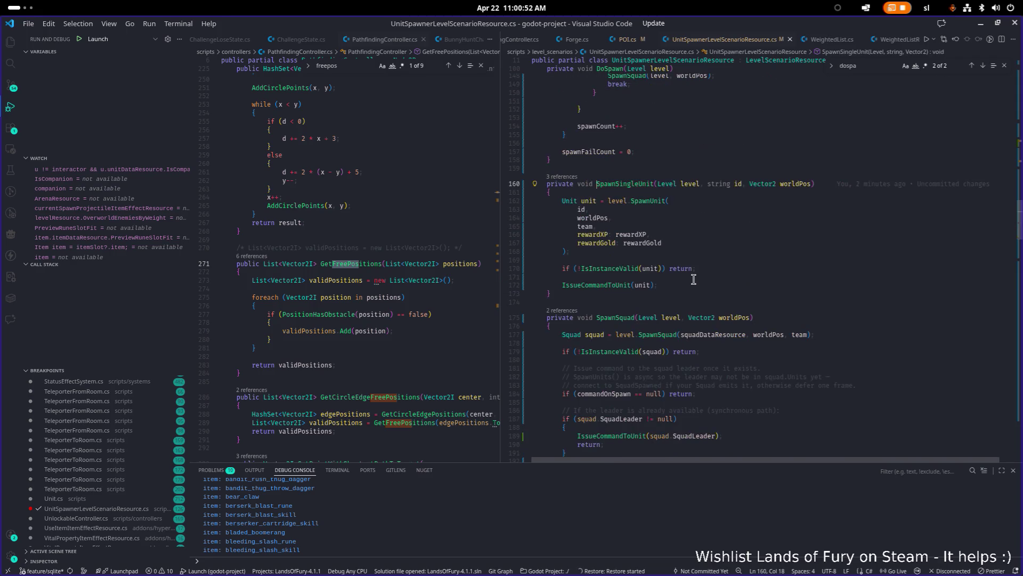
left_click(646, 201)
left_click(504, 201)
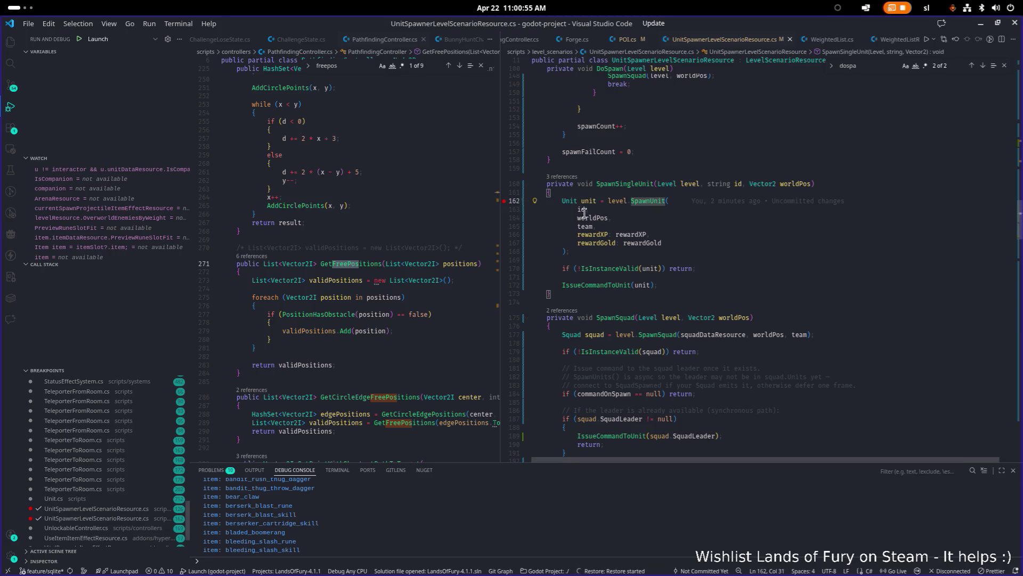
Set breakpoints on lines 170 and 172, then start a debug build
left_click(710, 252)
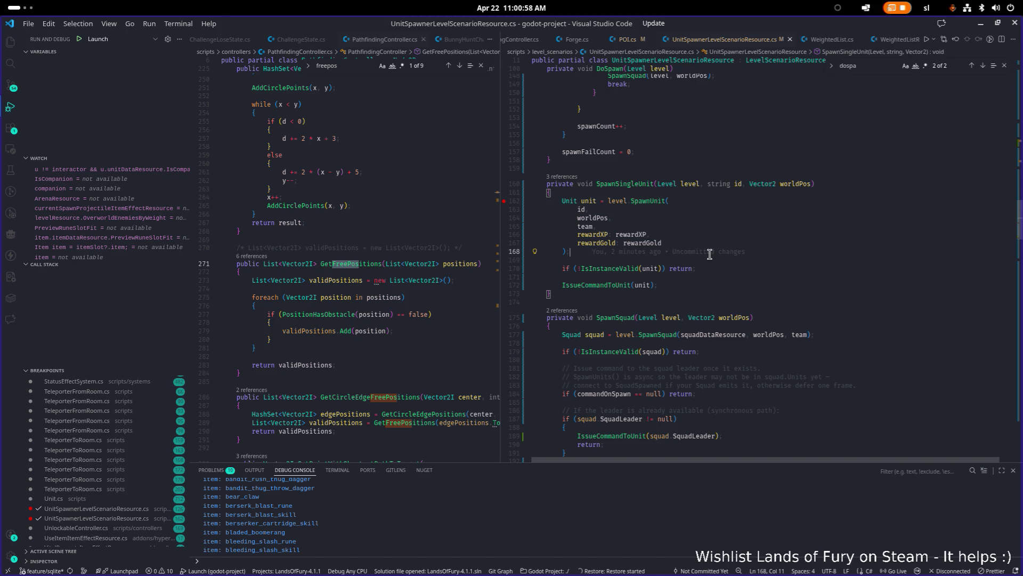
left_click(756, 286)
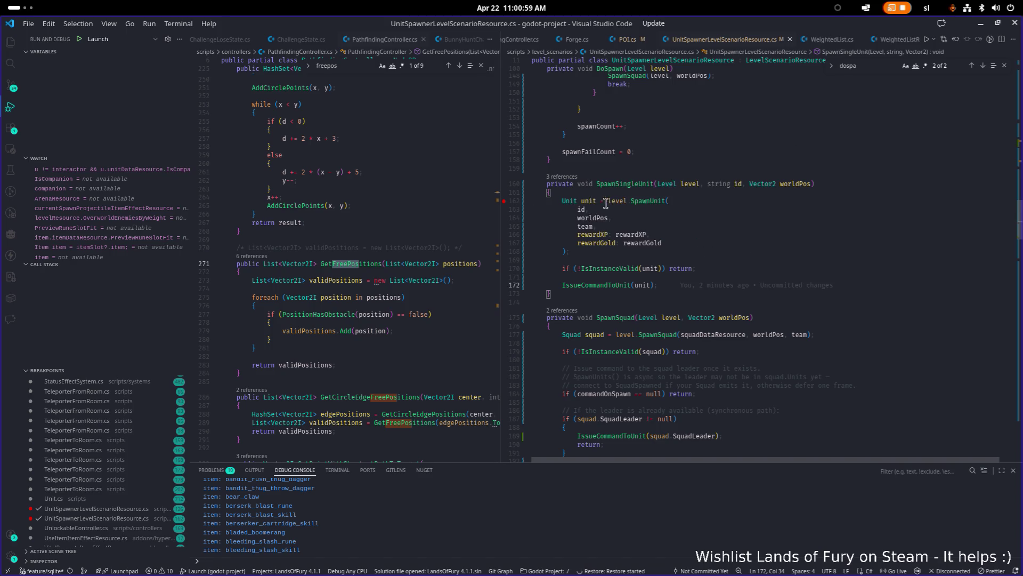
mouse_move(592, 201)
left_click(765, 250)
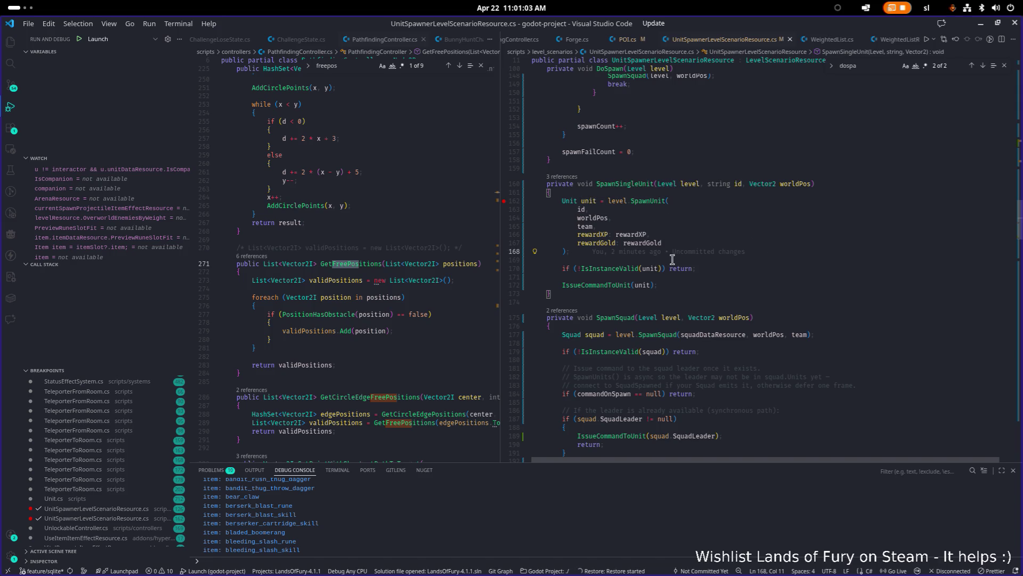
left_click(504, 268)
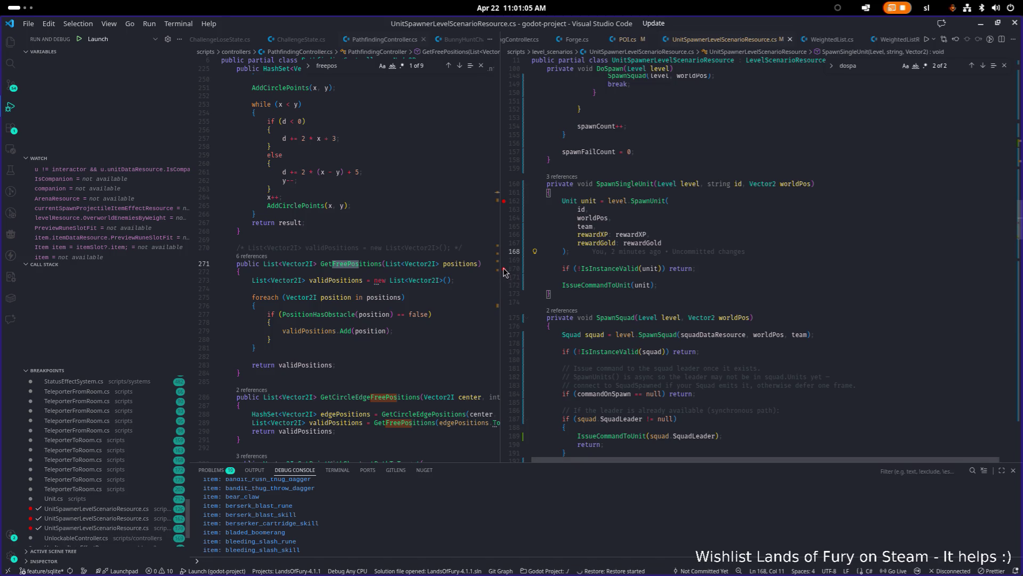
left_click(505, 285)
left_click(754, 285)
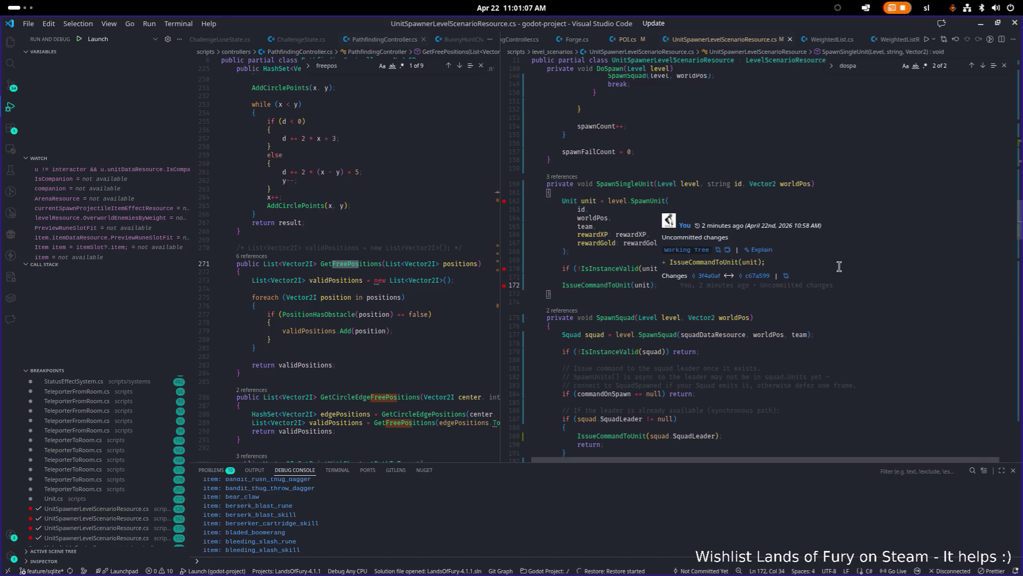
left_click(851, 308)
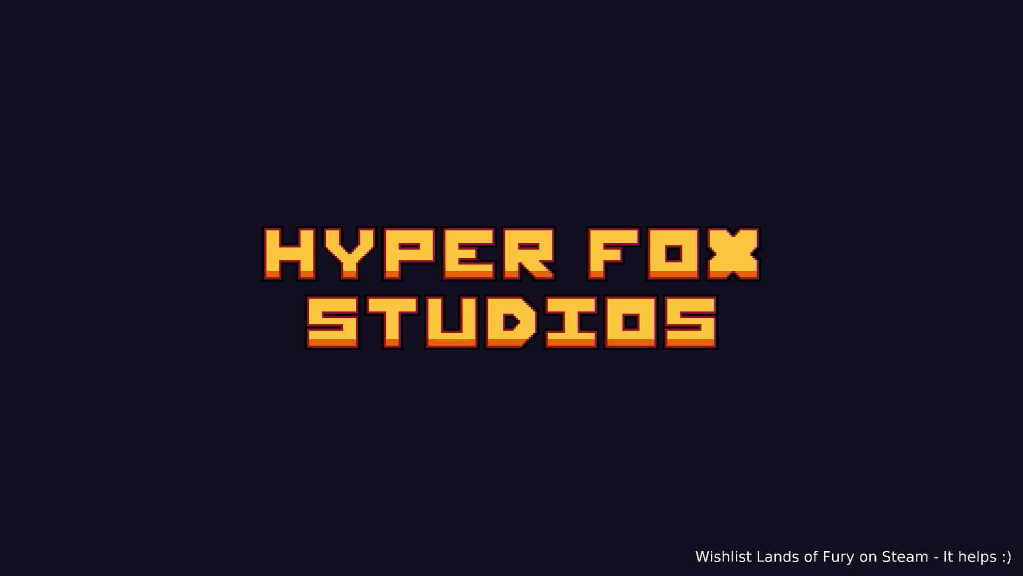
Once Lands of Fury reaches its main menu, switch back to Visual Studio Code
key("alt+Tab")
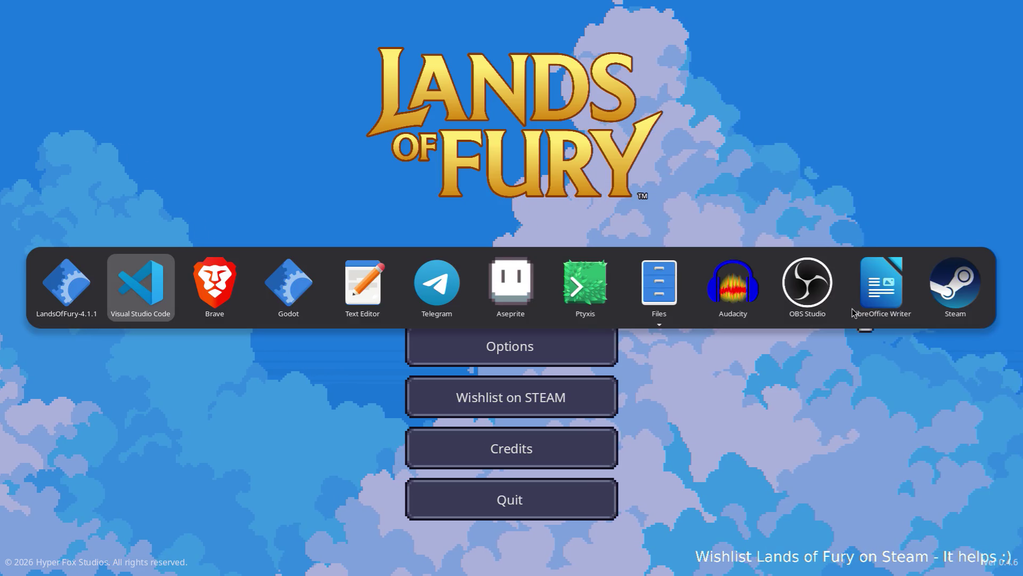
key("alt+Tab")
key("alt+shift+Tab")
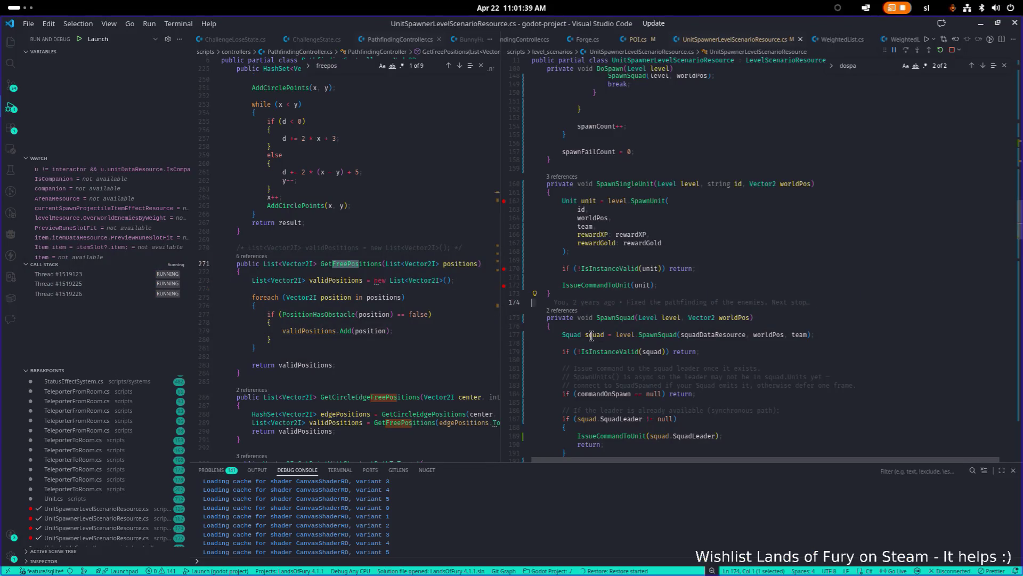
From GetFreePositions, go to the PositionHasObstacle definition at line 99 of PathfindingController.cs
scroll(444, 351, "down", 3)
left_click(415, 355)
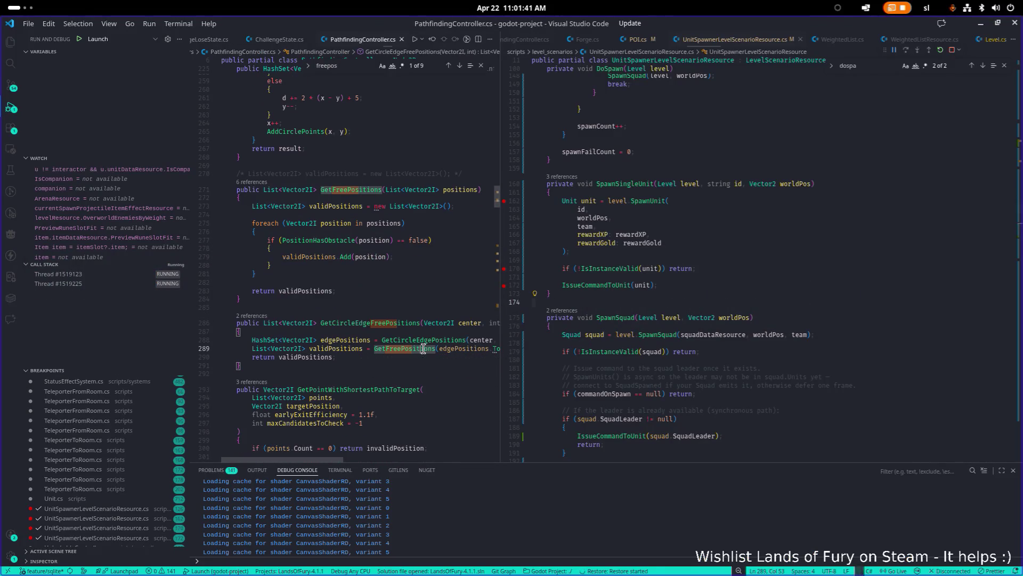
left_click(424, 348, "ctrl")
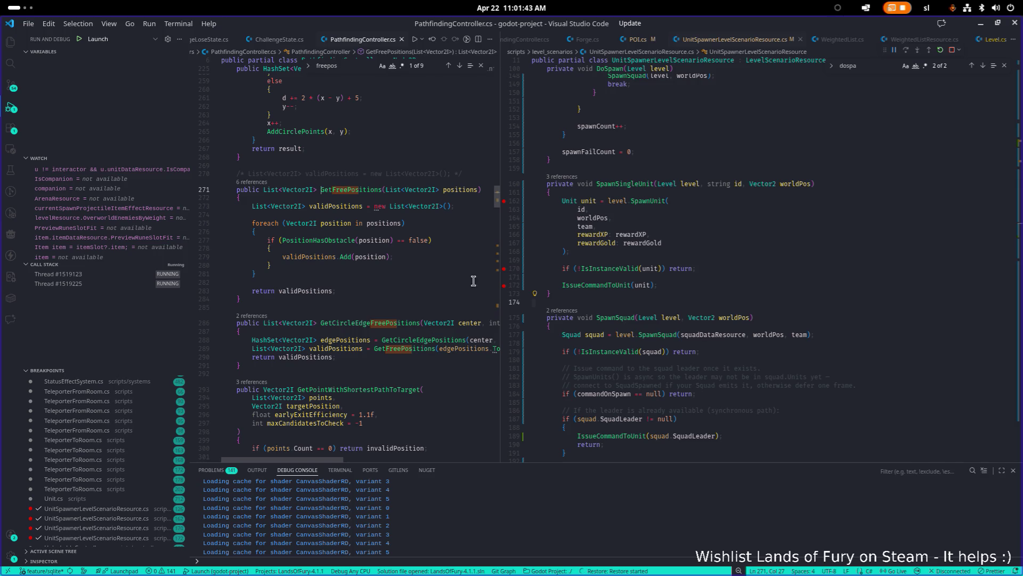
double_click(331, 240)
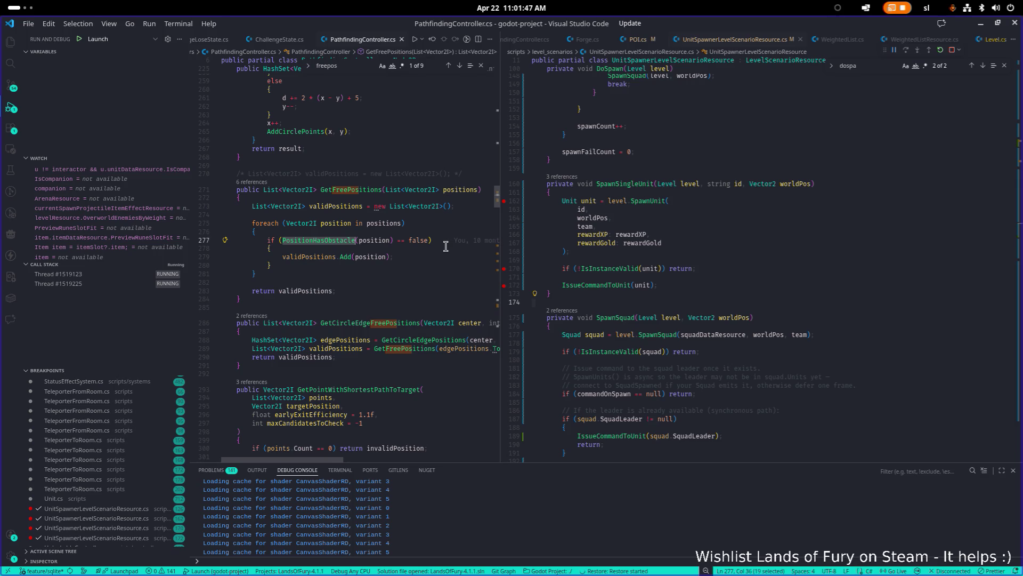
left_click(336, 241)
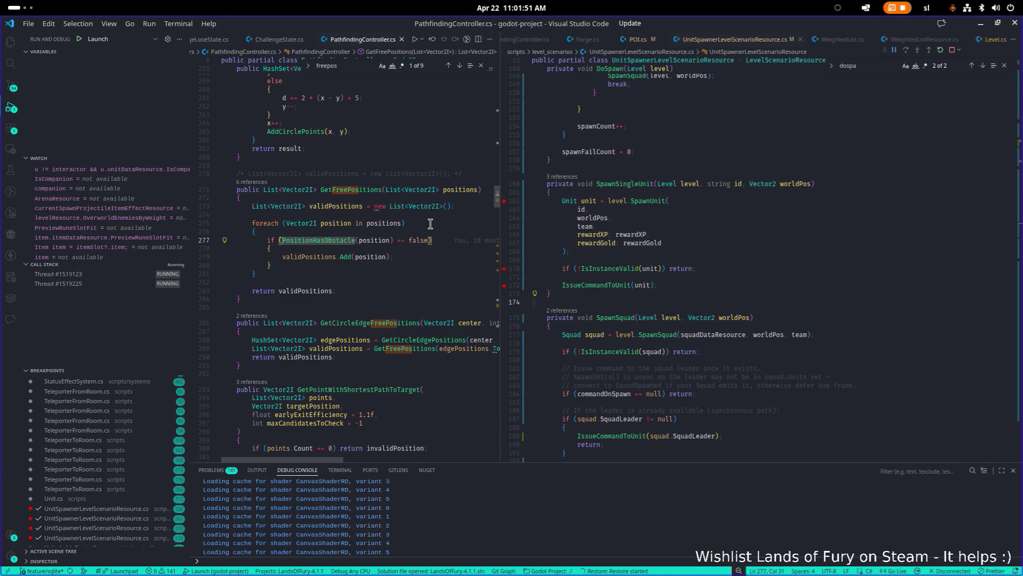
key("F12")
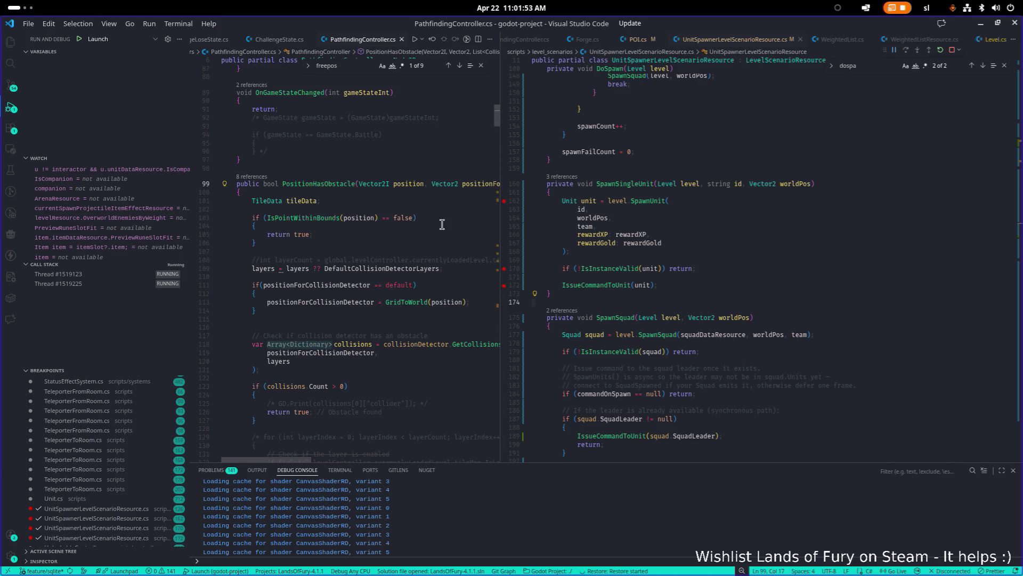
Widen the left editor pane, then switch to the running game
left_click_drag(502, 224, 640, 222)
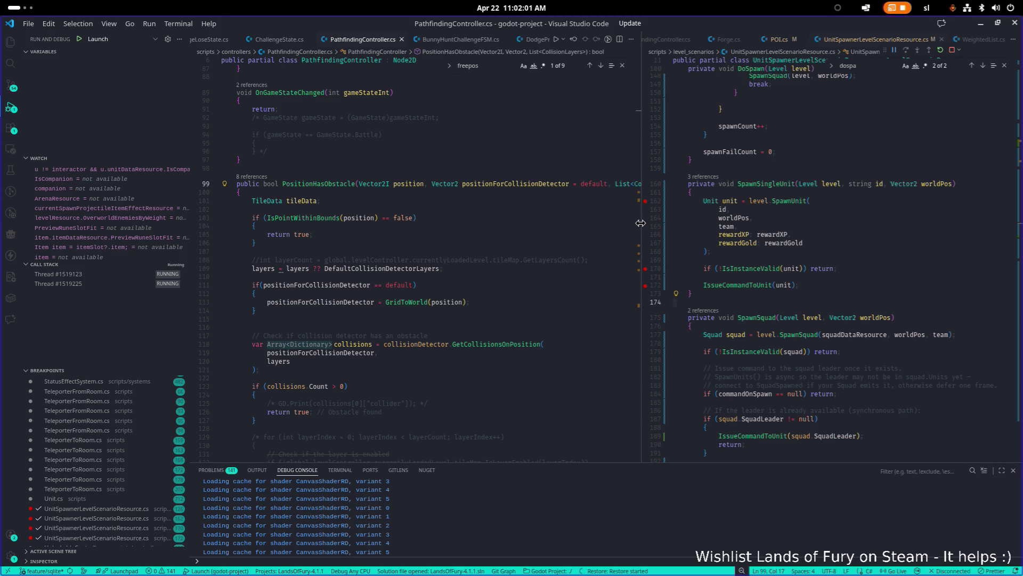
scroll(522, 240, "down", 3)
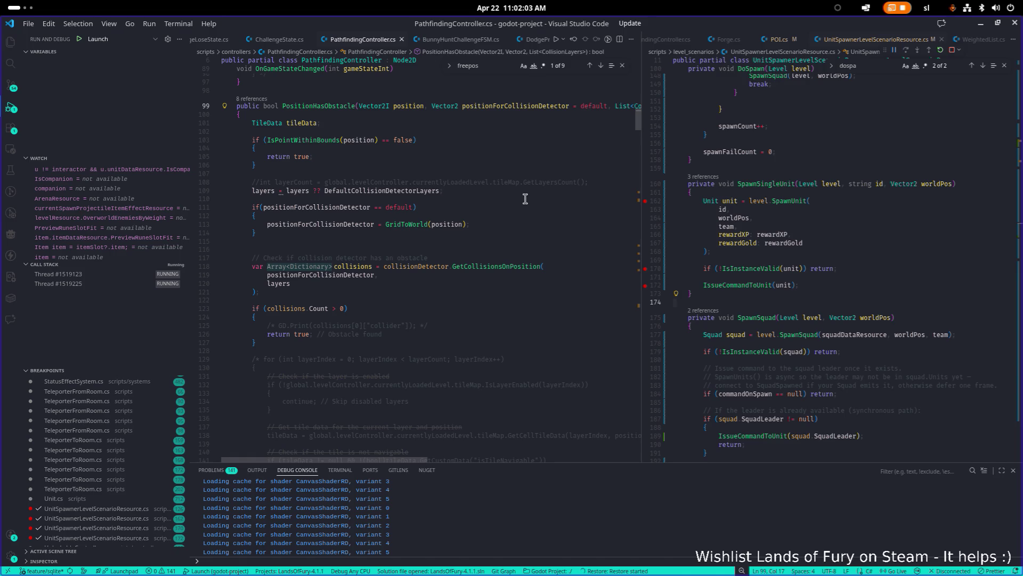
key("alt+Tab")
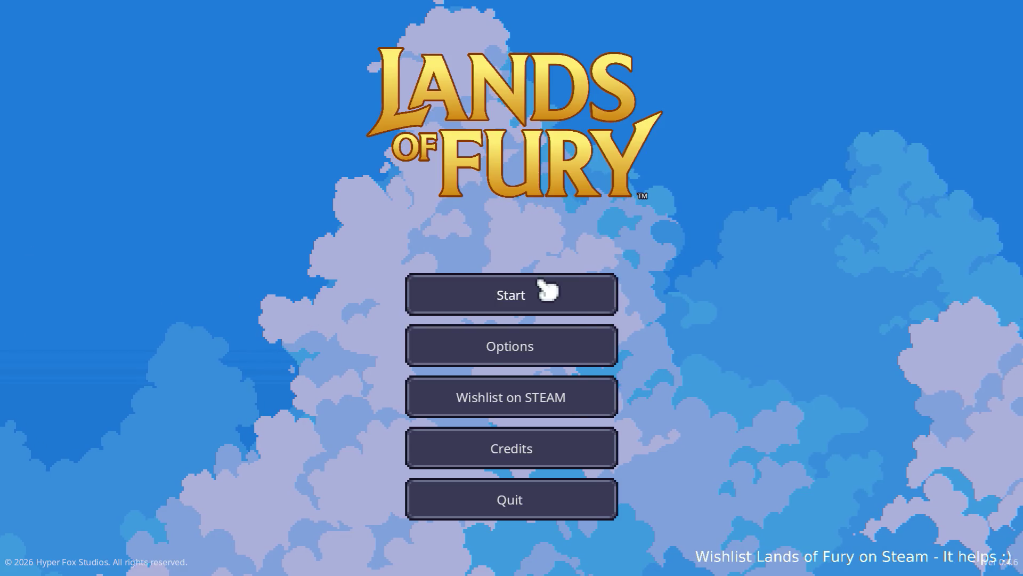
Start a game on a save profile and enter the purple portal to load a level
left_click(547, 289)
left_click(507, 287)
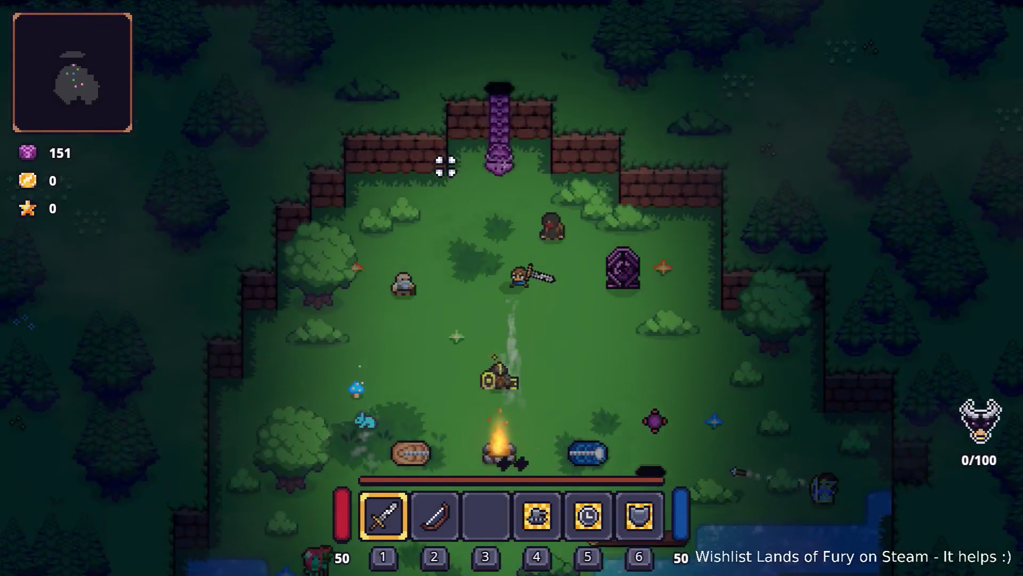
key("w")
key("e")
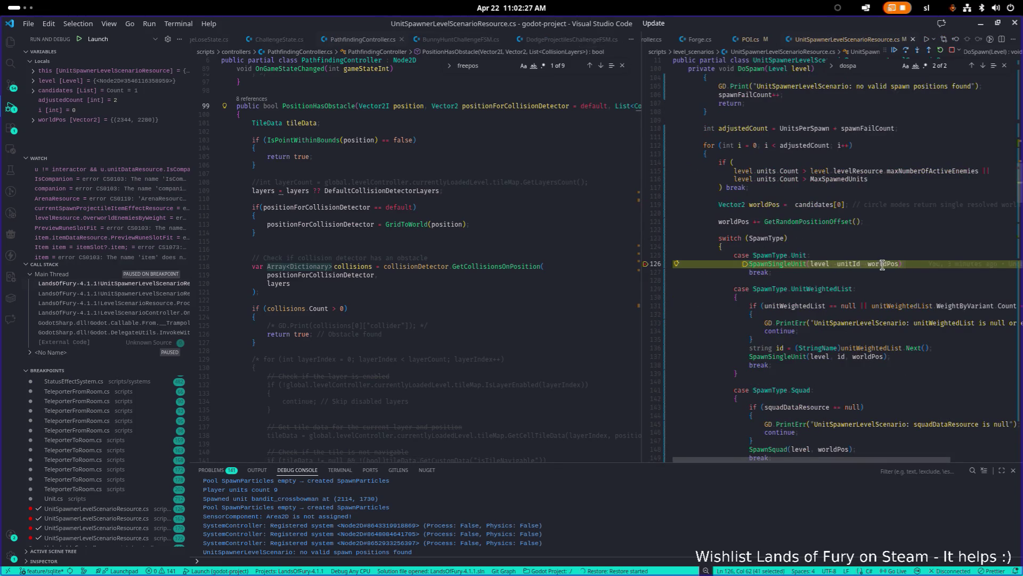
Continue execution past the DoSpawn breakpoint from the debug toolbar
left_click(840, 8)
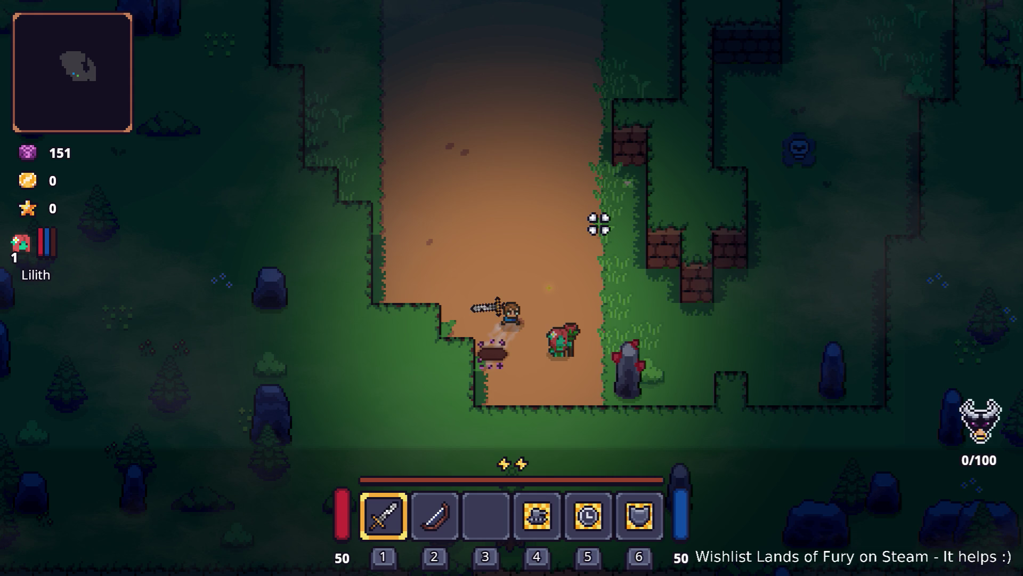
Move the hero toward the spawned skeletons and attack them with the sword
key("w+d")
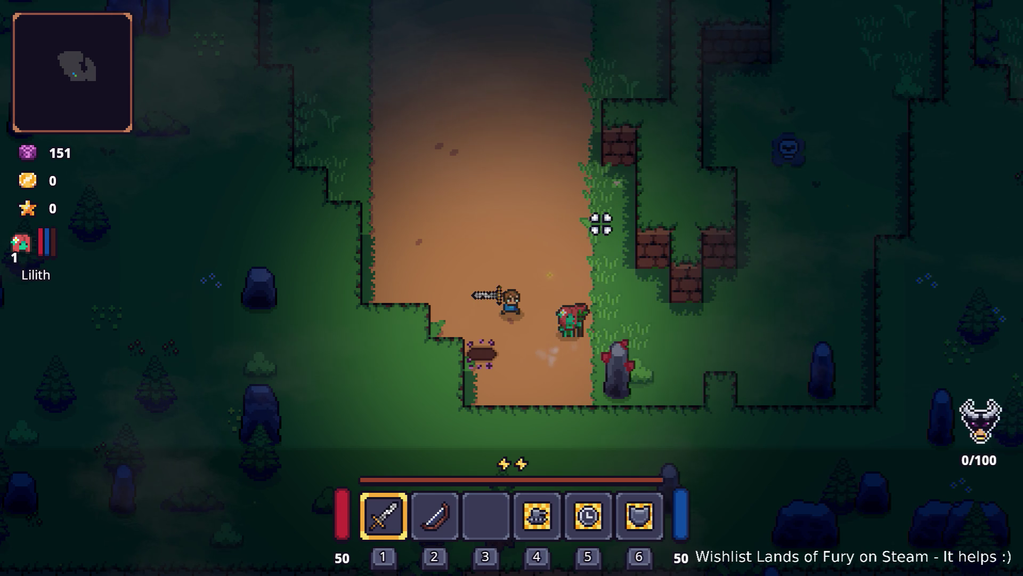
key("d")
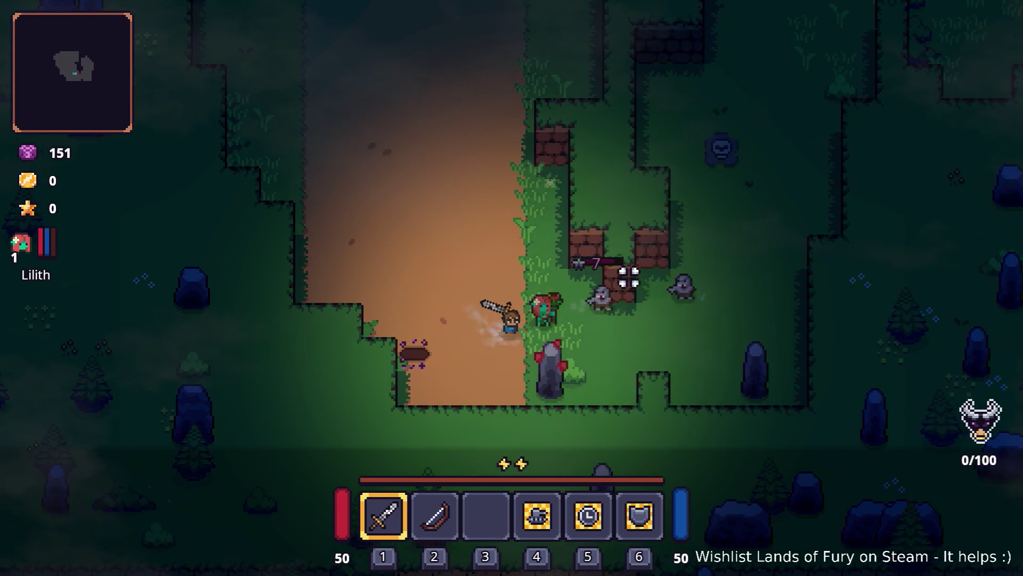
mouse_move(562, 229)
left_mouse_down()
mouse_move(466, 240)
mouse_move(424, 283)
mouse_move(447, 279)
left_mouse_up()
key("a")
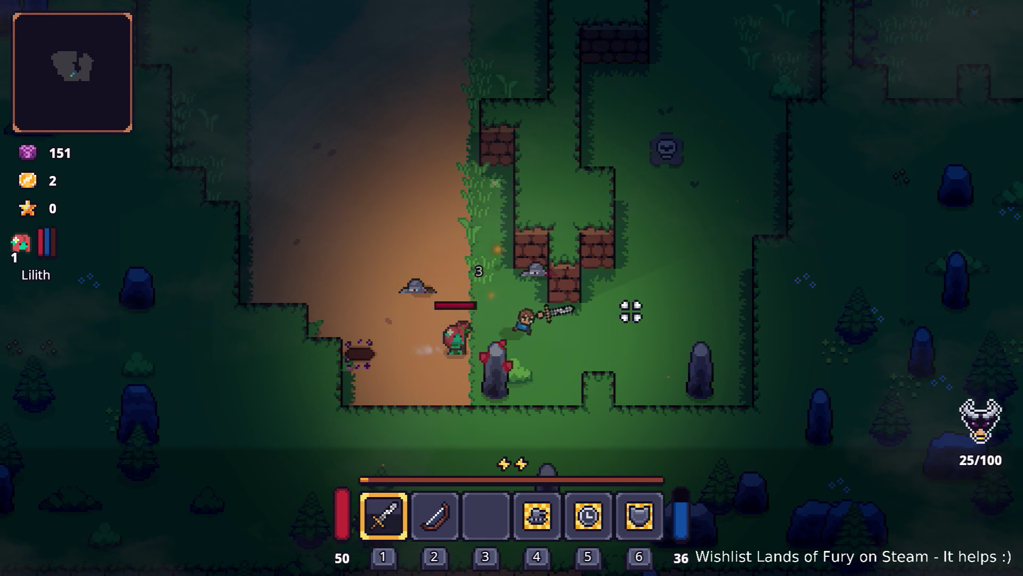
Pause, restart the run, and walk the hero back into the portal
key("Escape")
left_click(565, 398)
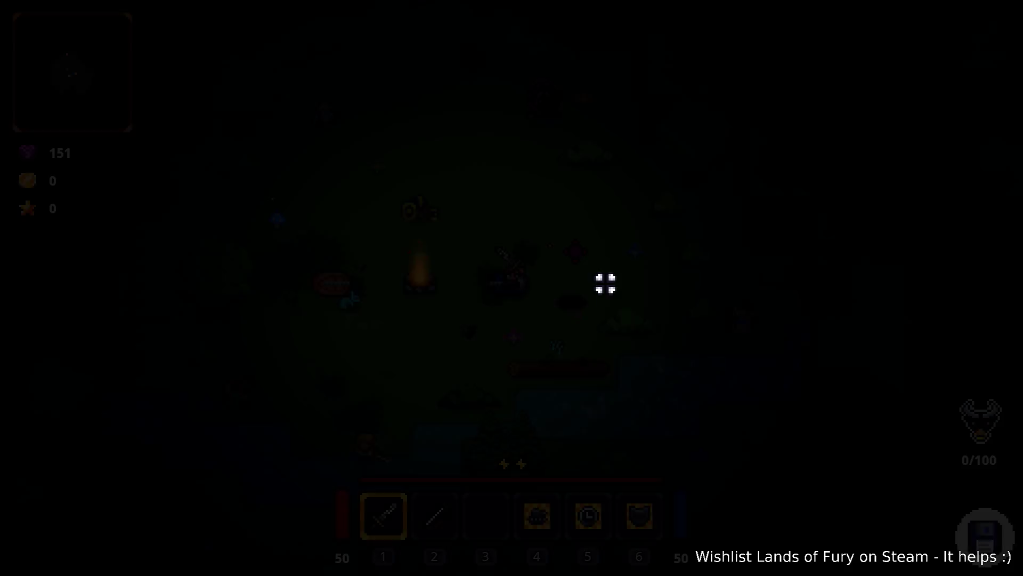
key("w")
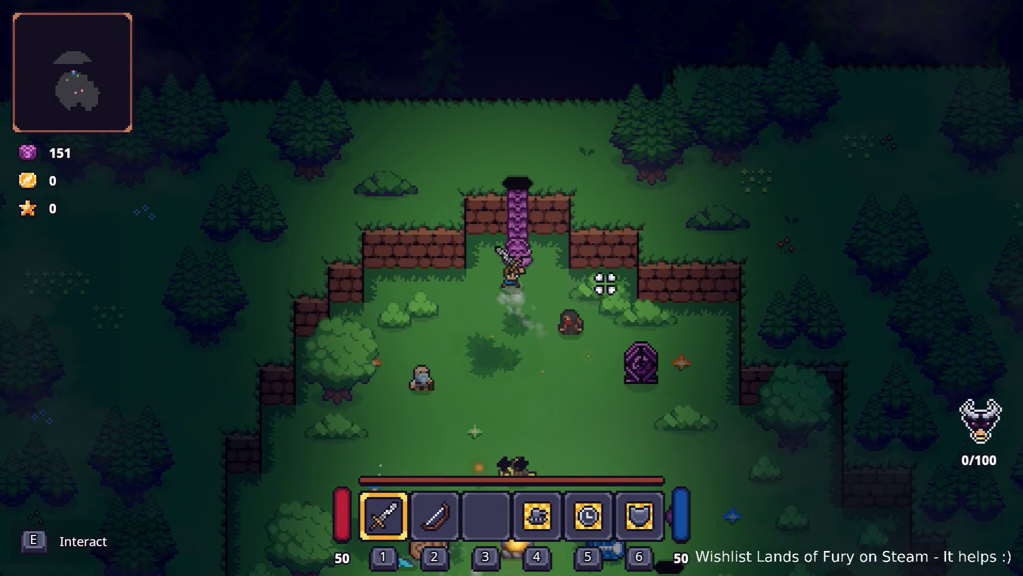
key("e")
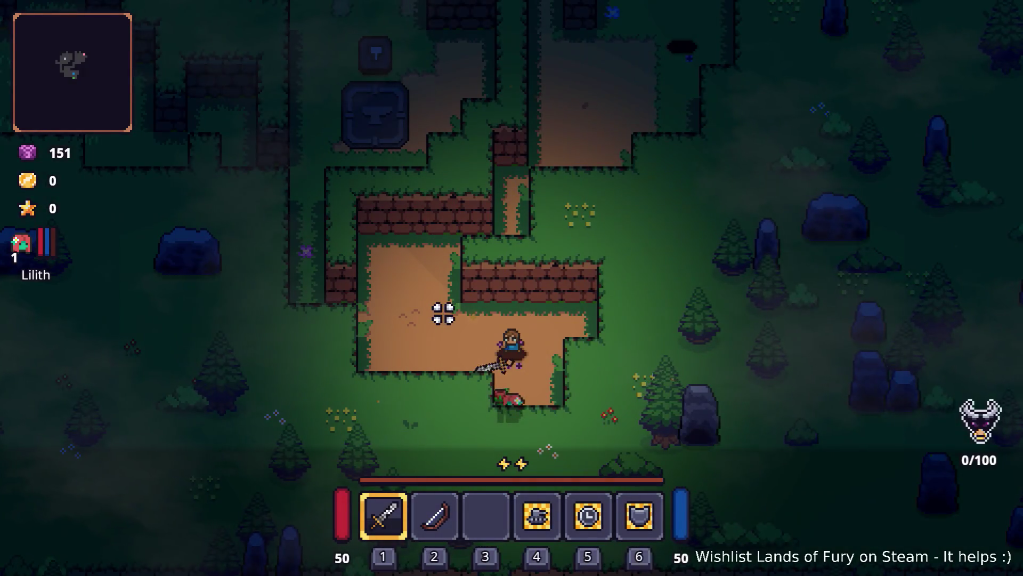
Walk the hero west across the new level's clearing, then return to Visual Studio Code
left_click(438, 313)
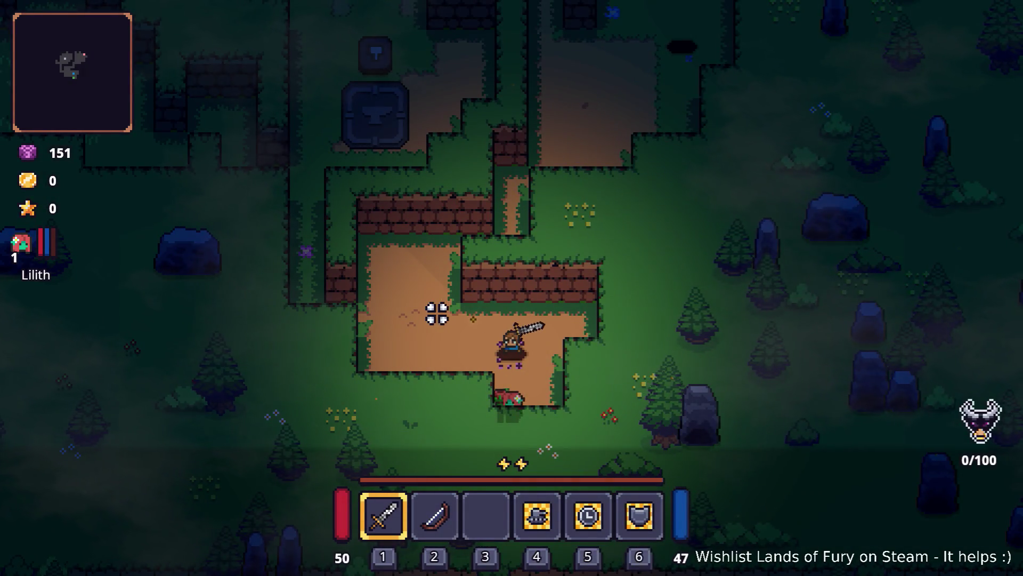
key("a")
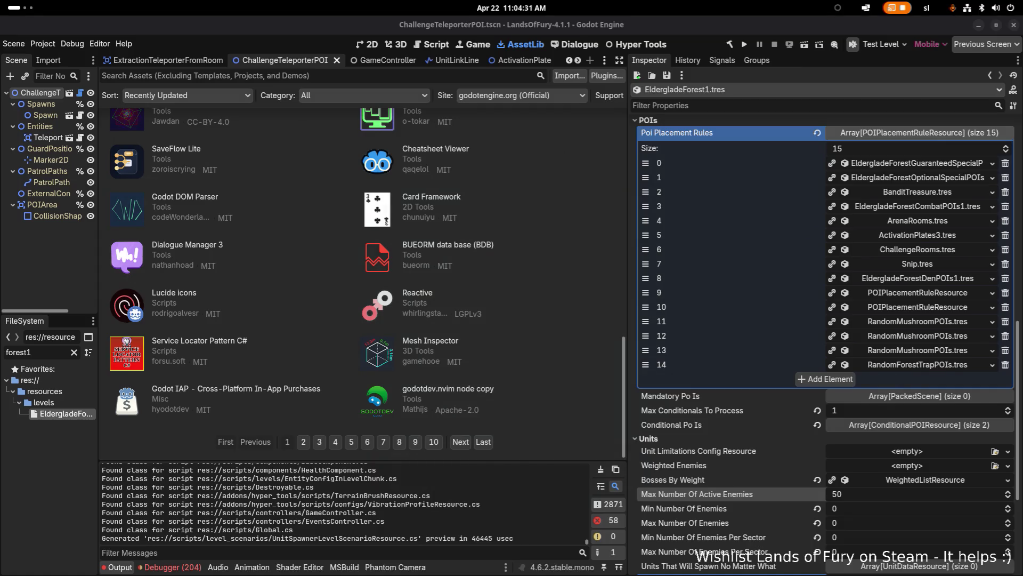
key("alt+Tab")
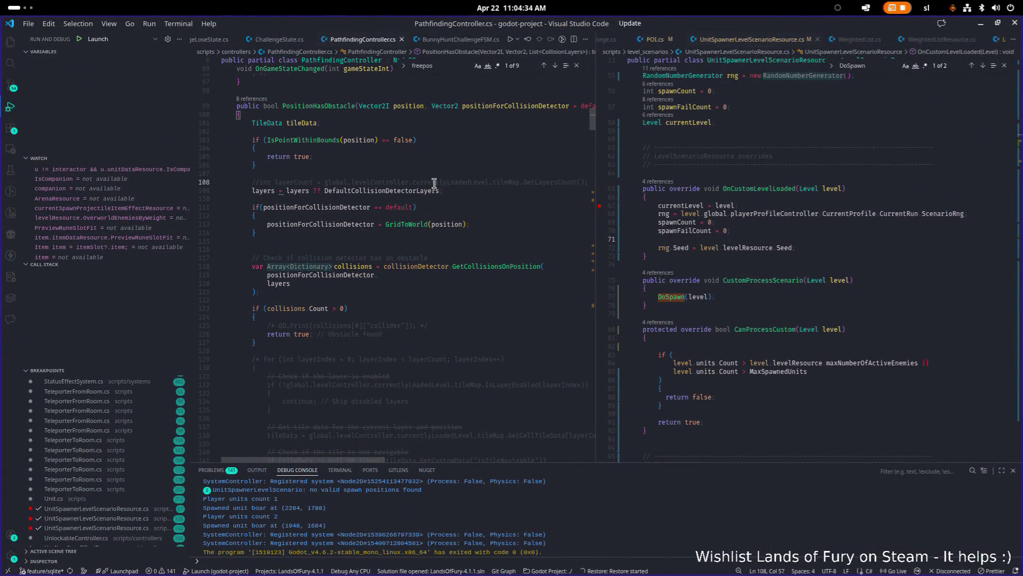
Open LevelScenarioController.cs via quick search and widen the left editor pane
key("ctrl+p")
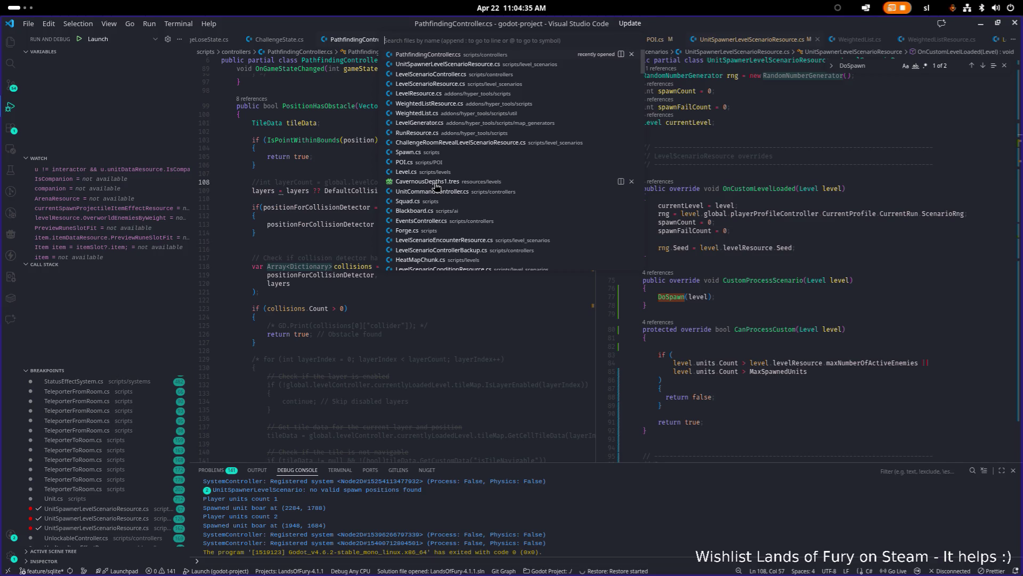
type("levelscen")
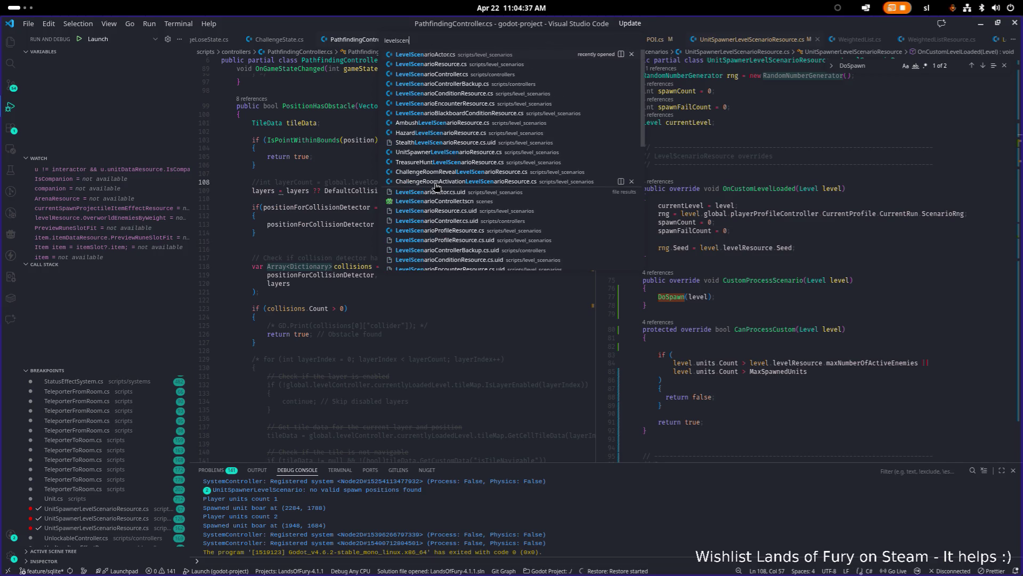
key("Down")
key("Down")
key("Return")
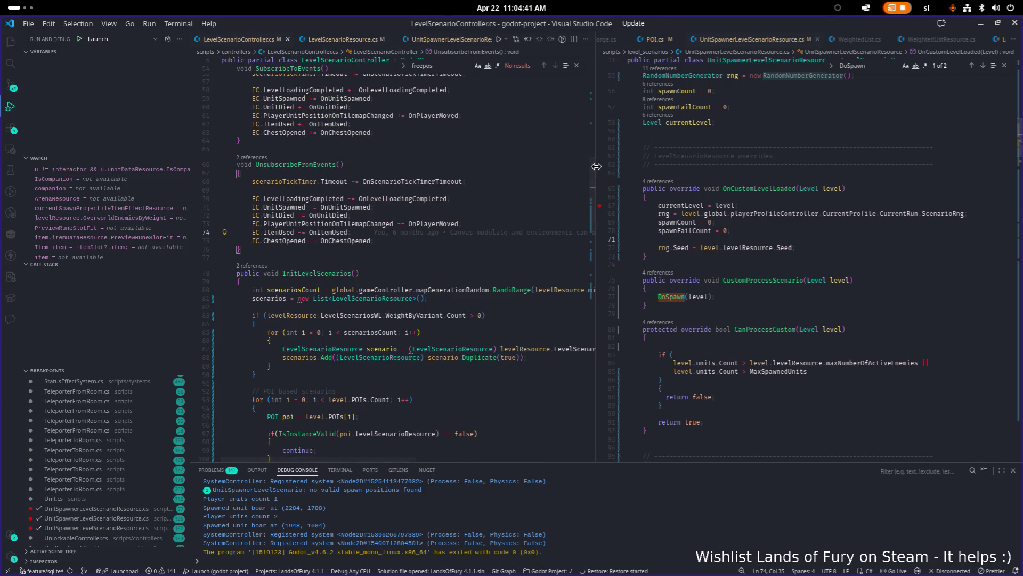
left_click_drag(596, 171, 729, 179)
left_click(542, 179)
scroll(533, 178, "down", 2)
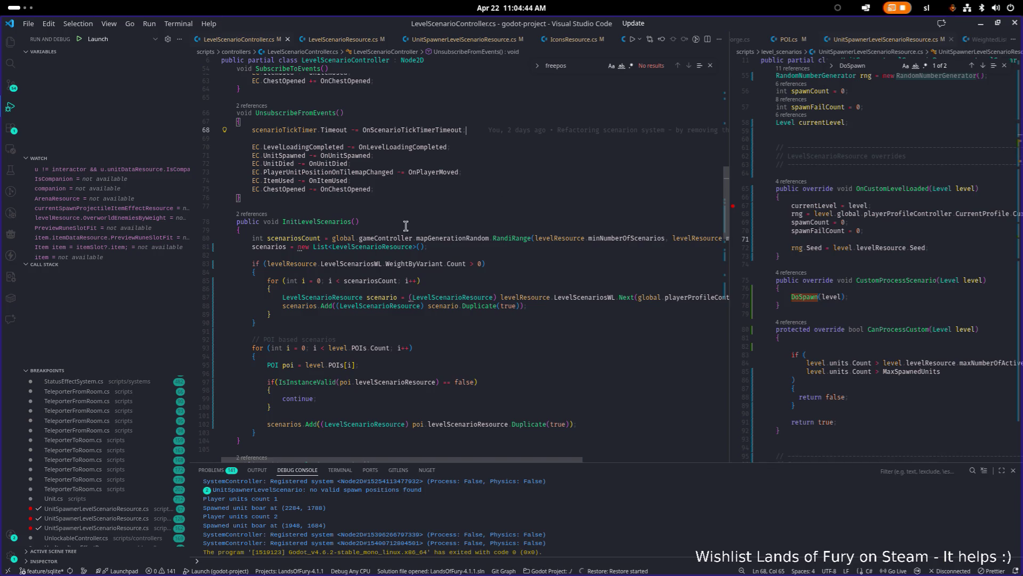
Highlight the LevelScenariosWL uses, then jump to its declaration in LevelResource.cs
double_click(364, 265)
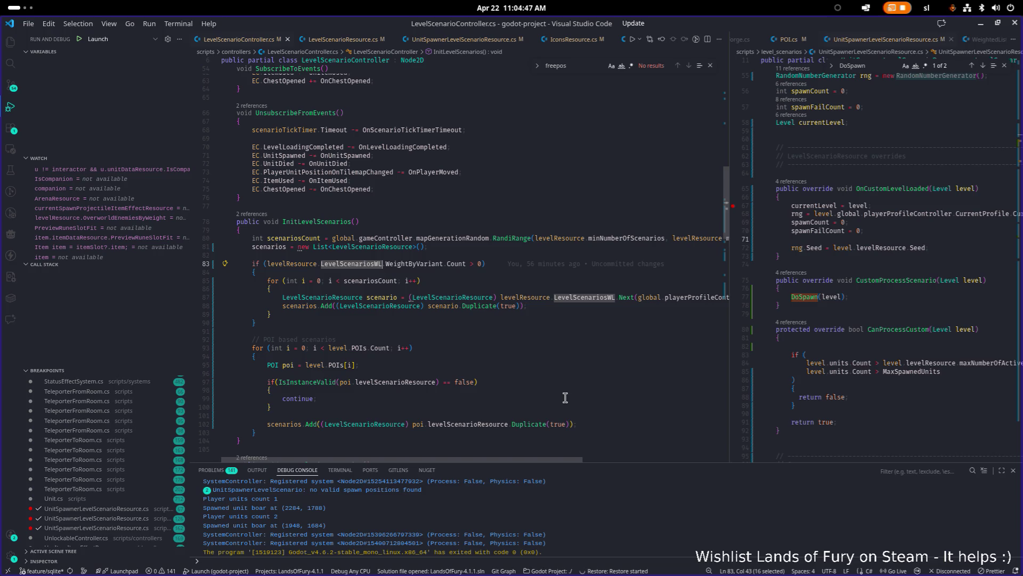
mouse_move(526, 461)
left_mouse_down()
mouse_move(698, 459)
mouse_move(525, 455)
left_mouse_up()
left_click(515, 319)
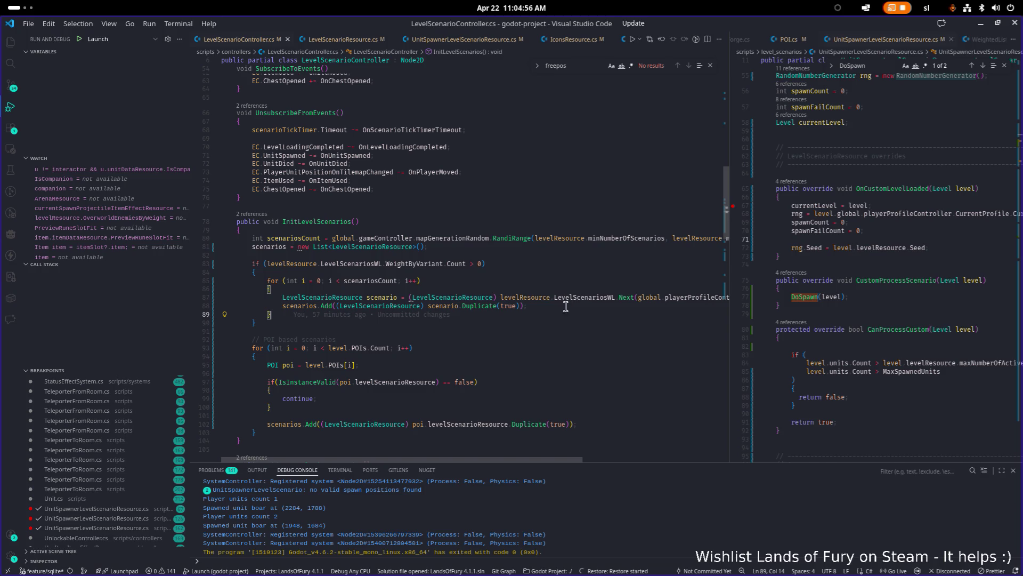
left_click(475, 306)
double_click(497, 306)
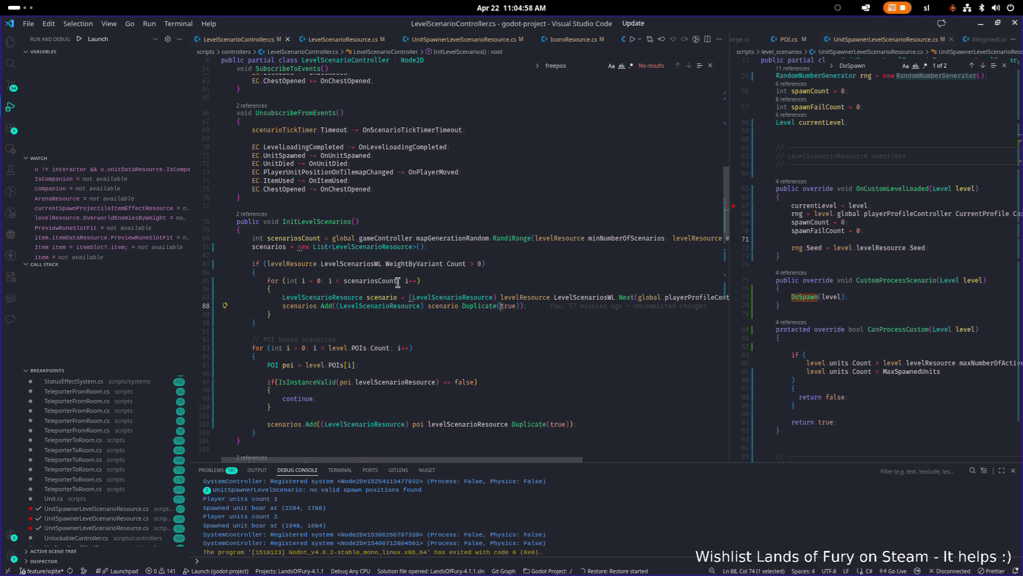
left_click(386, 264)
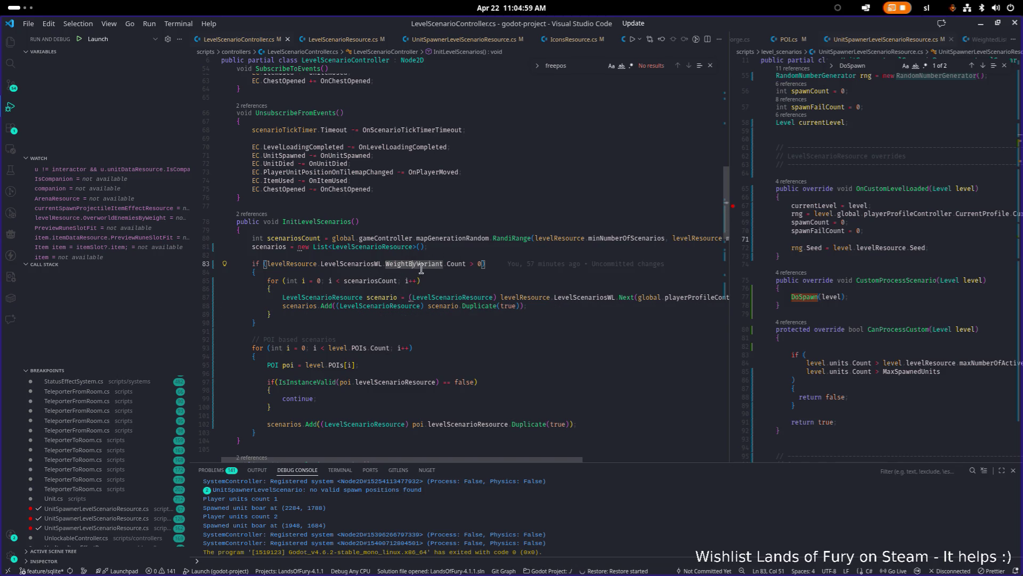
left_click(375, 264, "ctrl")
left_click(261, 160)
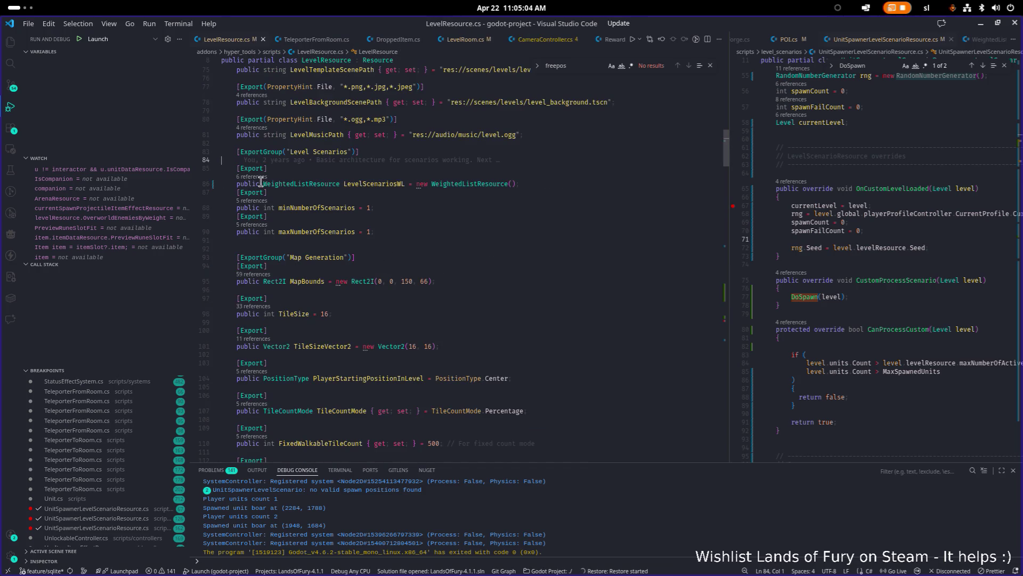
Trace the LevelScenariosWL references and open LevelScenarioController.cs at its second use
left_click(261, 178)
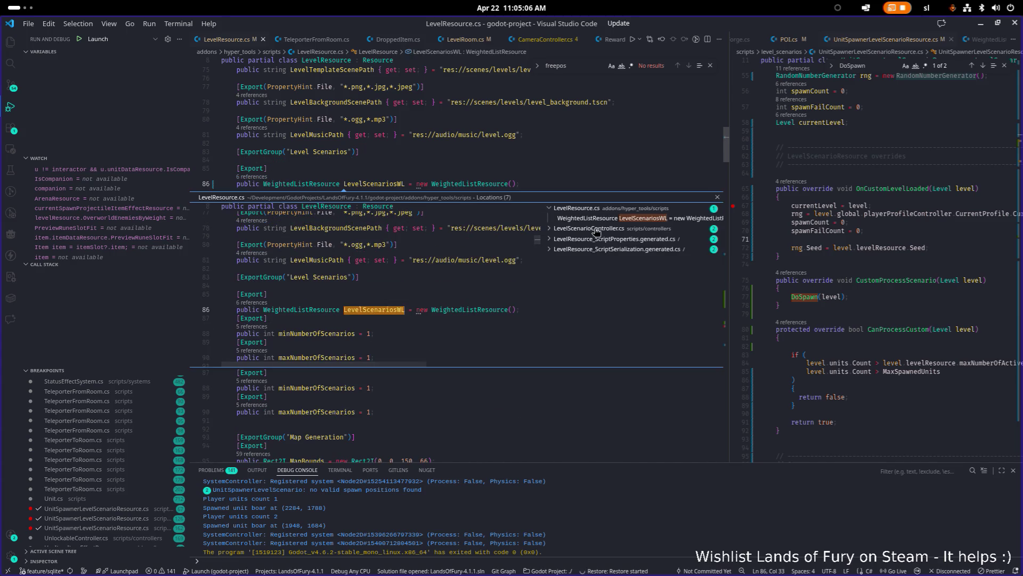
left_click(624, 230)
left_click(628, 238)
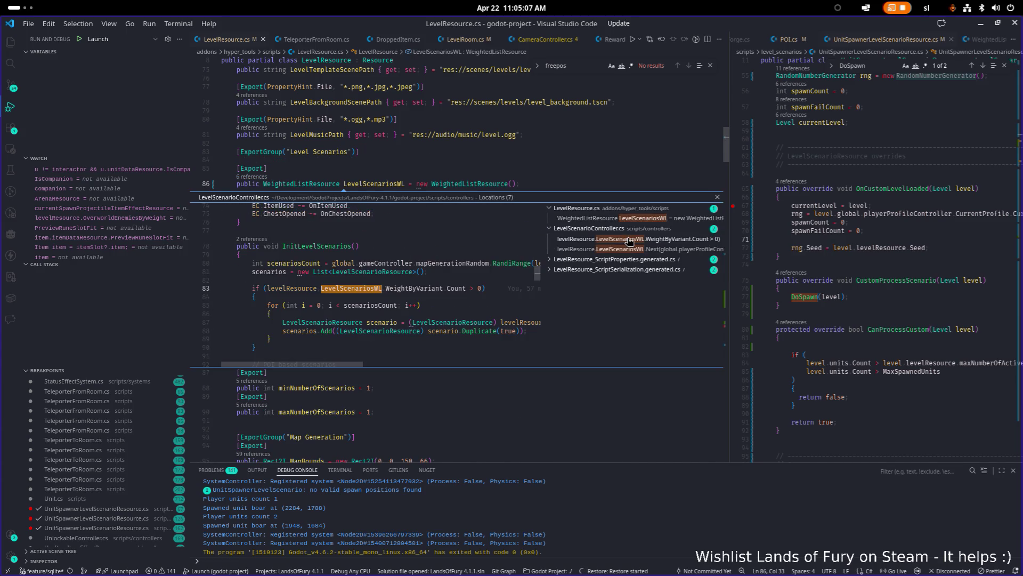
left_click(628, 248)
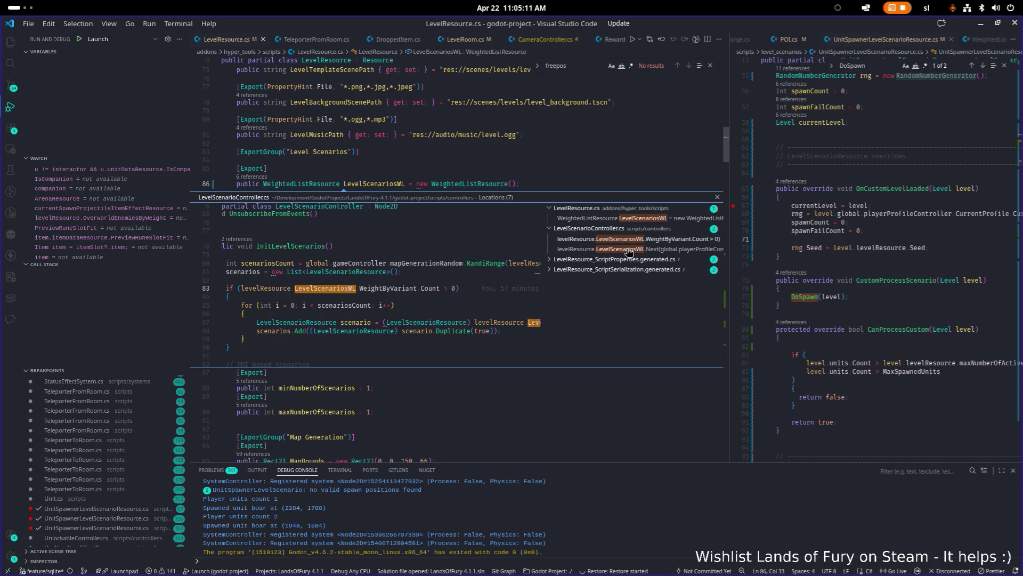
left_click(624, 251)
double_click(413, 290)
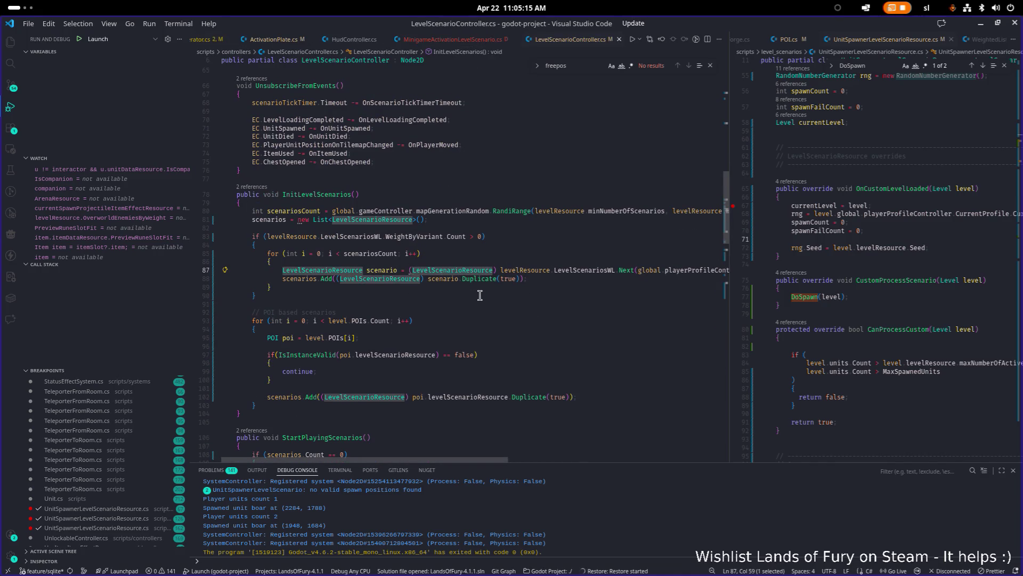
Examine the Duplicate call and scenario variable on line 88, then widen the right editor pane
left_click(447, 279)
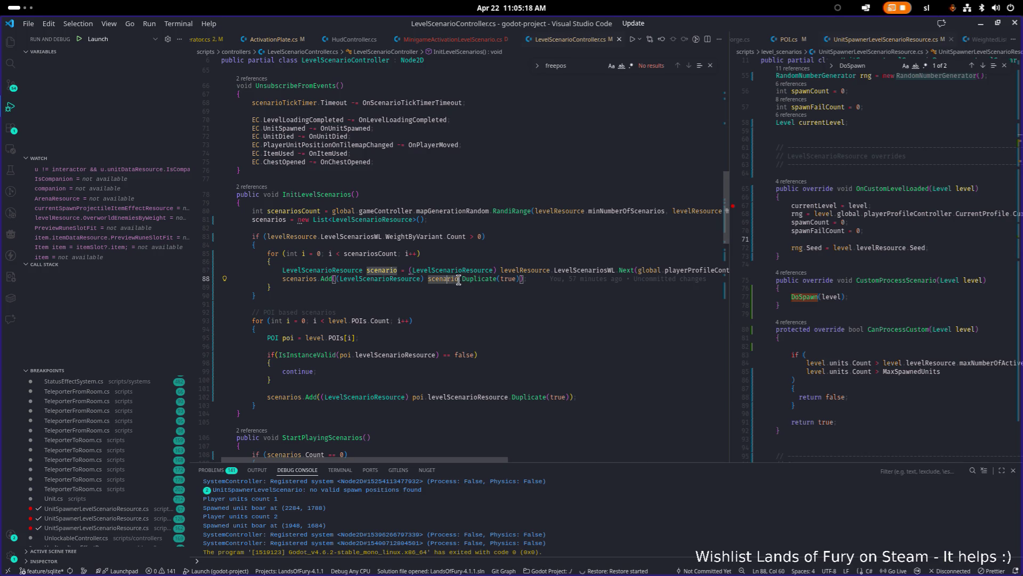
mouse_move(483, 281)
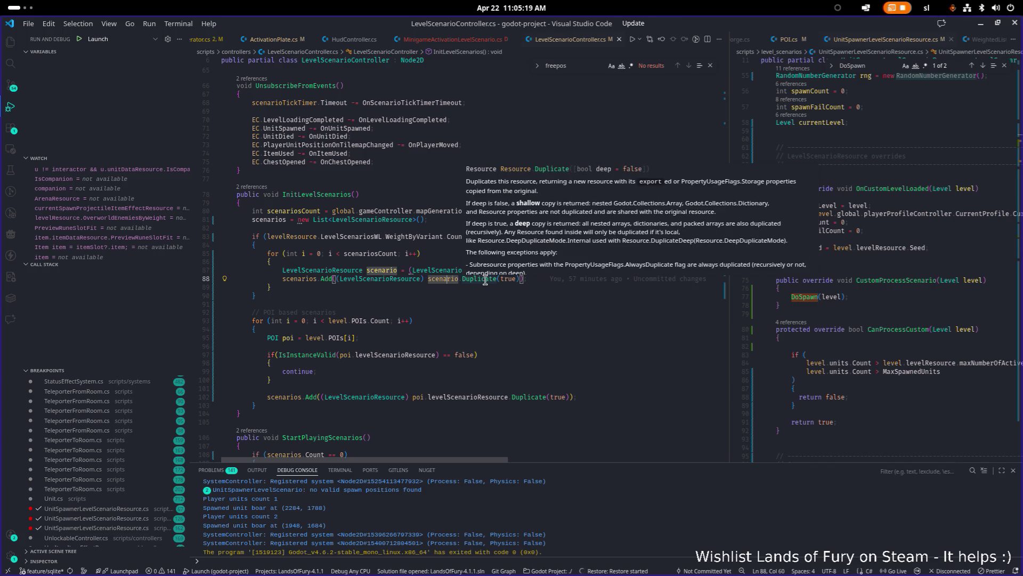
left_click(485, 279)
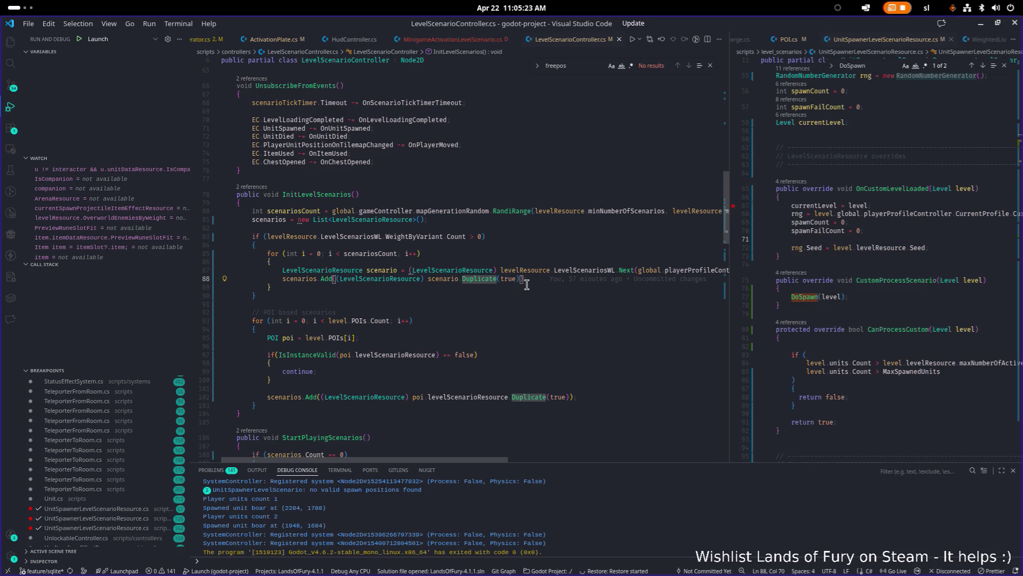
double_click(449, 279)
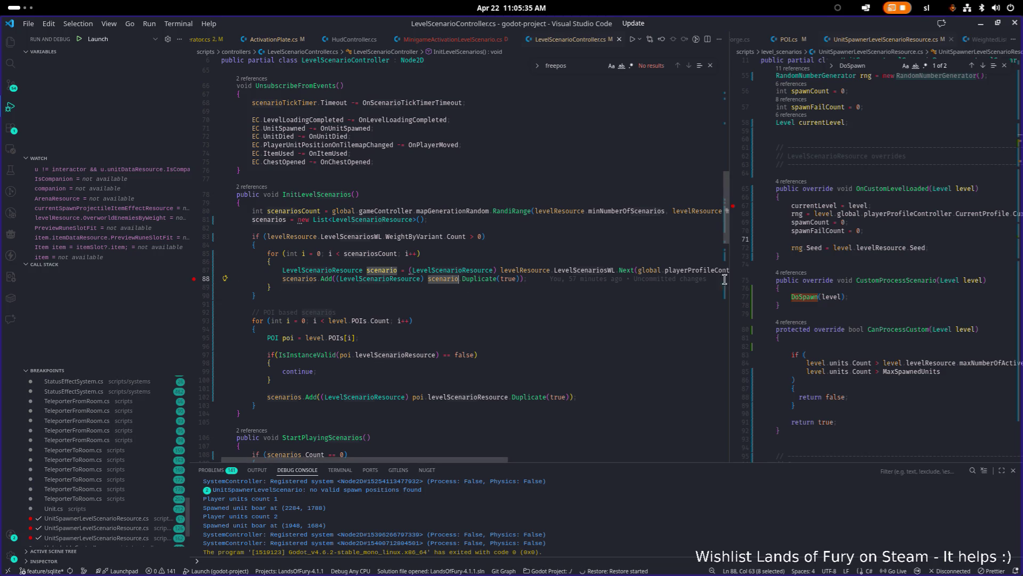
left_click_drag(729, 288, 527, 275)
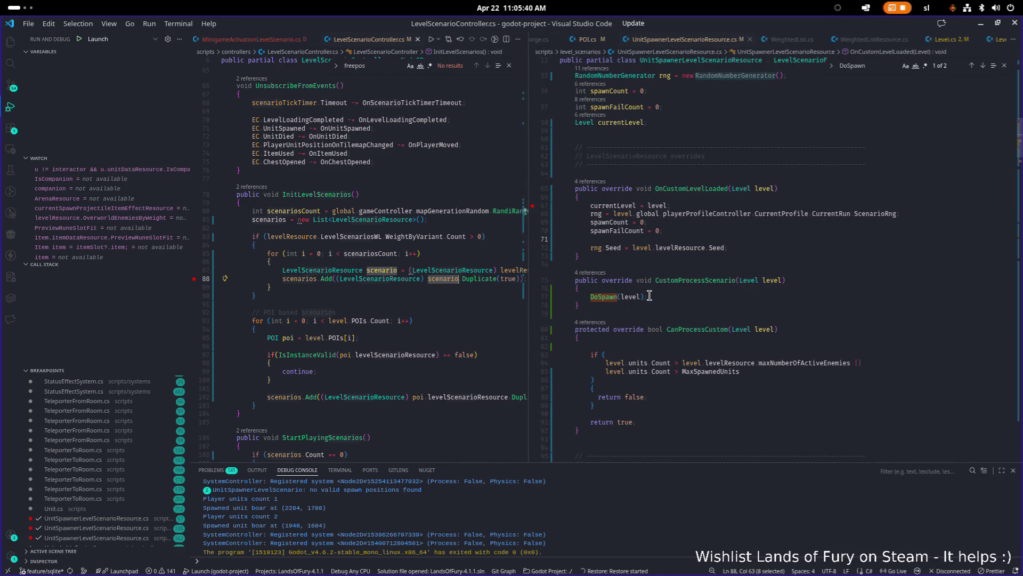
Focus UnitSpawnerLevelScenarioResource.cs and launch the game under the debugger with F5
key("alt+Tab")
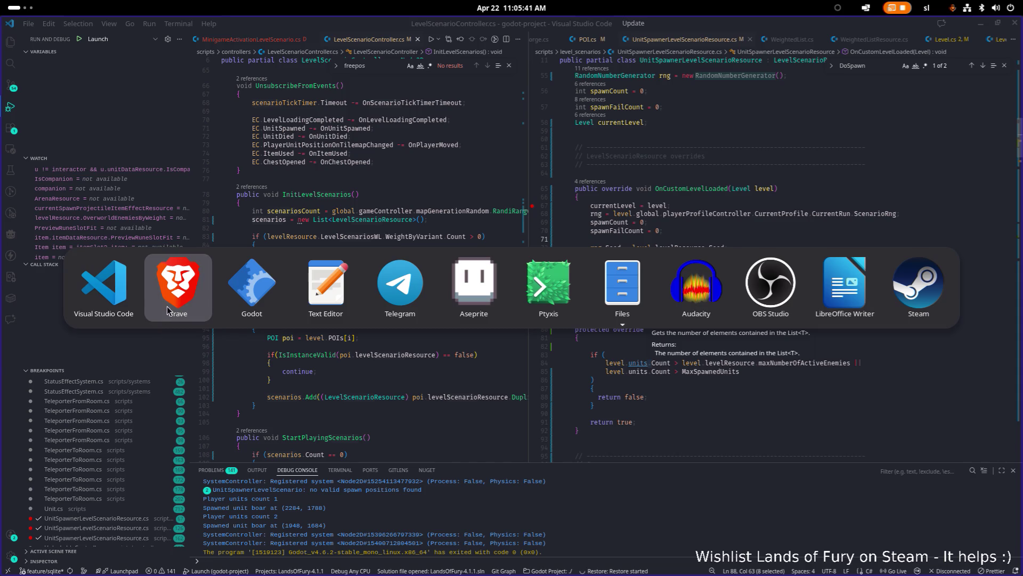
key("Tab")
key("Tab")
key("Tab")
key("Escape")
scroll(696, 416, "down", 1)
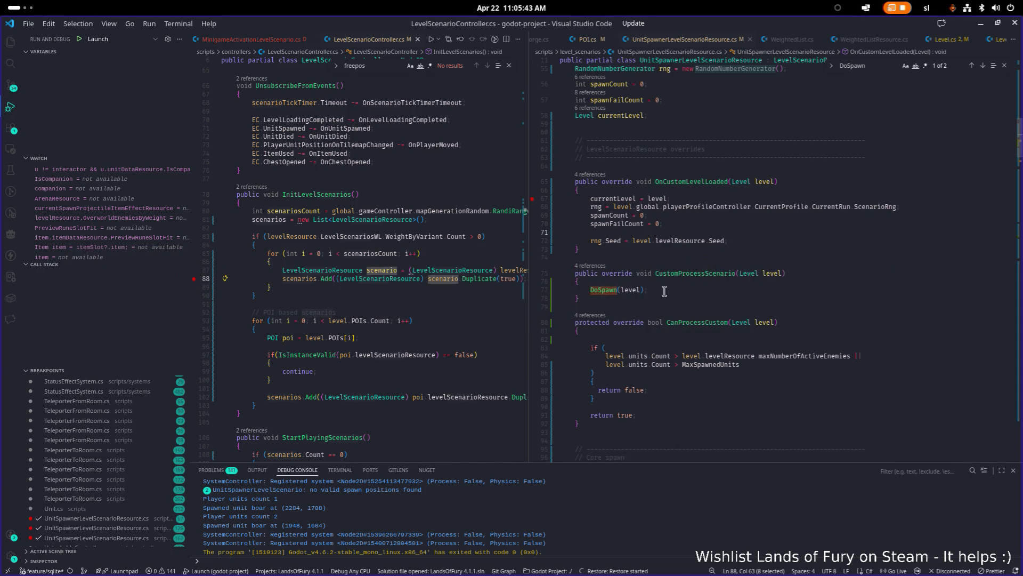
left_click(731, 283)
key("F5")
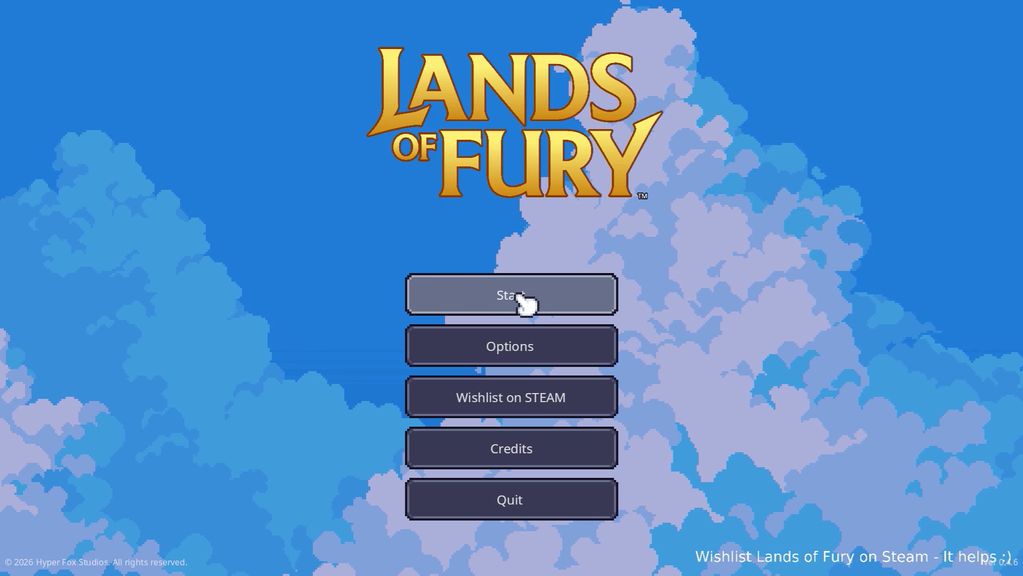
Start a game on the first profile and walk the hero into the portal to load the next level
left_click(507, 293)
left_click(473, 293)
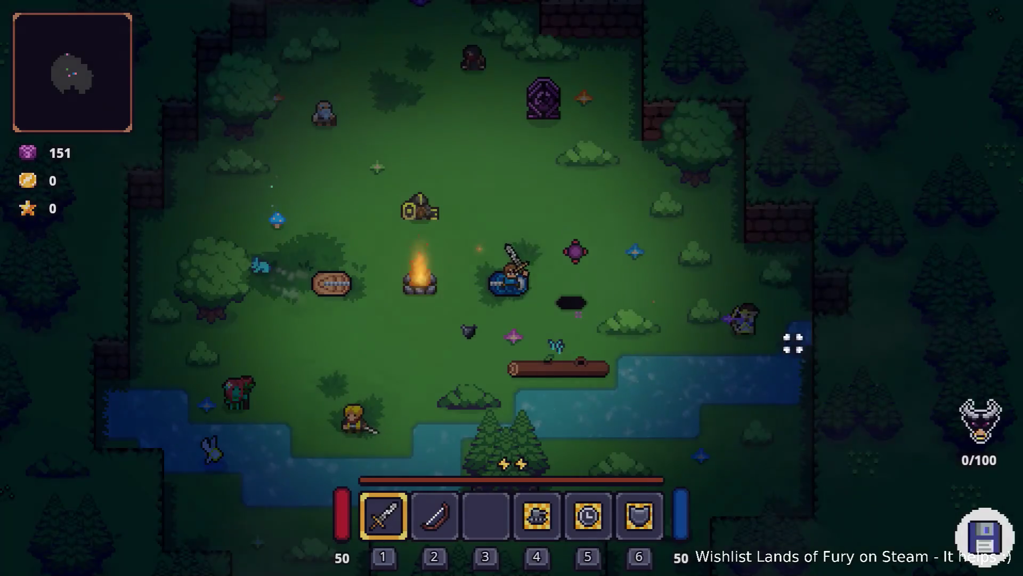
key("w")
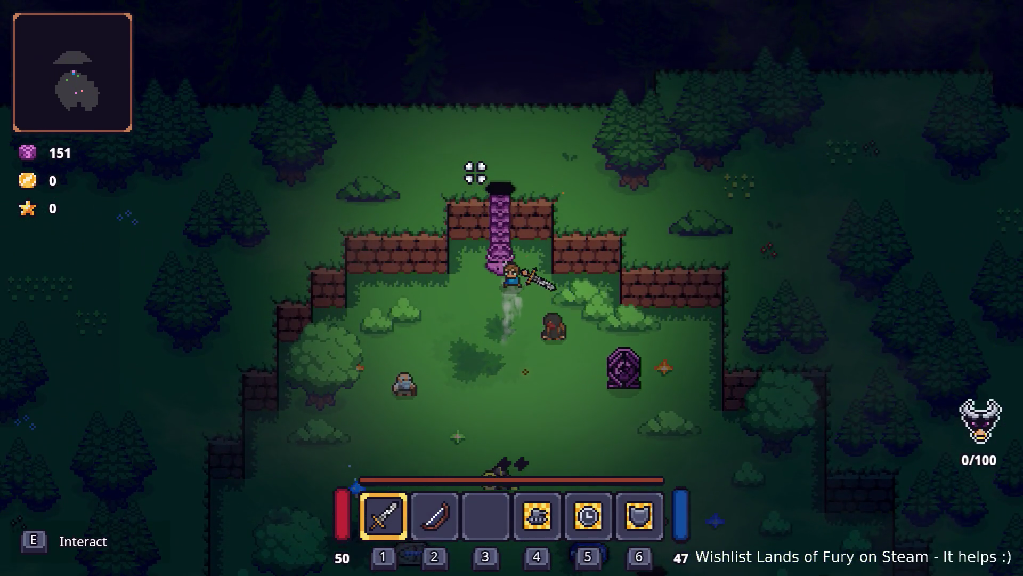
key("e")
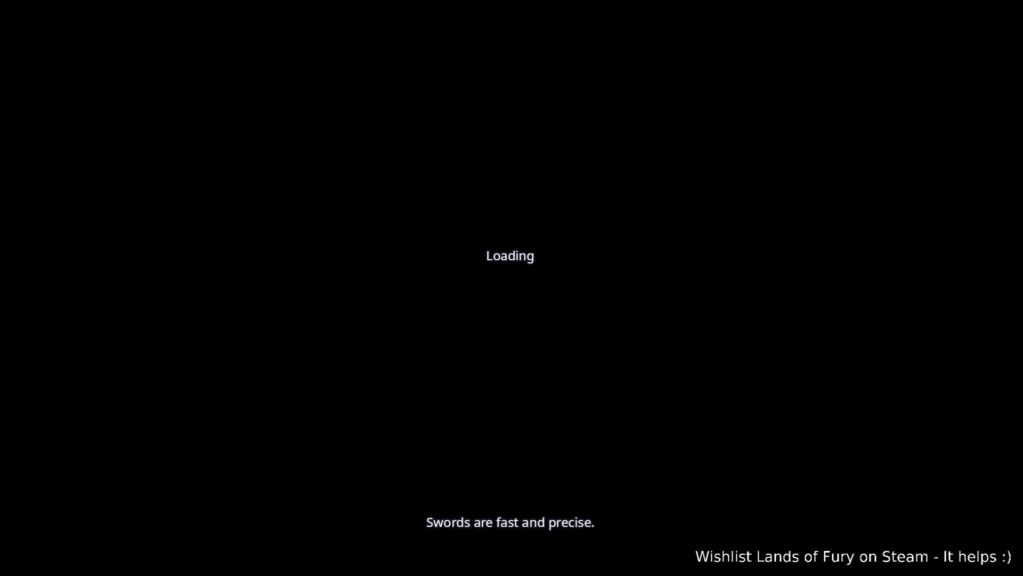
key("alt+Tab")
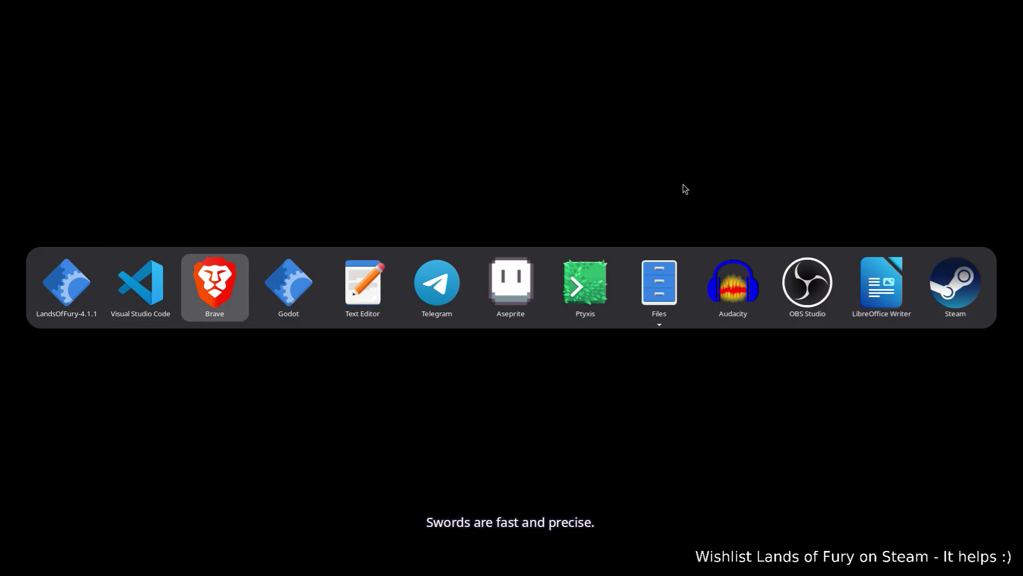
key("alt+Tab")
key("alt+shift+Tab")
key("alt+shift+Tab")
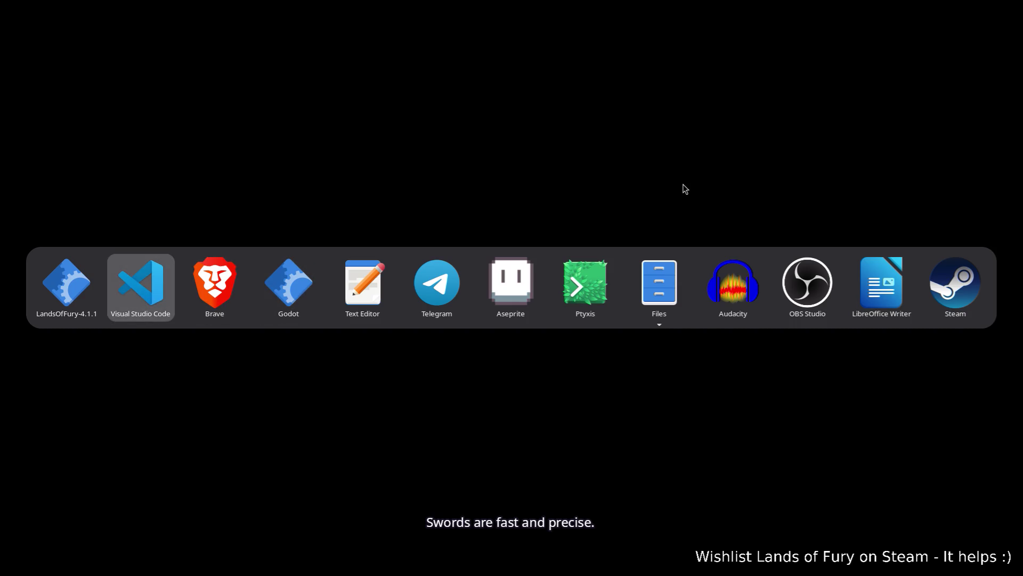
key("alt+Tab")
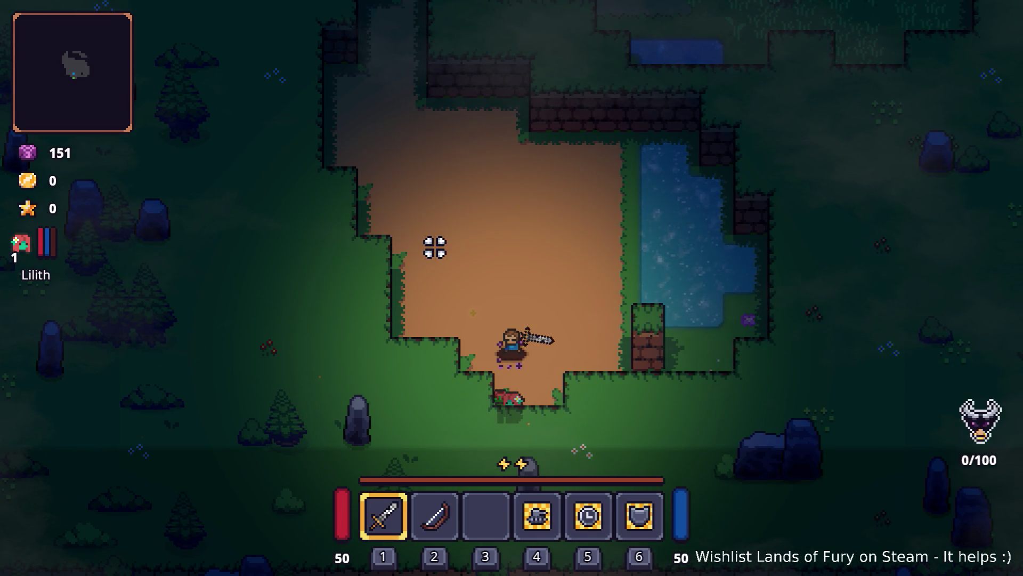
Walk and dash the hero along the dirt path and north through the grassy clearing
key("w")
key("a")
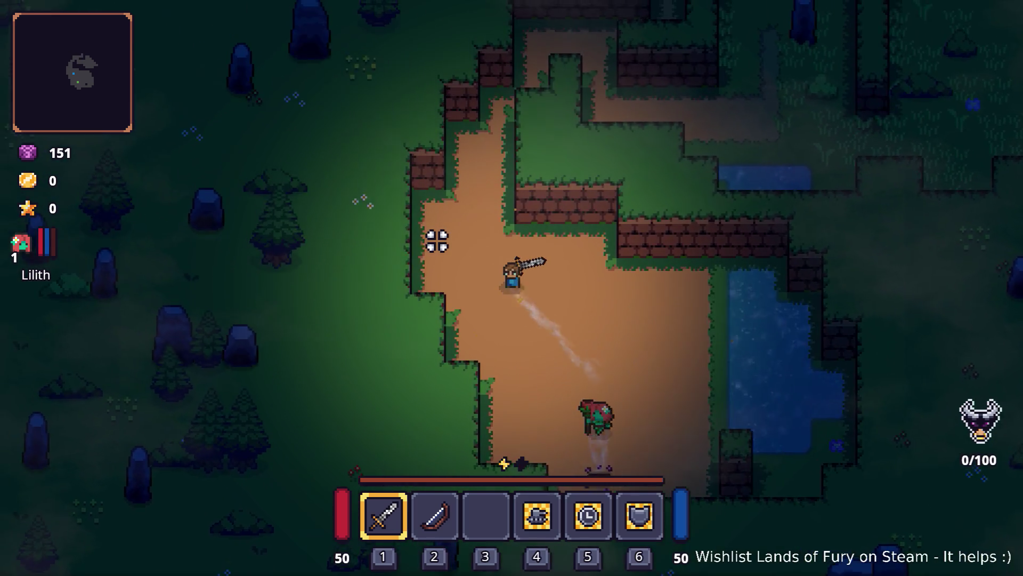
key("w")
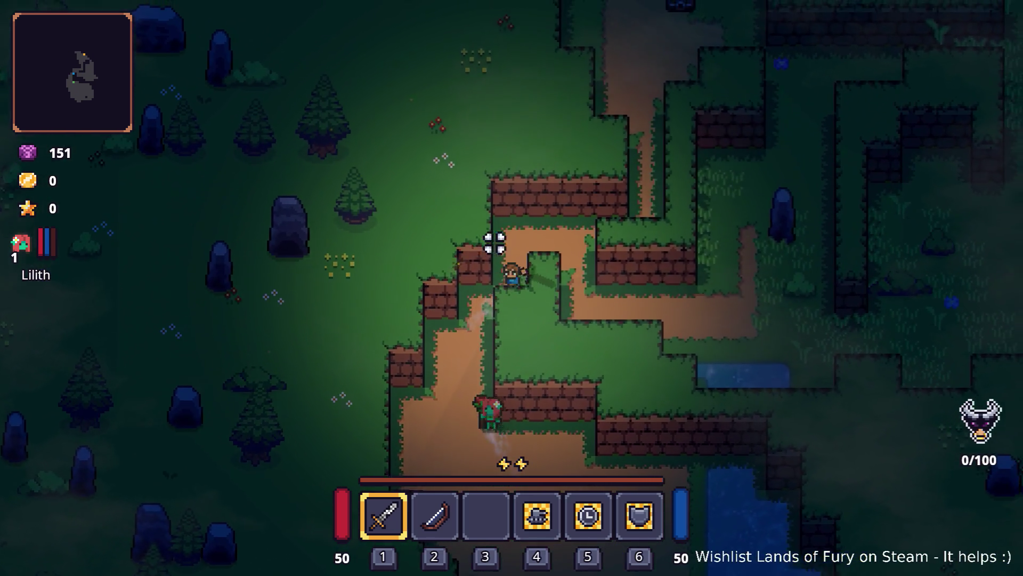
key("d")
key("d")
key("space")
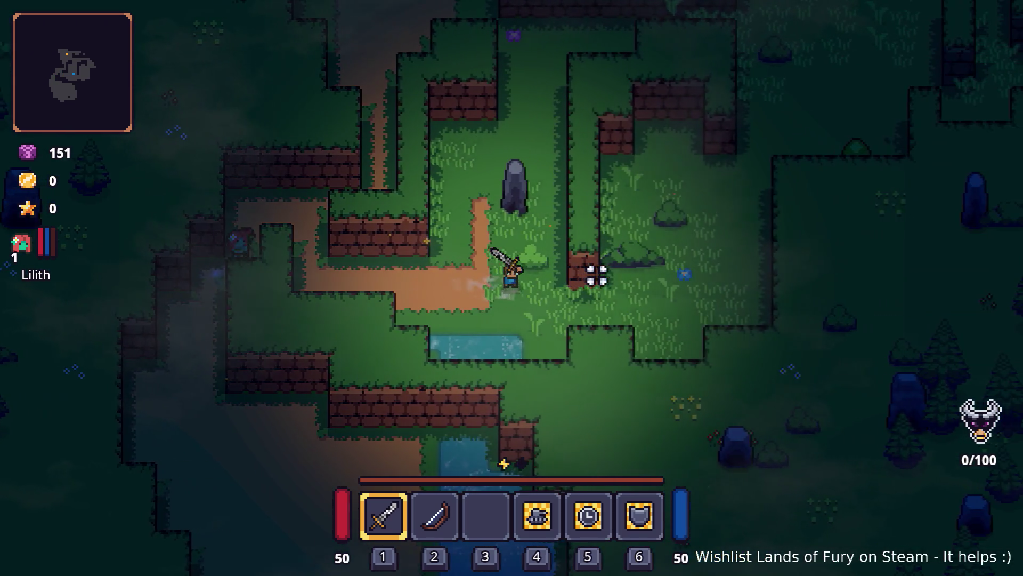
key("w")
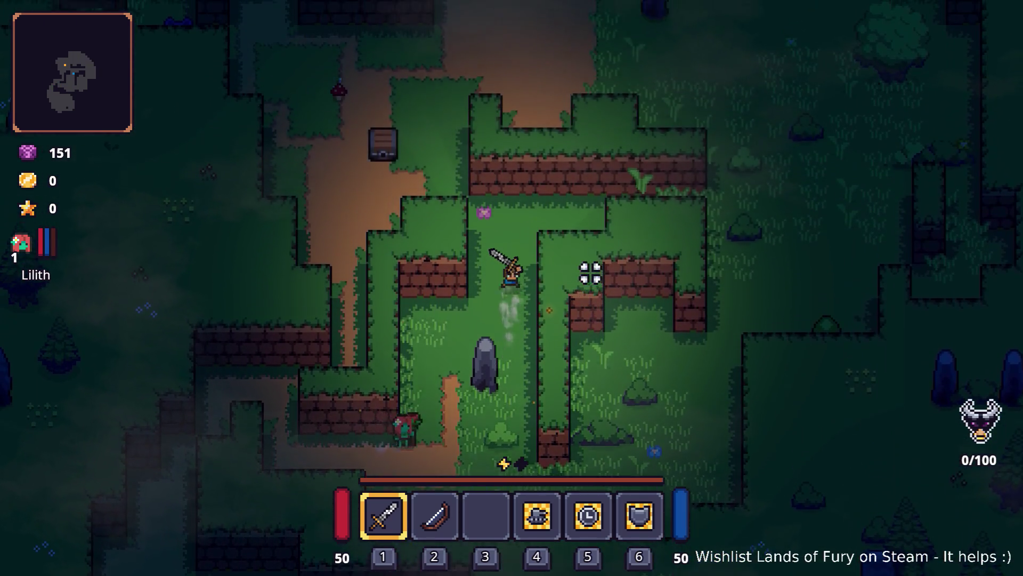
key("a")
Dash south-west, strike the approaching enemy, and restart the run from the pause menu
key("d")
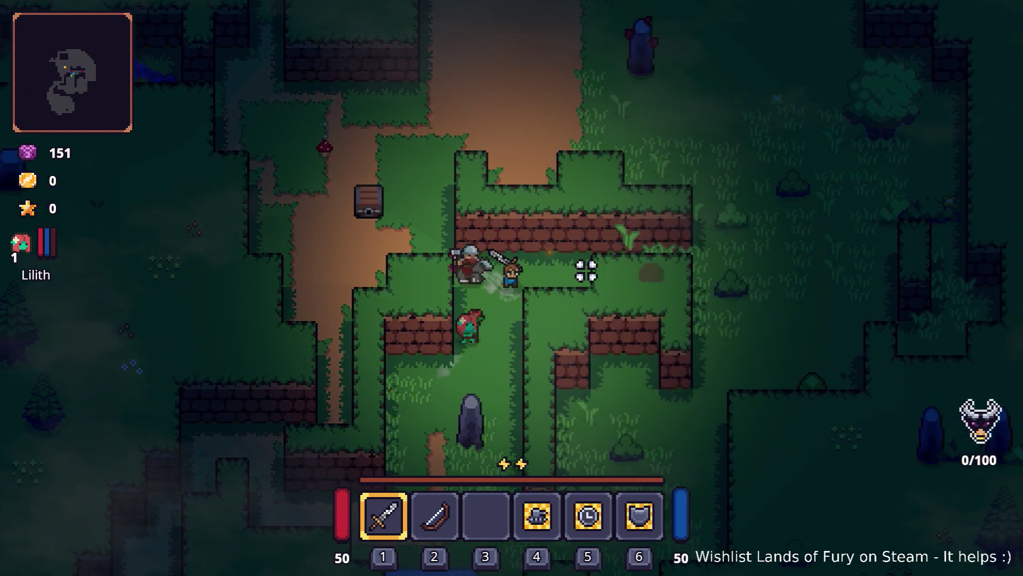
key("s")
key("a")
key("space")
left_click(511, 222)
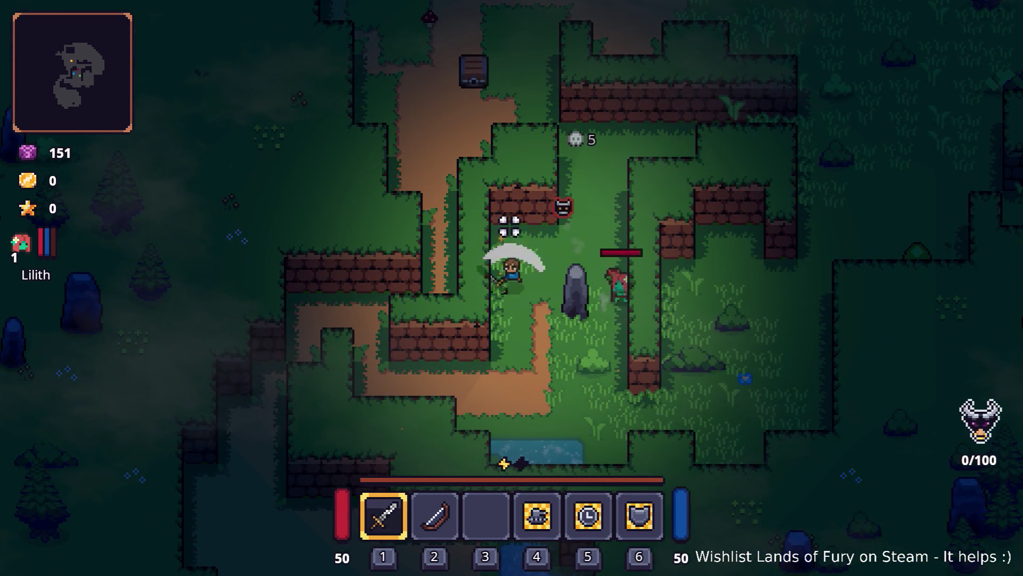
key("Escape")
left_click(548, 383)
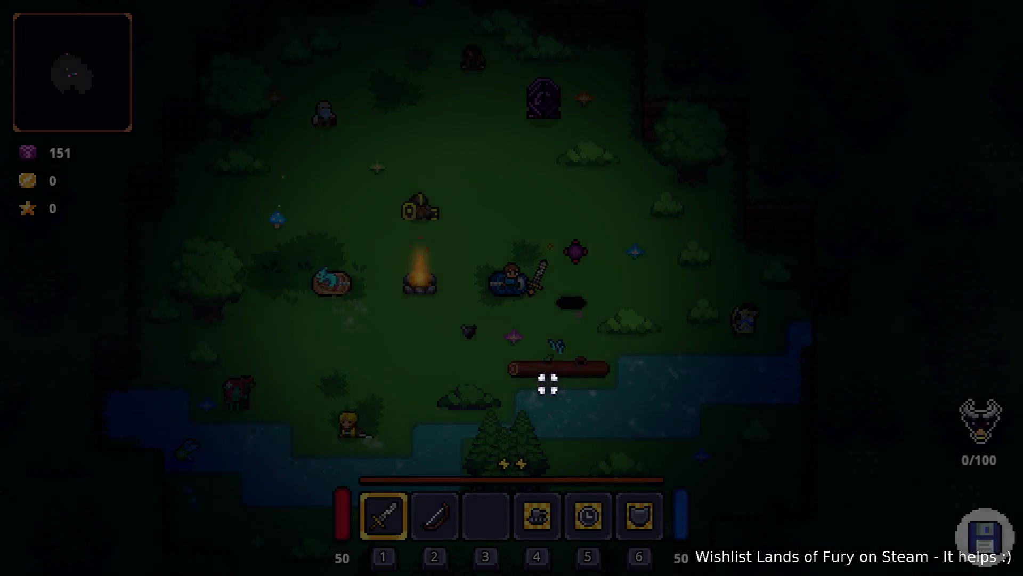
Dash north from the camp to the portal pillar and enter it to load a new level
key("w")
key("space")
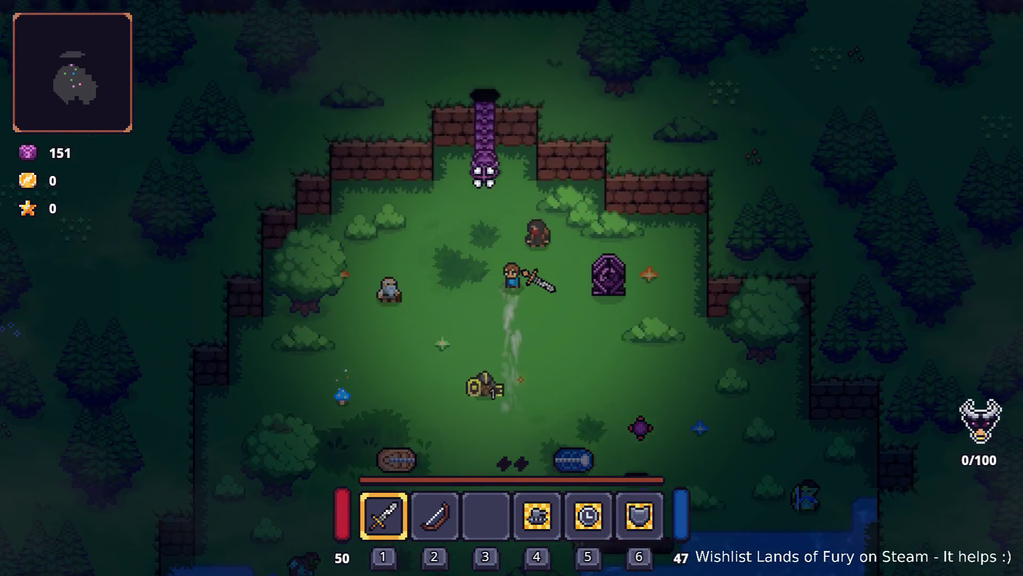
key("e")
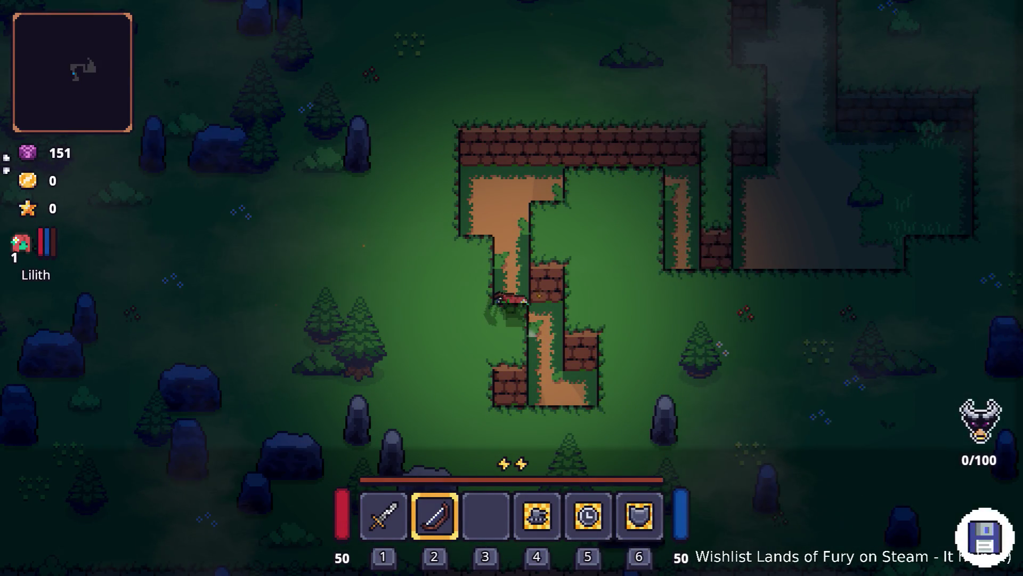
Walk the hero up to the campfire clearing, back south until Game over, then restart
key("w")
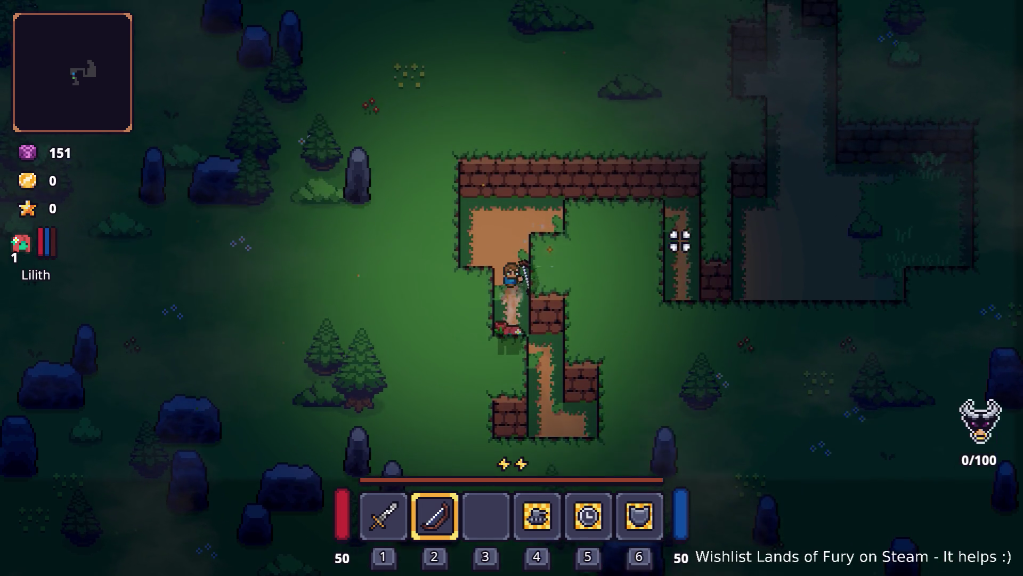
key("d")
key("s")
key("d")
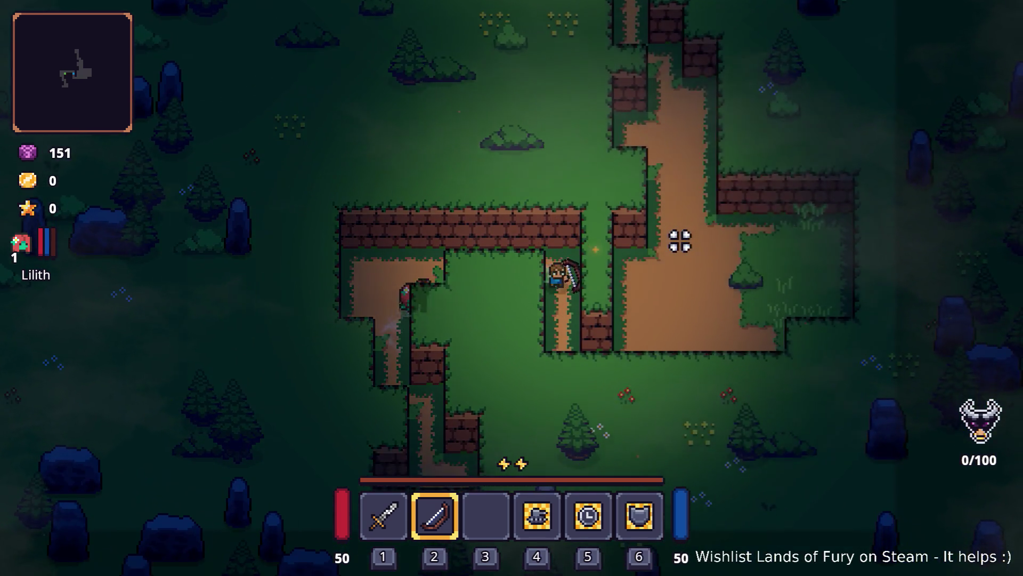
key("w")
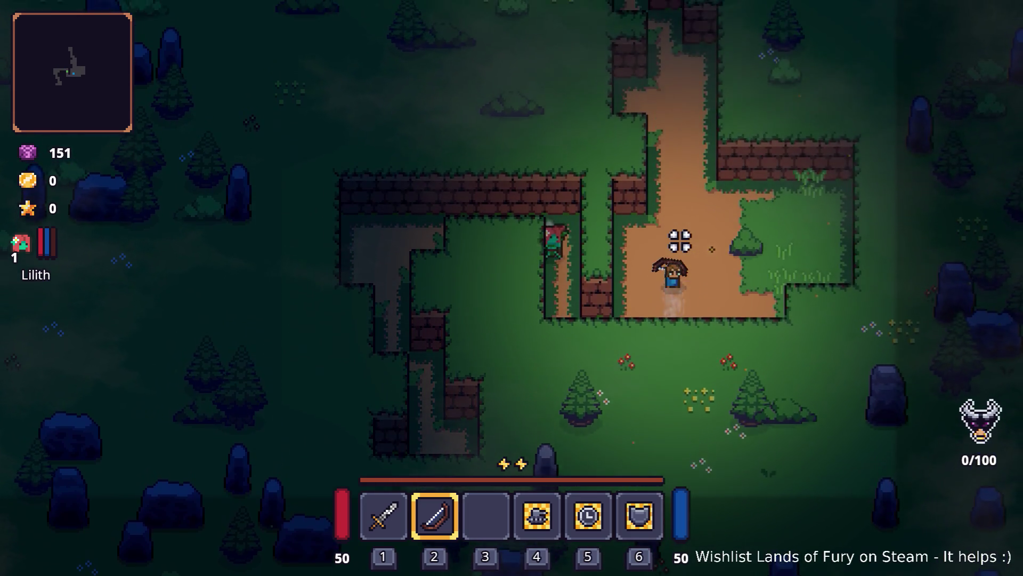
key("space")
key("w")
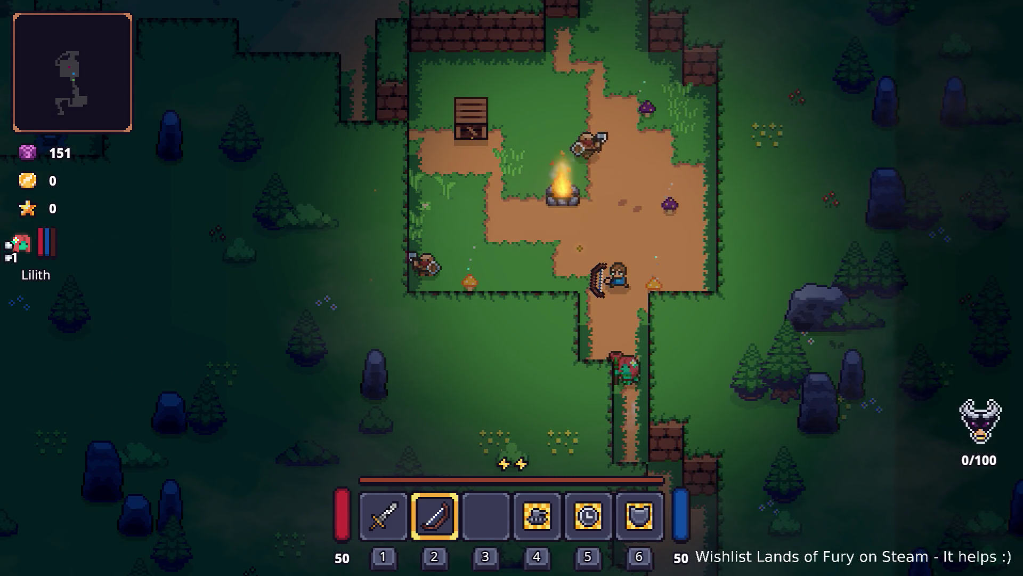
key("s")
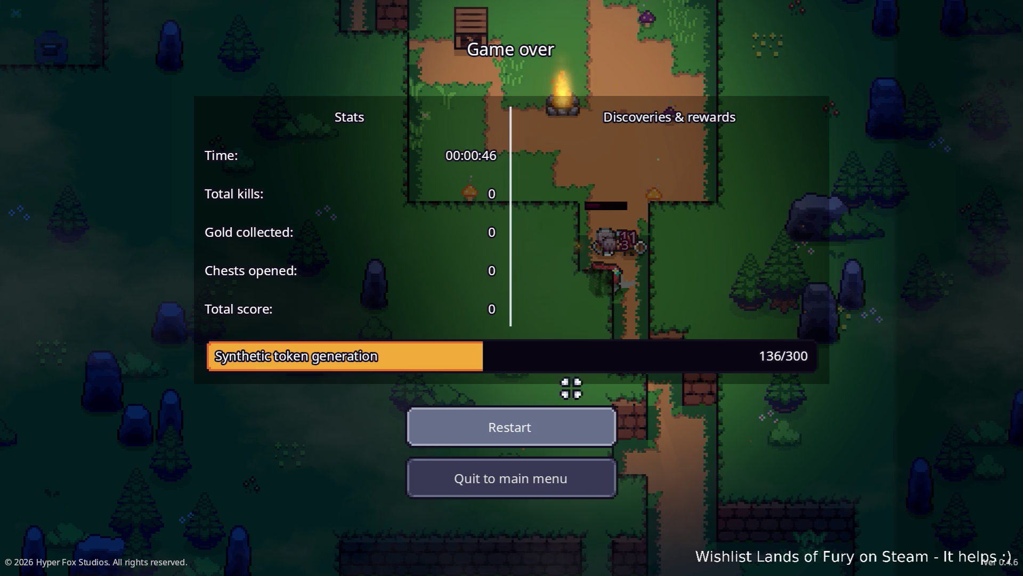
left_click(549, 409)
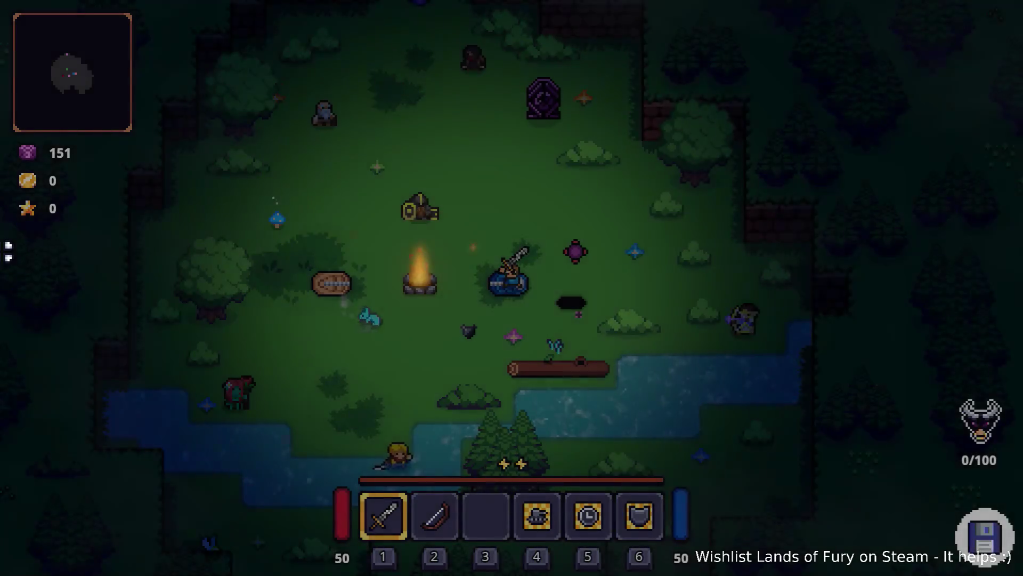
Swing the sword in the camp clearing once the restart has loaded
left_click(293, 270)
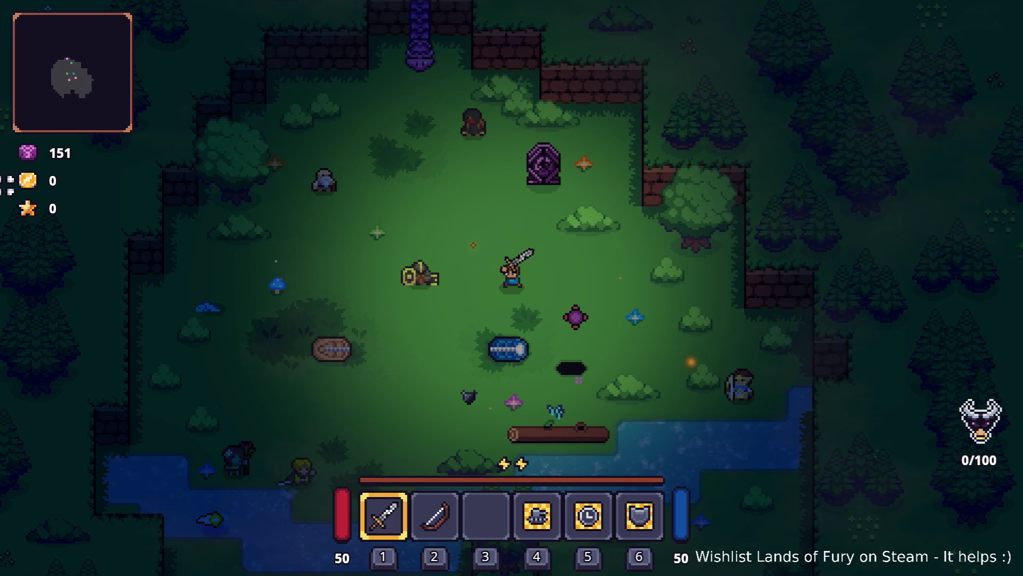
Dash north to the purple portal and enter it to load the forest level
key("w")
key("space")
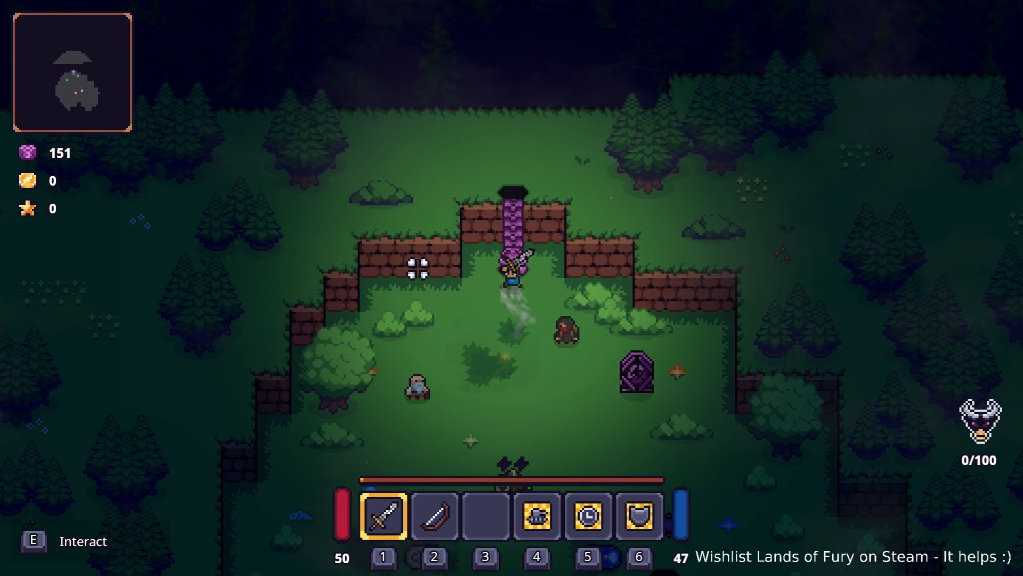
key("e")
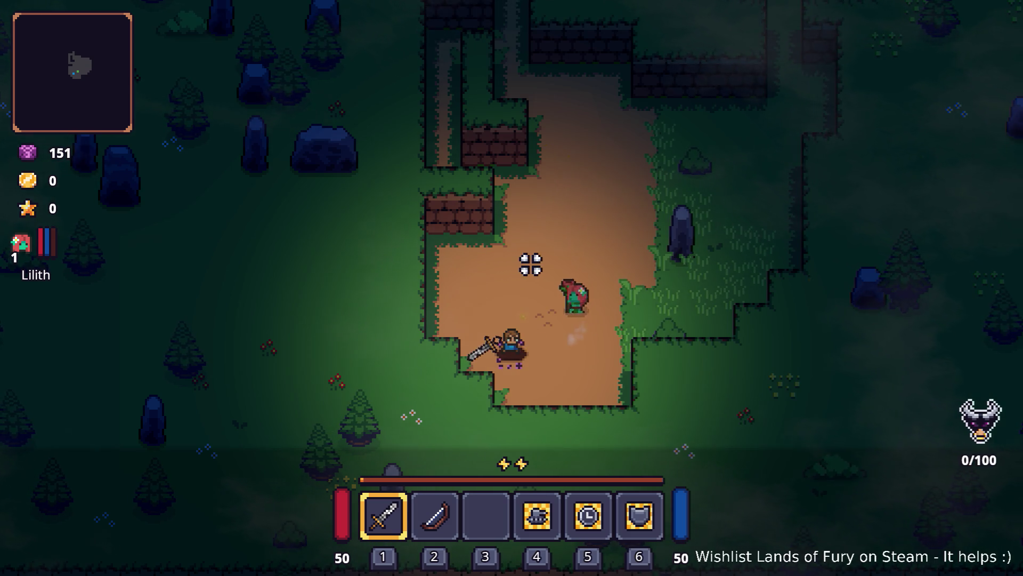
Dash along the forest path, swing the sword, then restart the run from the pause menu
key("space")
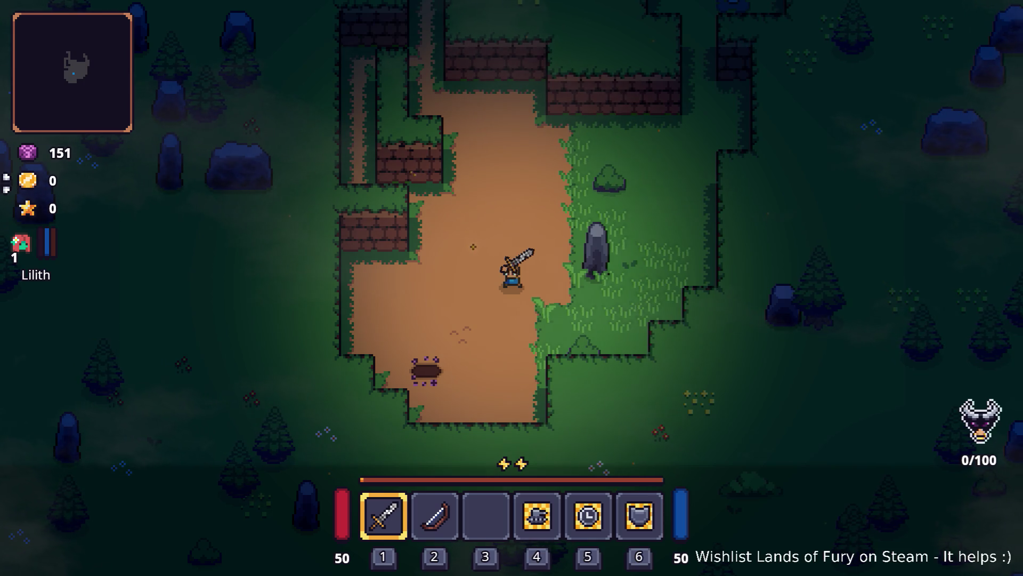
left_click(632, 279)
key("Escape")
left_click(552, 390)
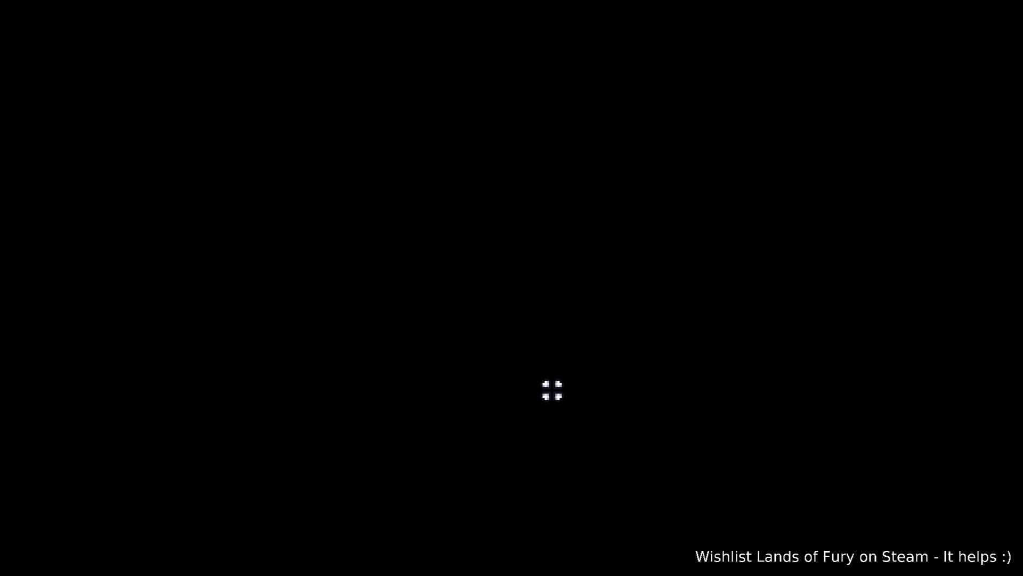
Walk up into the purple portal to reload the forest, then switch back to the Godot editor
key("w")
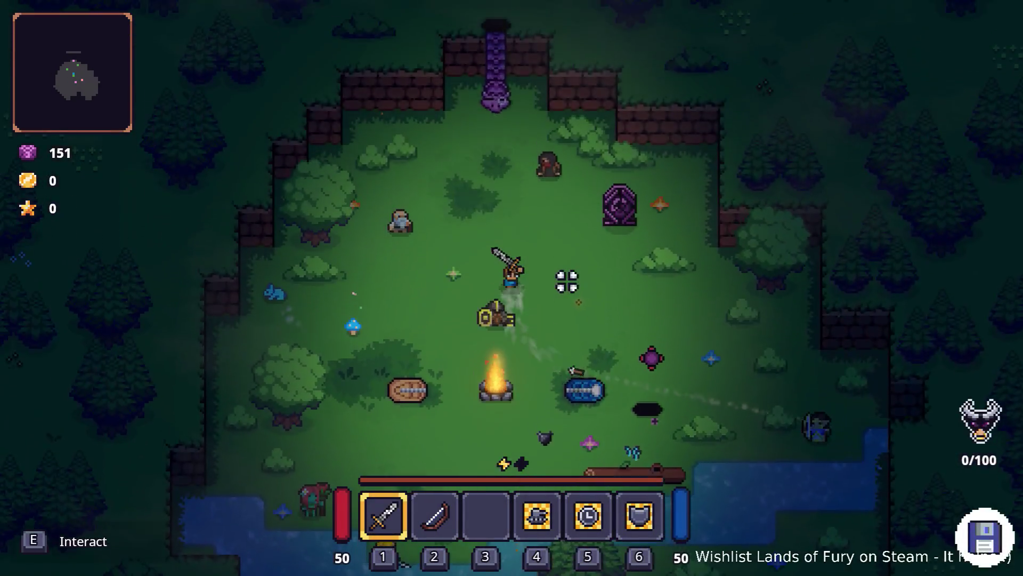
key("w")
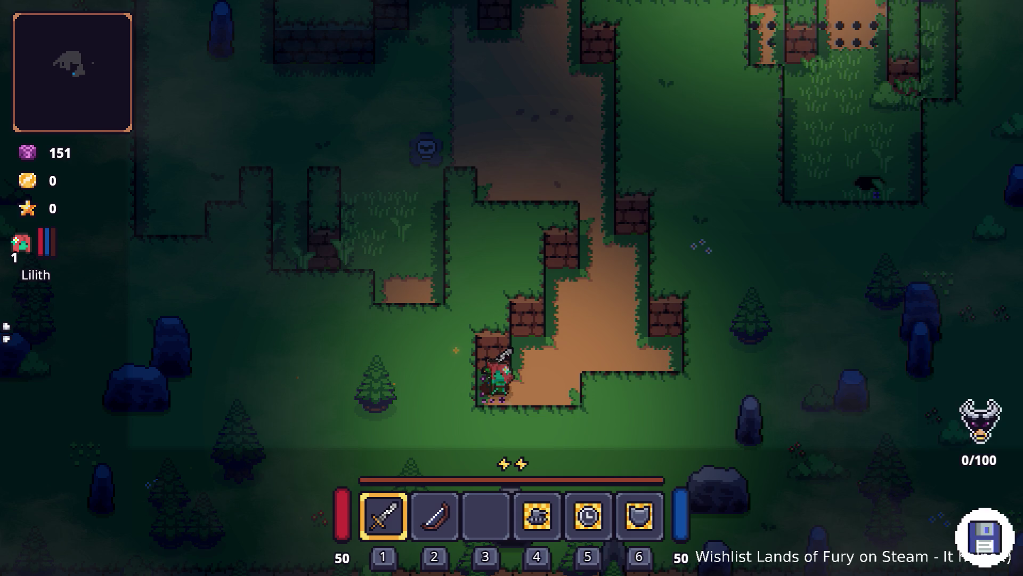
key("alt+Tab")
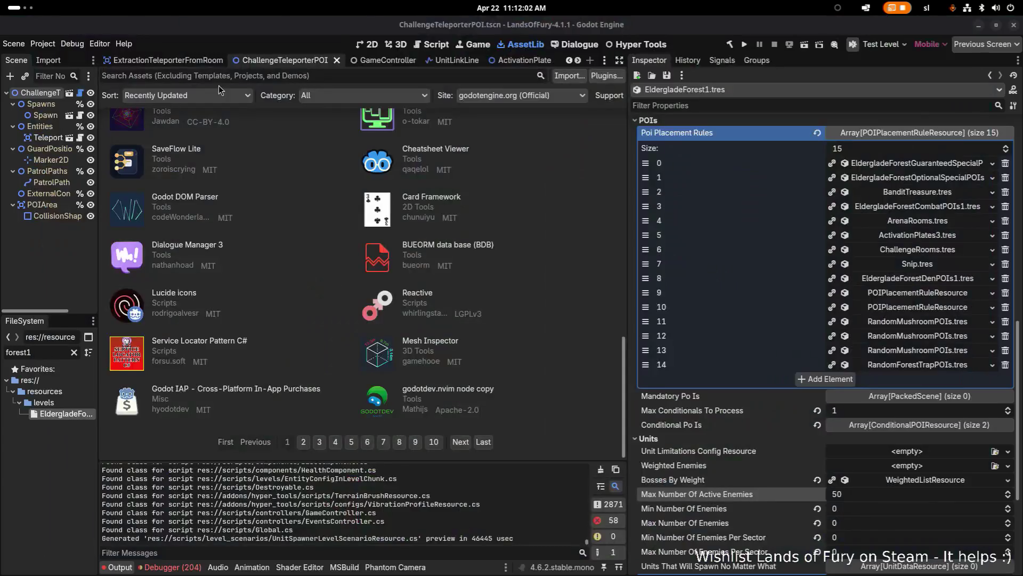
Change the UnitSpawnerLevelScenarioResource's Min Radius In Tiles from 5 to 1, save, and run the project
key("alt+Tab")
scroll(804, 300, "down", 3)
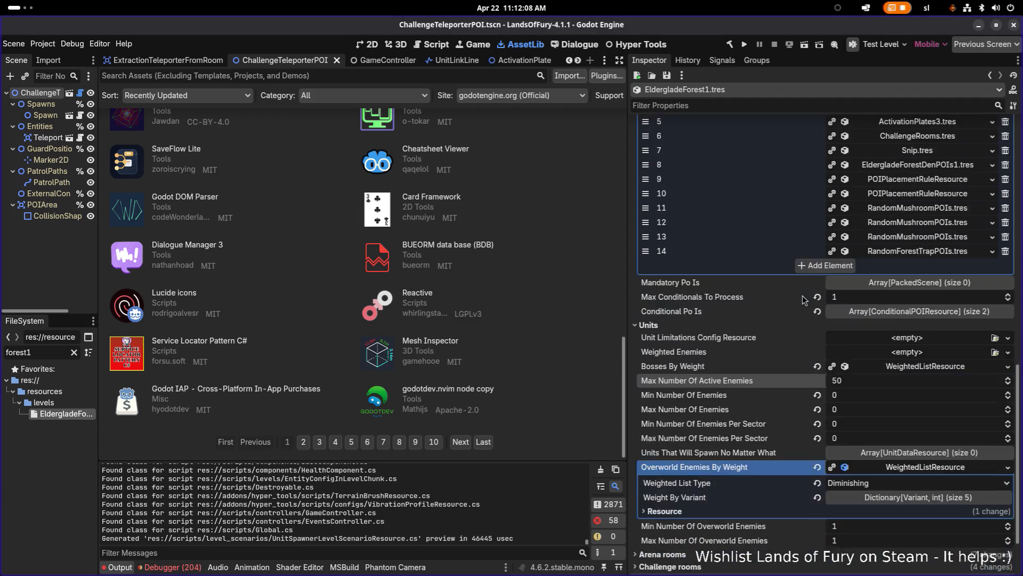
scroll(790, 337, "up", 5)
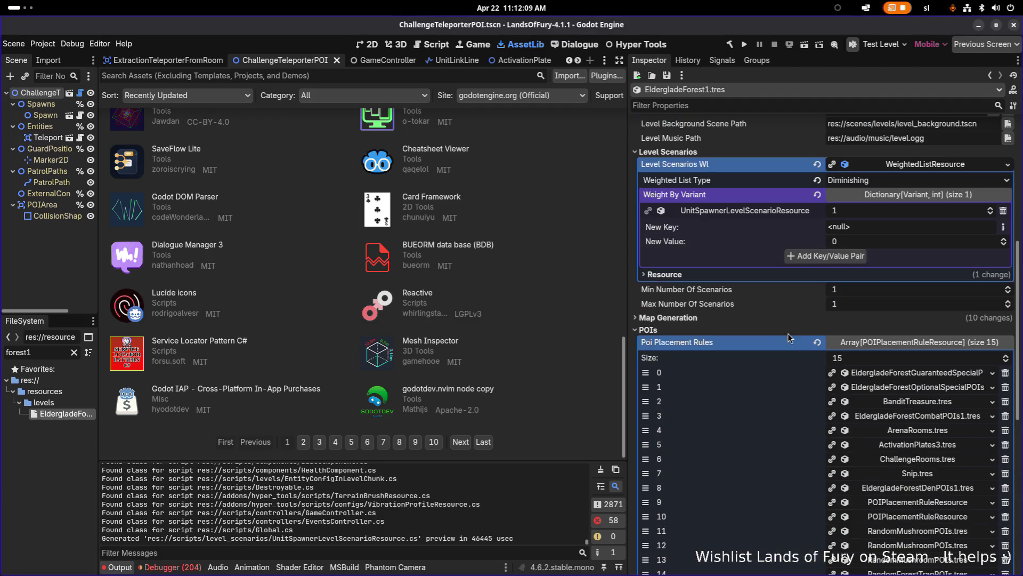
left_click(787, 211)
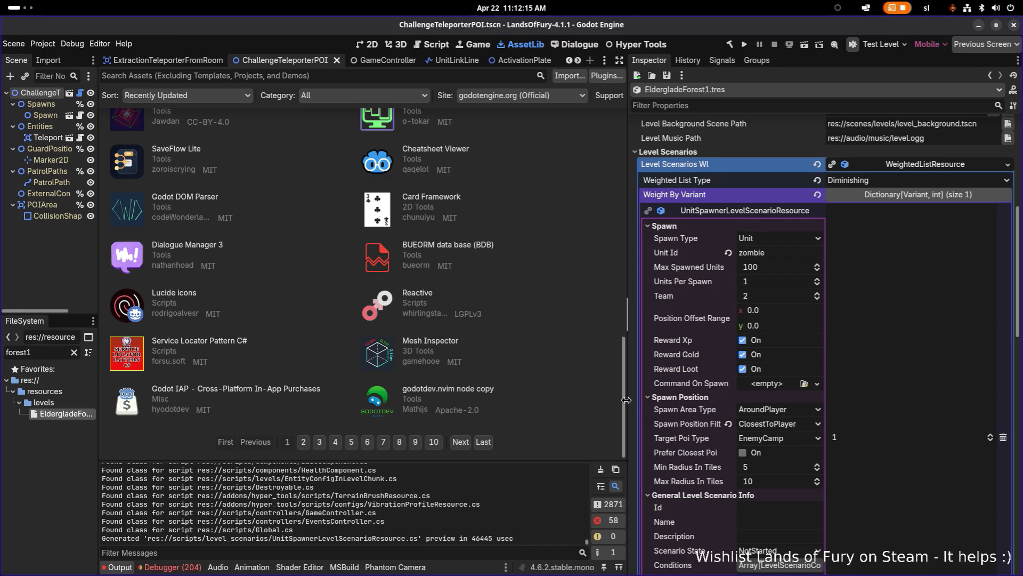
left_click_drag(634, 404, 559, 405)
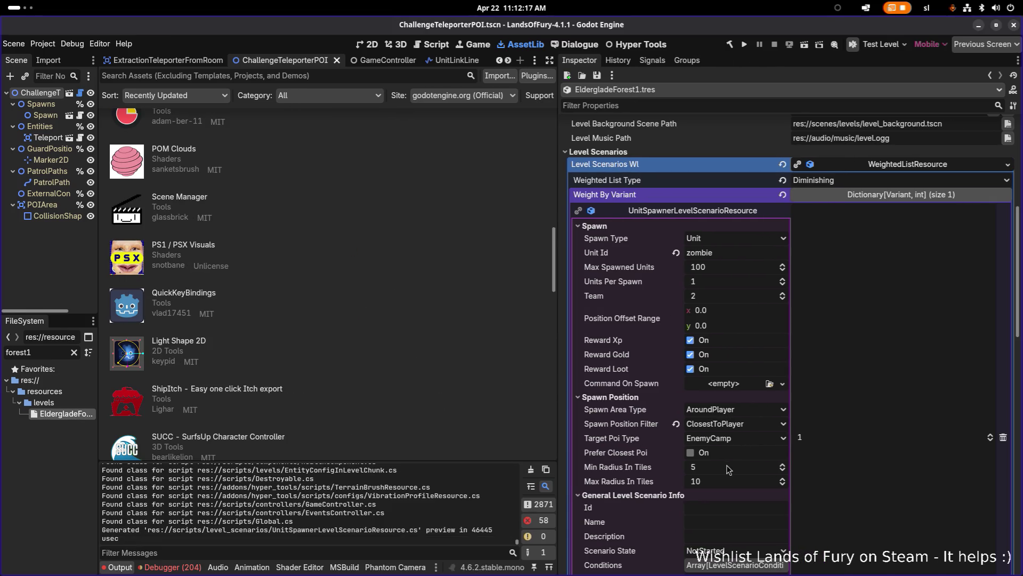
left_click(742, 467)
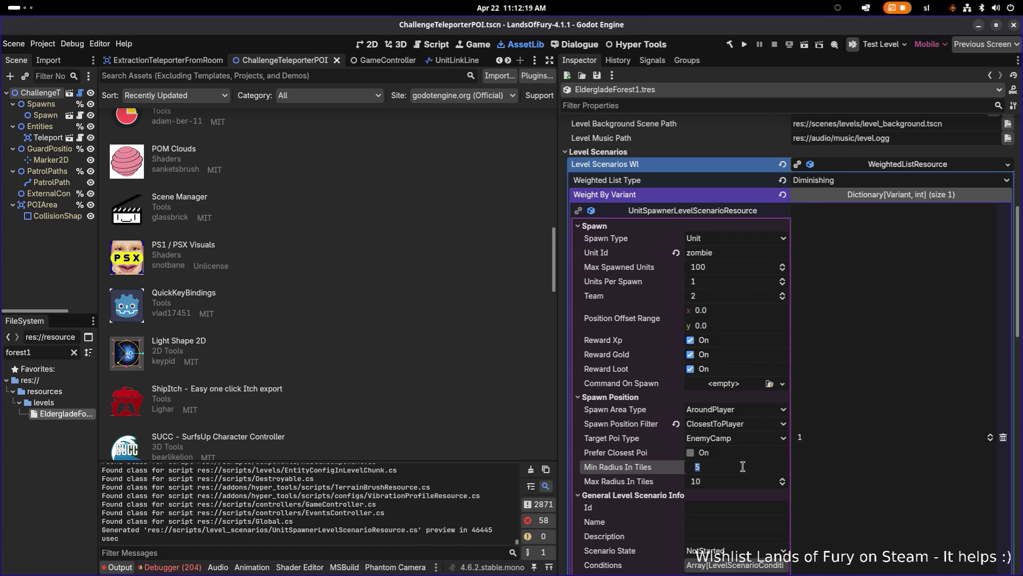
type("1")
key("ctrl+s")
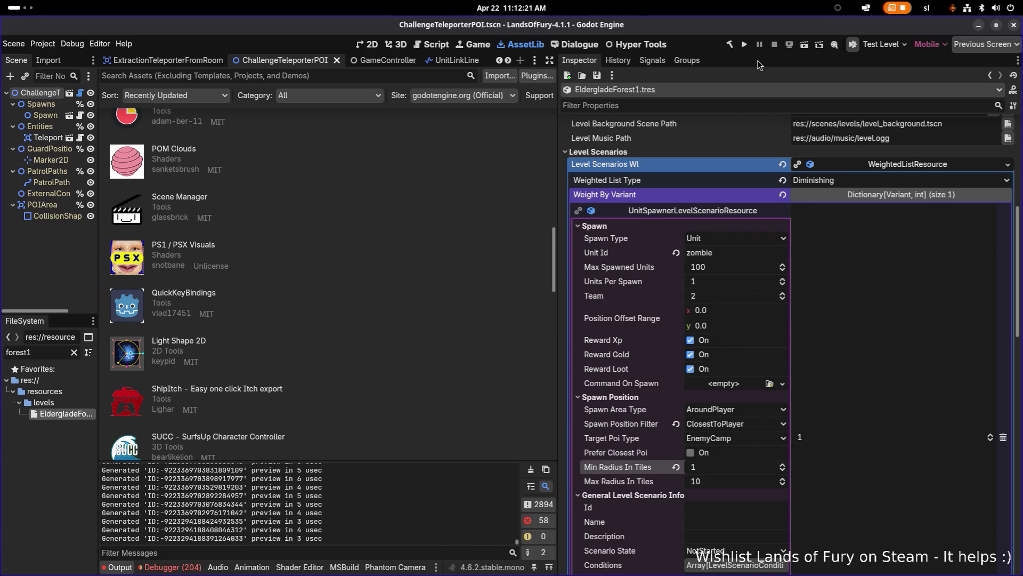
left_click(747, 47)
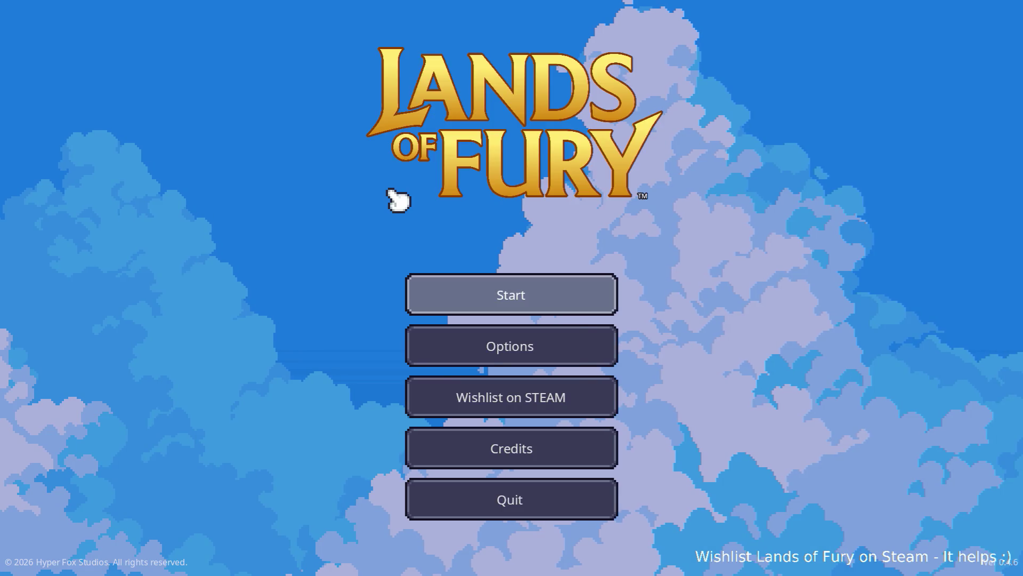
Start a new game, enter the forest portal, and fight the spawned ghosts up to 17/100 before pausing
key("Return")
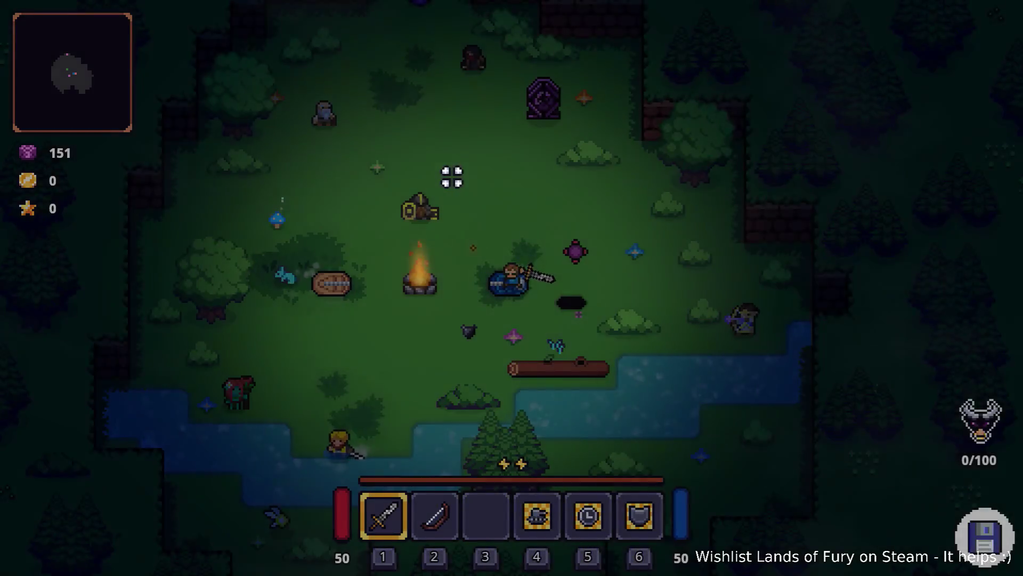
key("w")
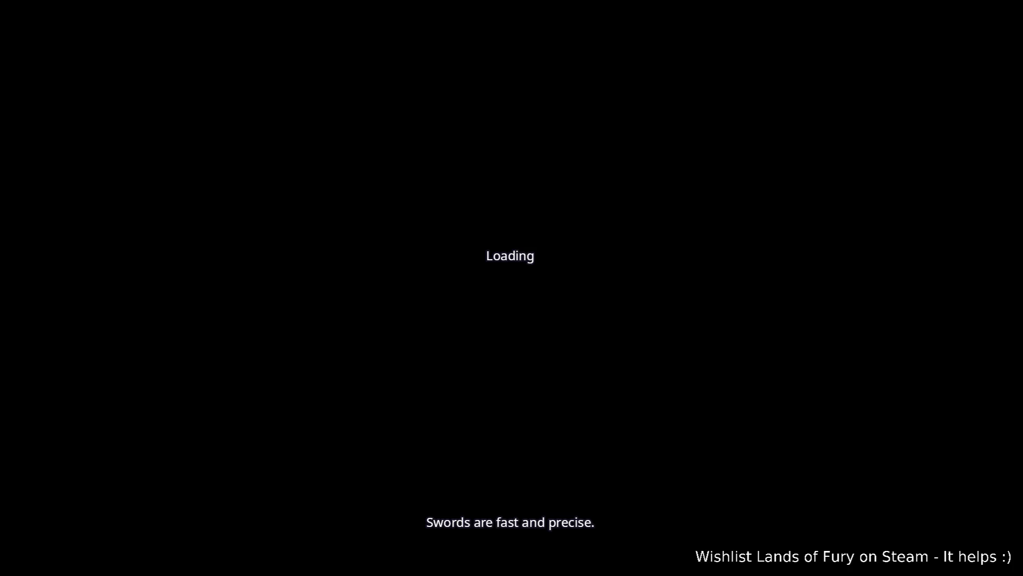
key("w")
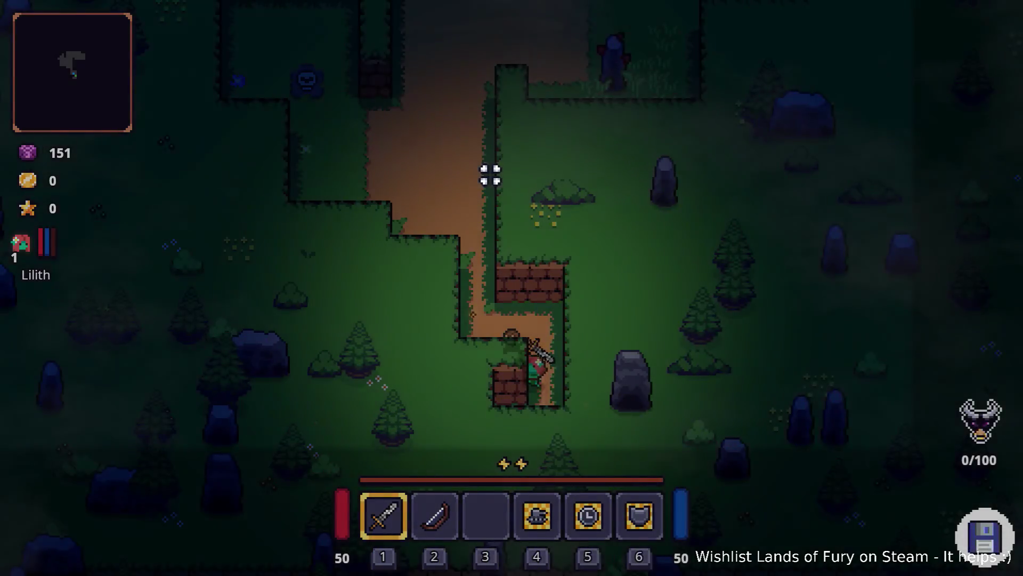
key("w")
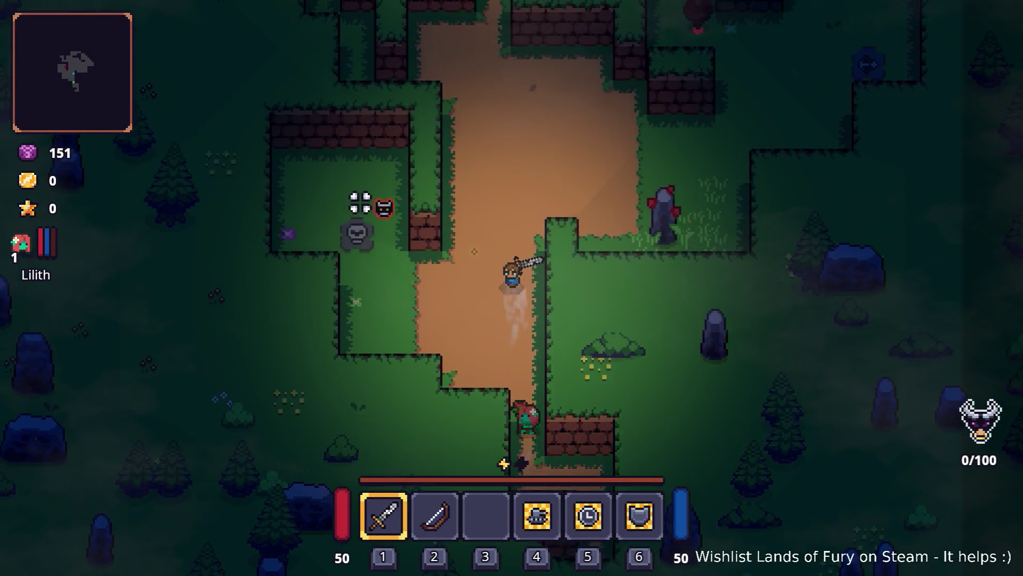
key("s")
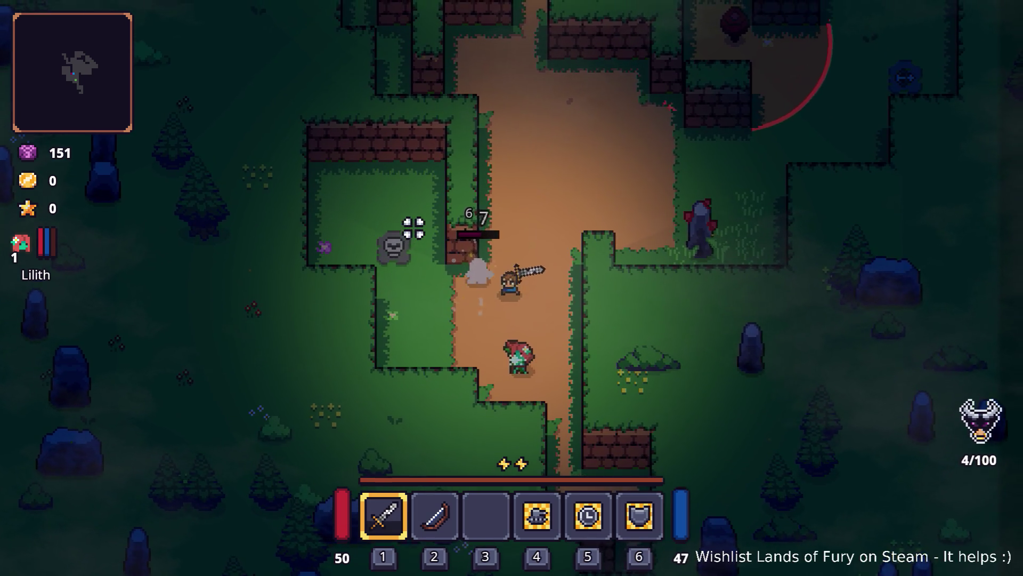
key("d")
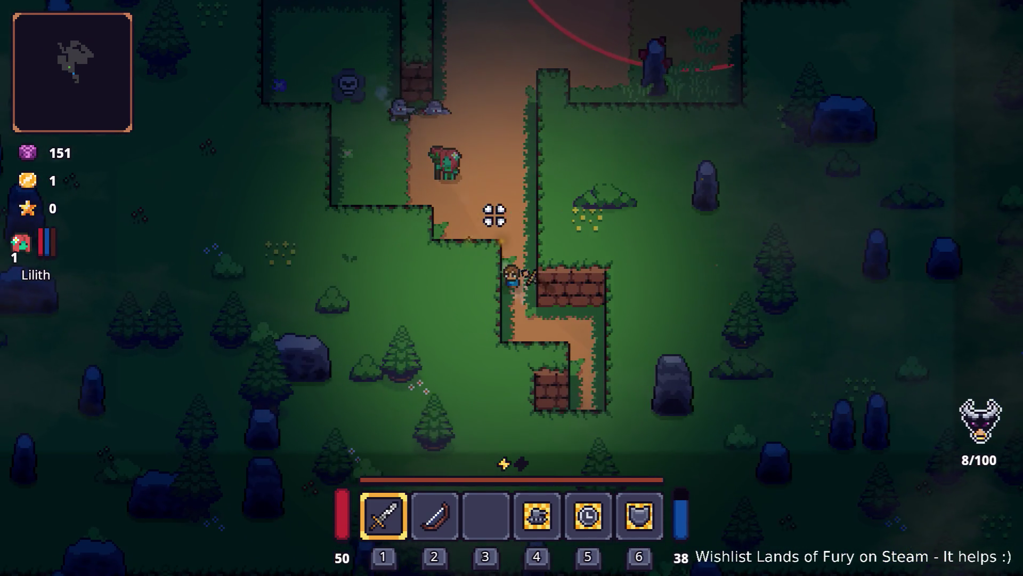
key("w")
key("w")
key("a")
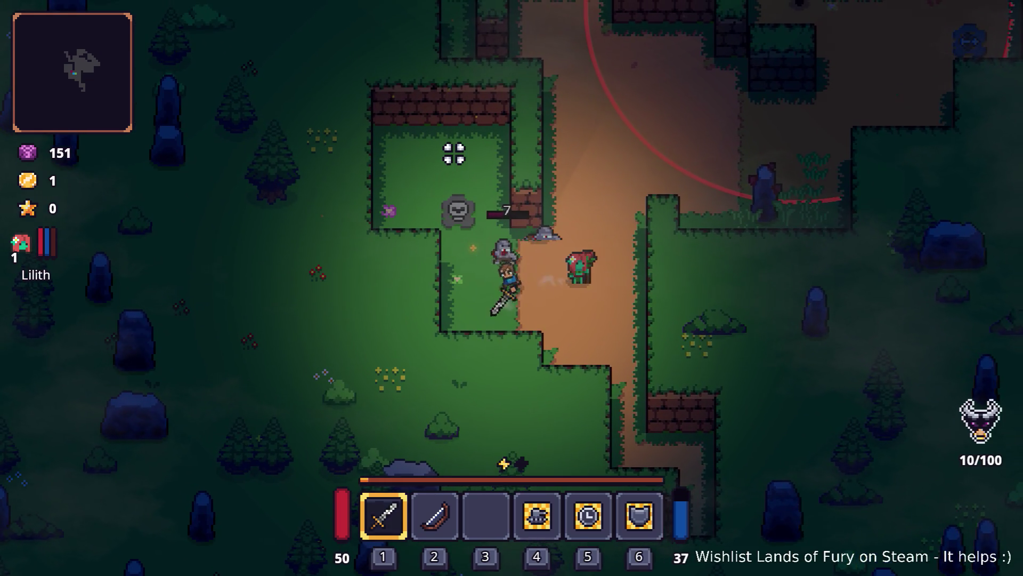
key("Escape")
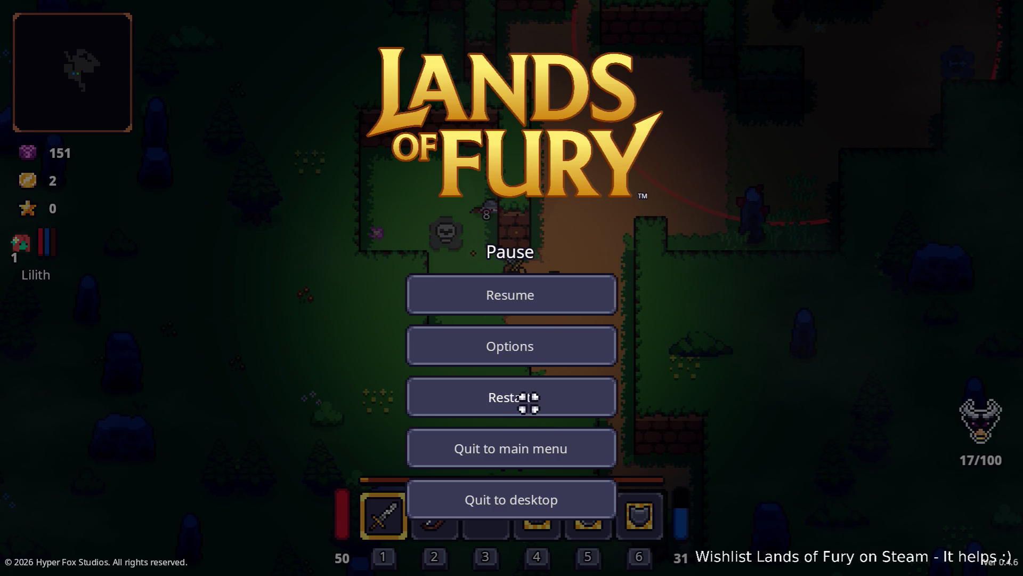
Restart the run, walk into the purple portal, and head north up the forest dirt path
left_click(528, 400)
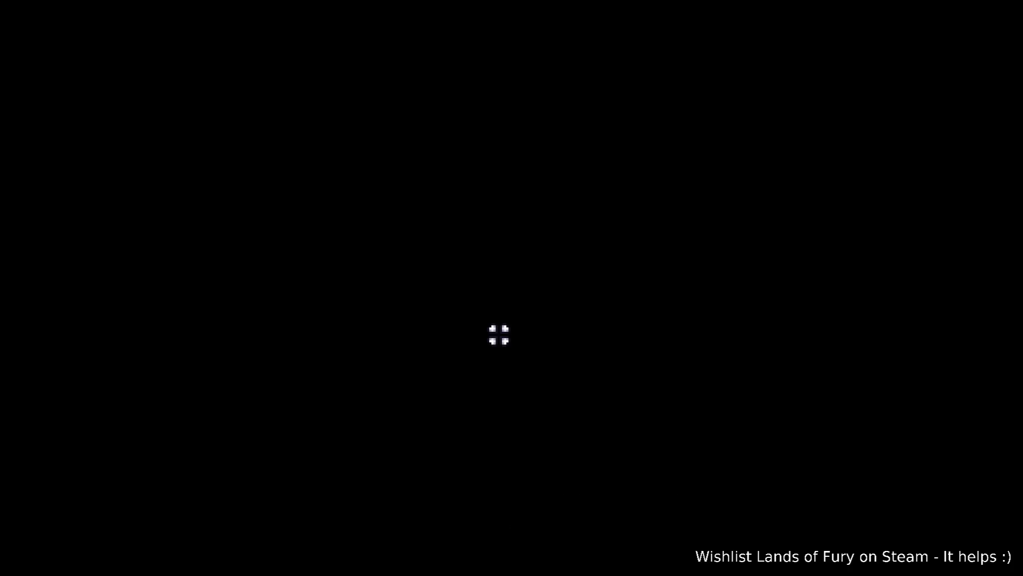
key("w")
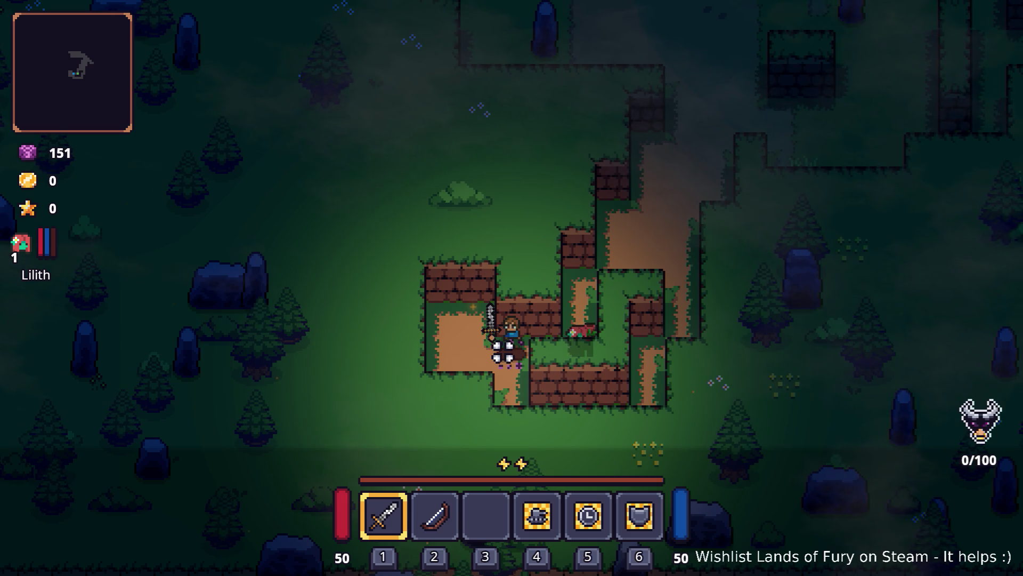
key("d")
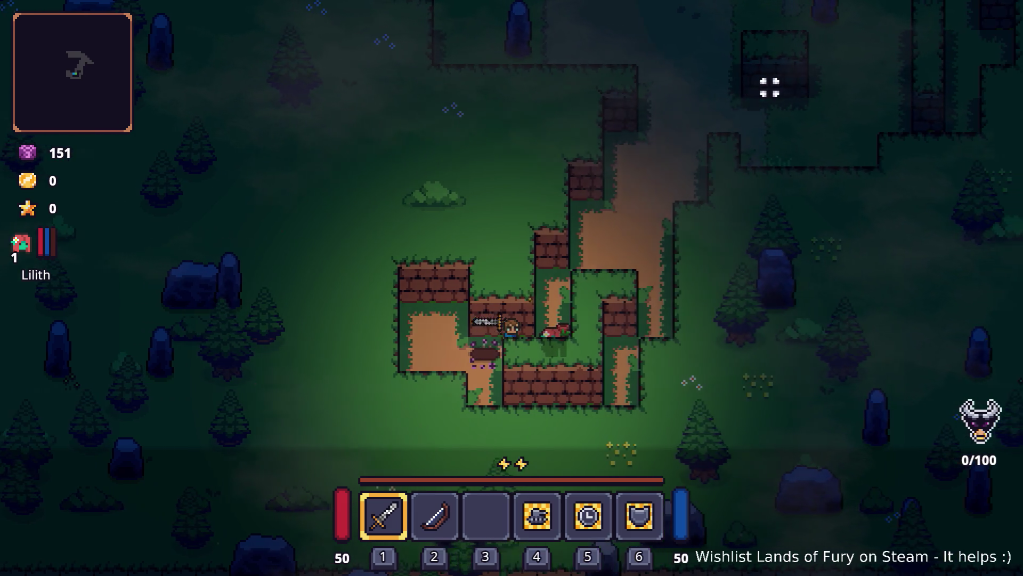
key("w")
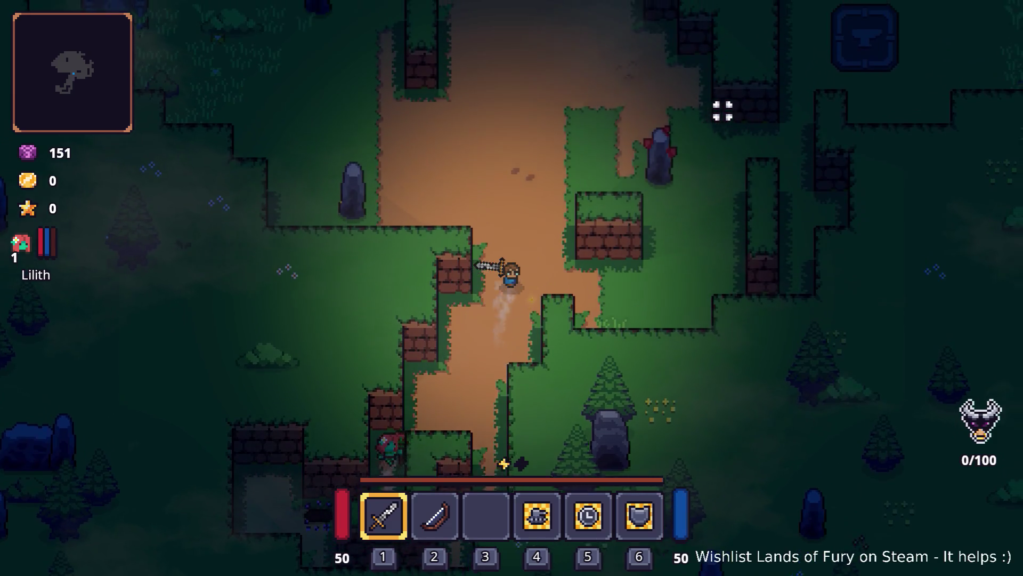
key("a")
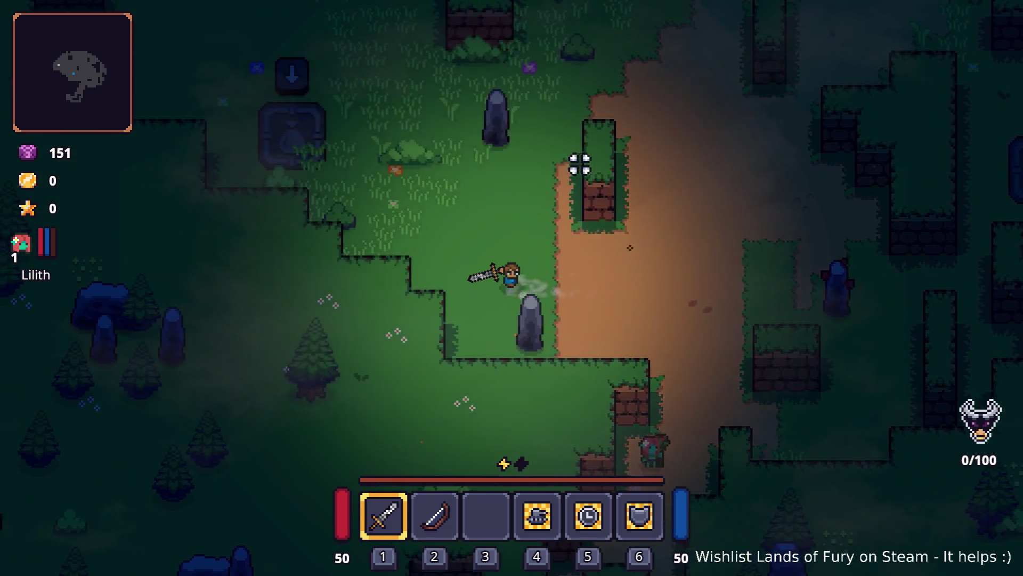
Wander the hero around the clearing, then pause and quit to desktop
key("d")
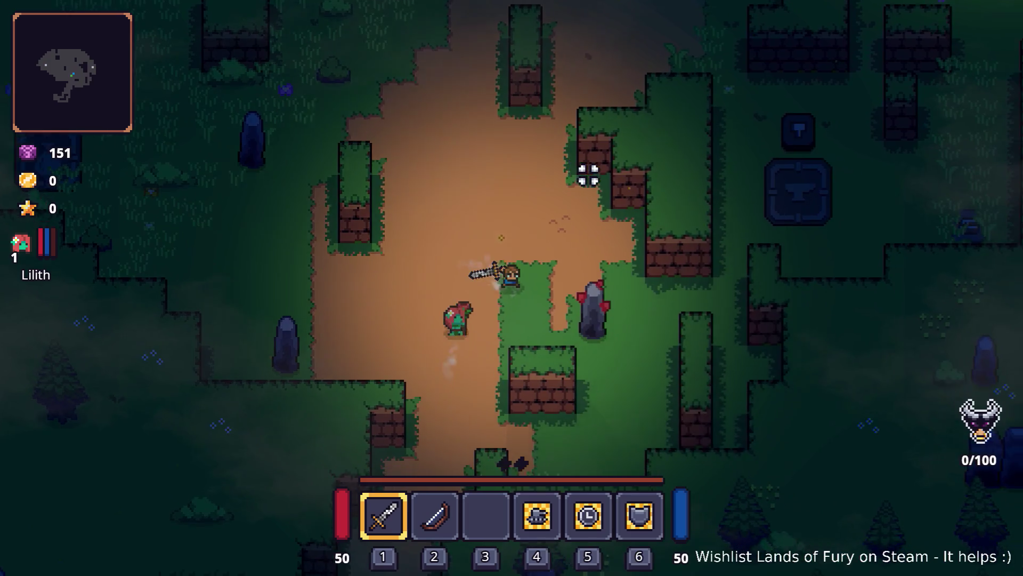
key("s")
key("d")
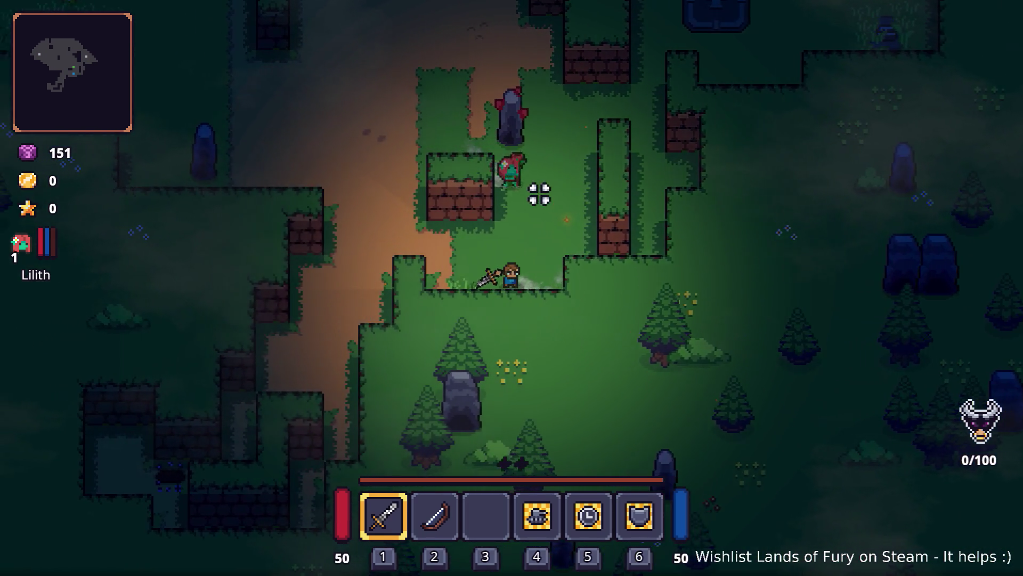
key("a")
key("s")
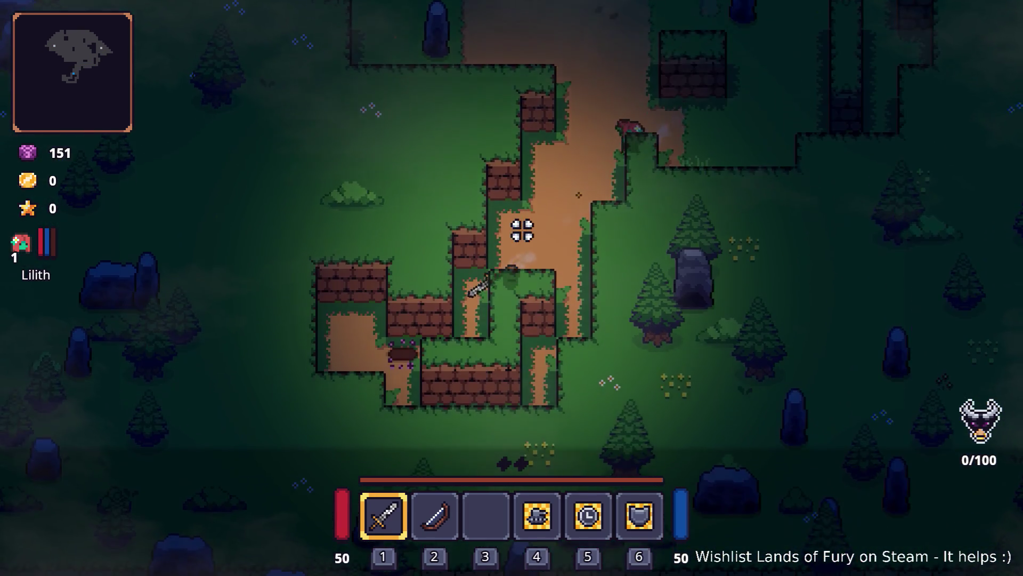
key("d")
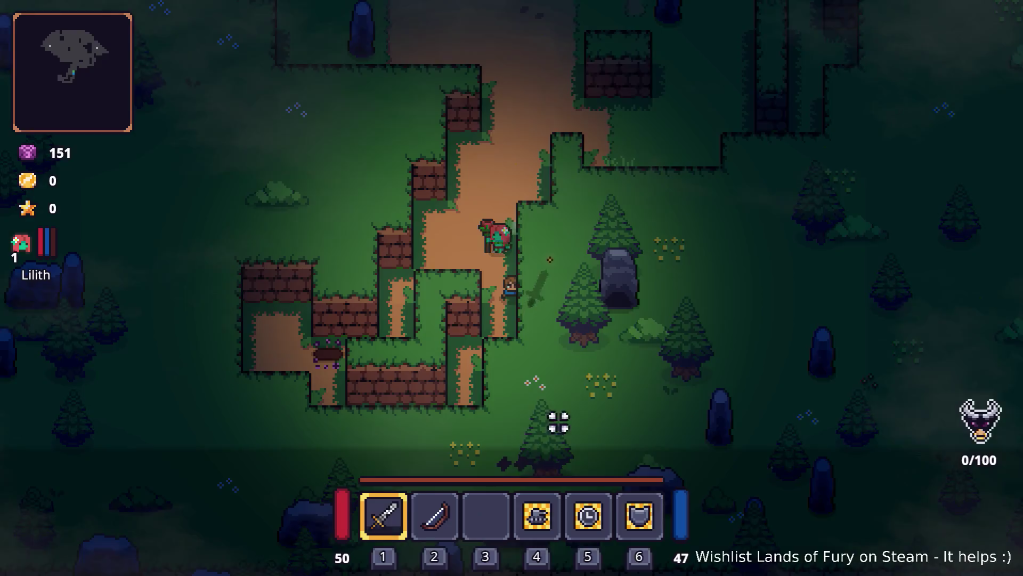
key("Escape")
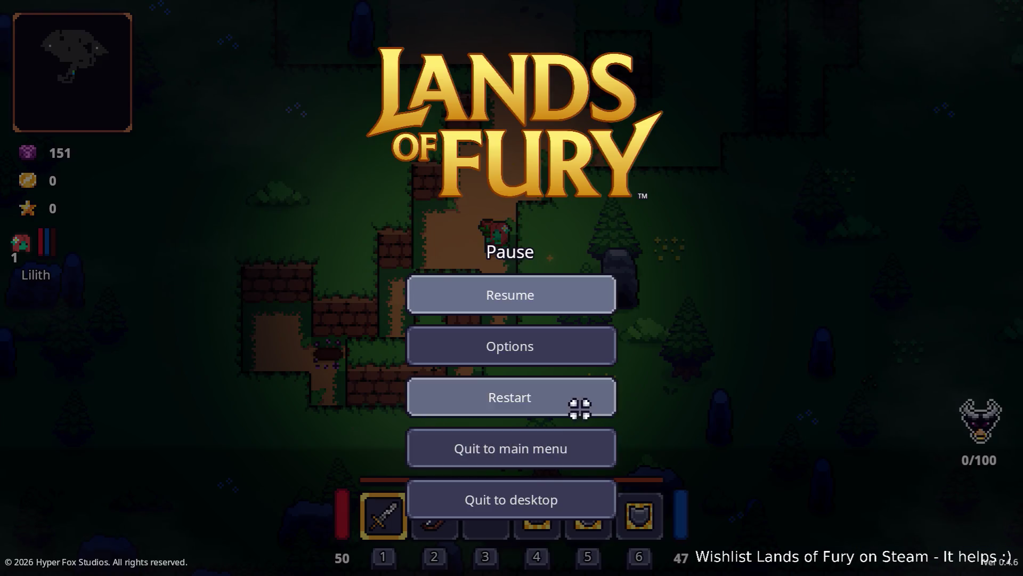
left_click(542, 491)
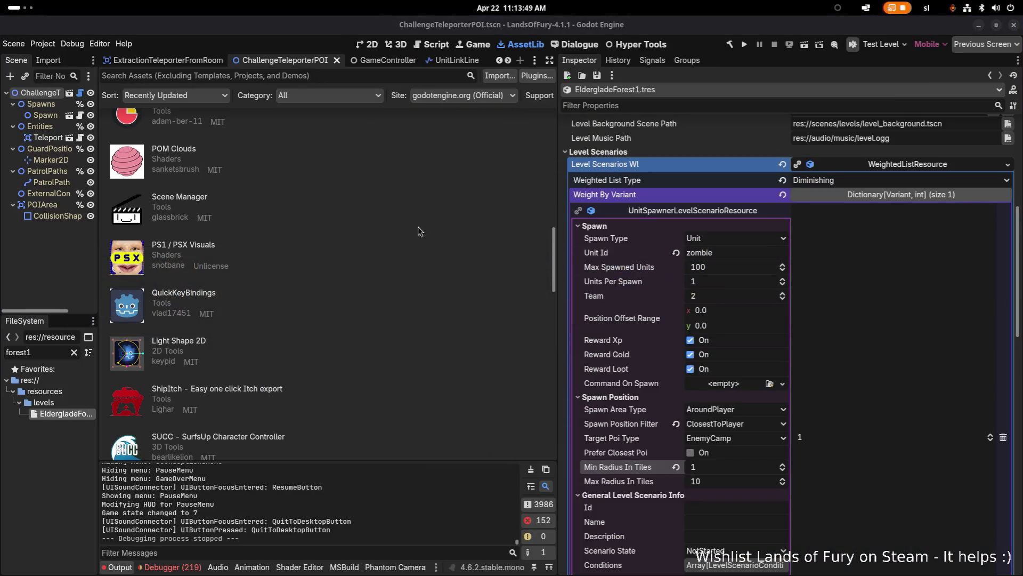
In VS Code, resize the split code panes and select the GetCandidatePositions method name
key("alt+Tab")
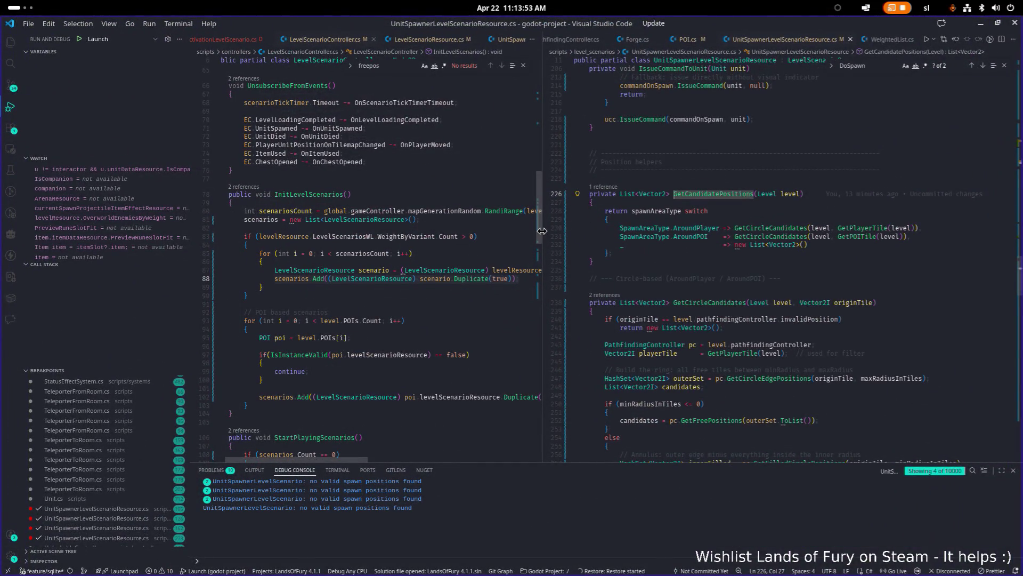
left_click_drag(543, 224, 514, 215)
scroll(688, 209, "down", 1)
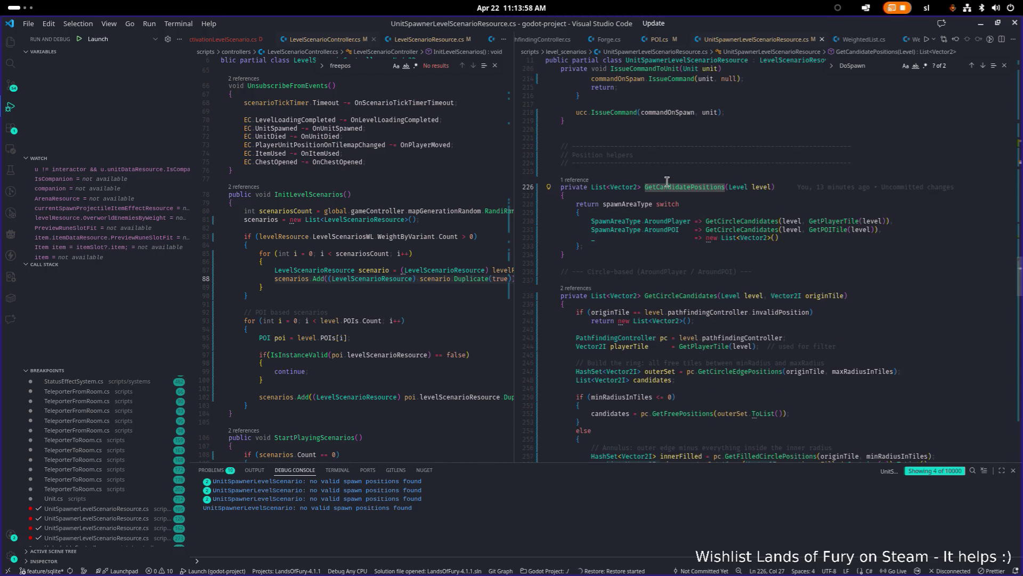
double_click(681, 186)
scroll(742, 179, "down", 5)
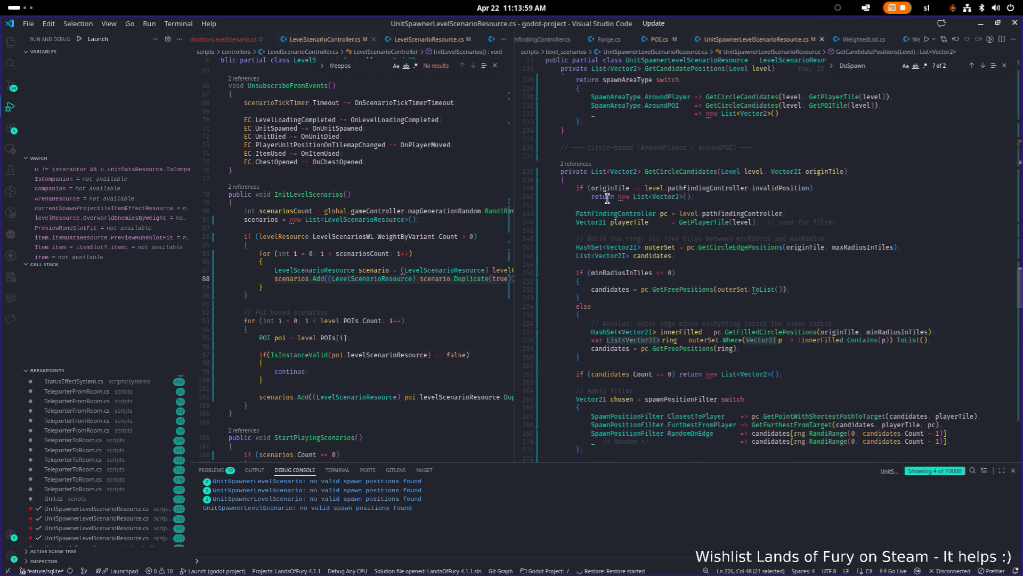
left_click_drag(512, 214, 590, 214)
left_click(458, 203)
Open PathfindingController.cs in the left pane via quick file search for 'pathfin'
key("ctrl+p")
type("pathfin")
key("Return")
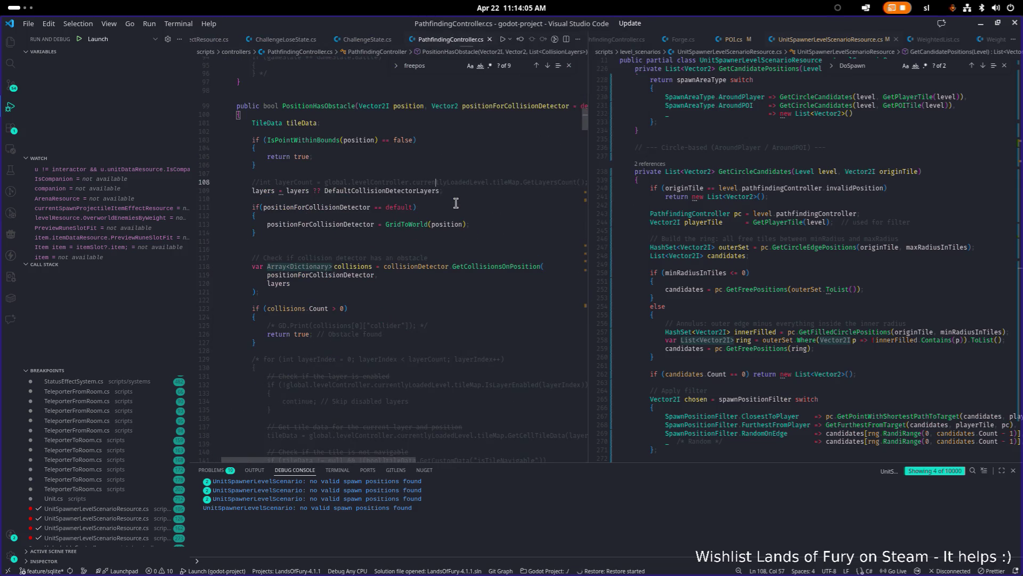
scroll(427, 195, "up", 2)
scroll(405, 191, "down", 2)
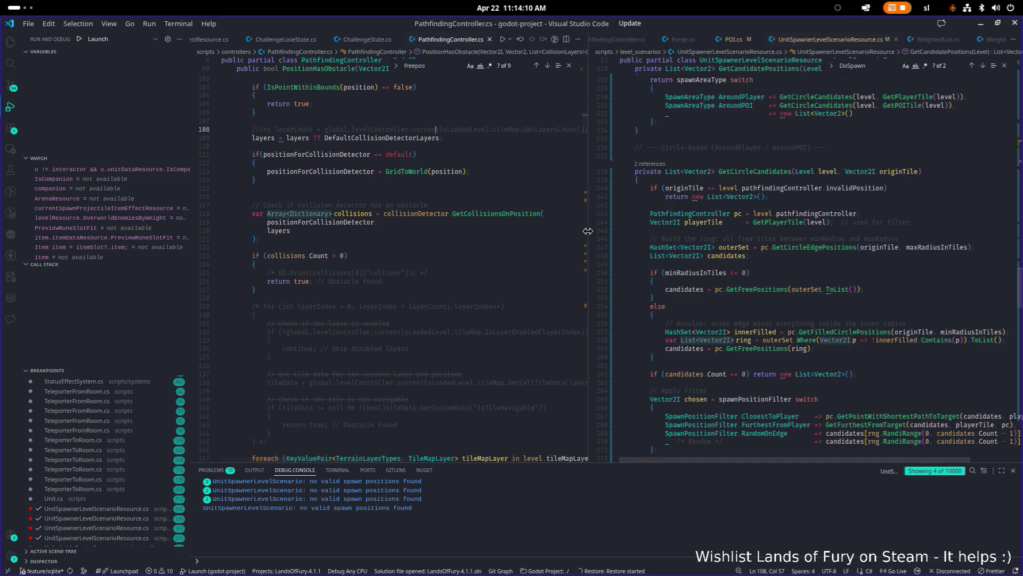
left_click_drag(590, 232, 532, 231)
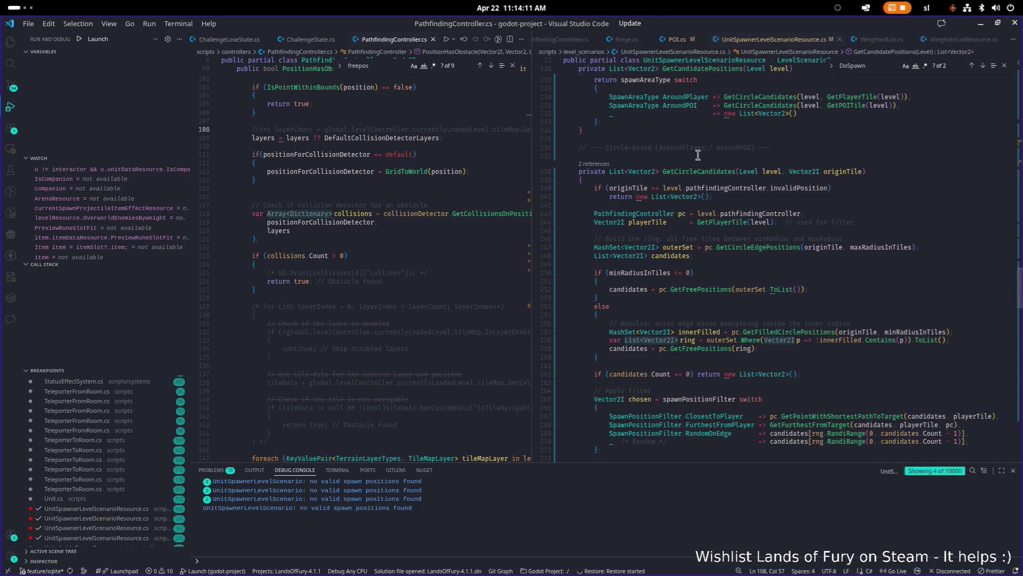
scroll(722, 187, "up", 5)
double_click(767, 226)
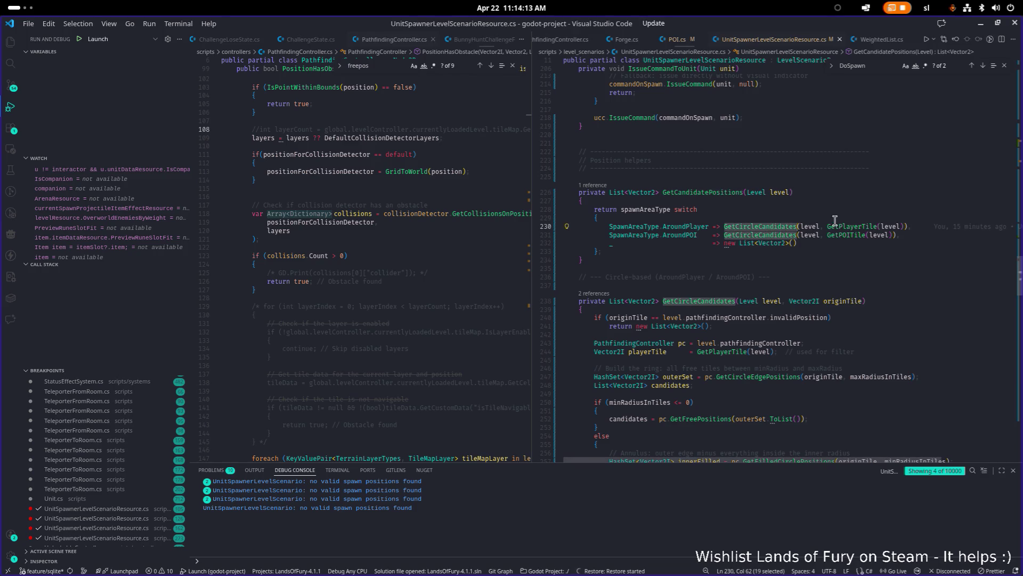
key("ctrl+f")
scroll(843, 224, "down", 8)
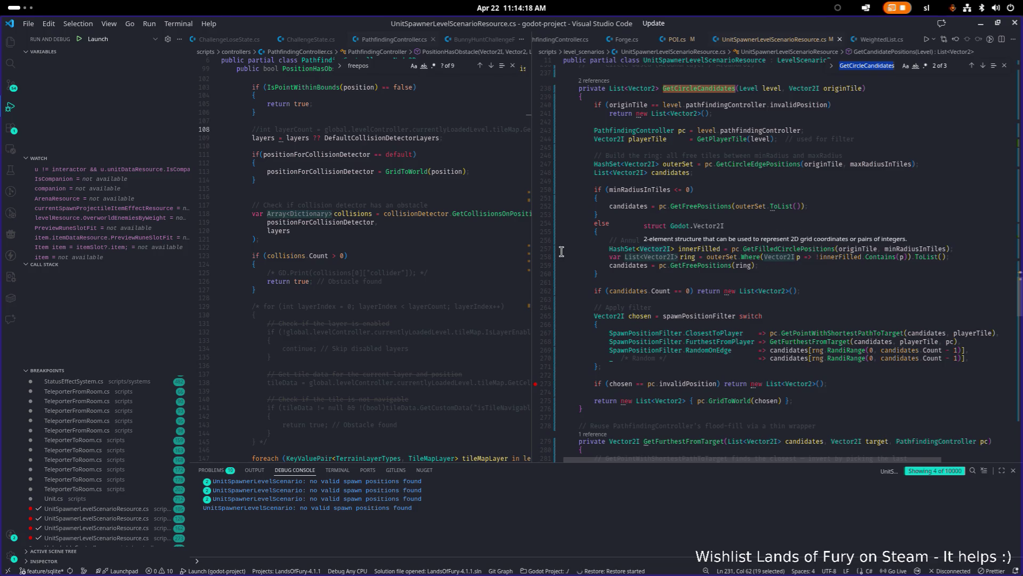
left_click_drag(528, 258, 520, 258)
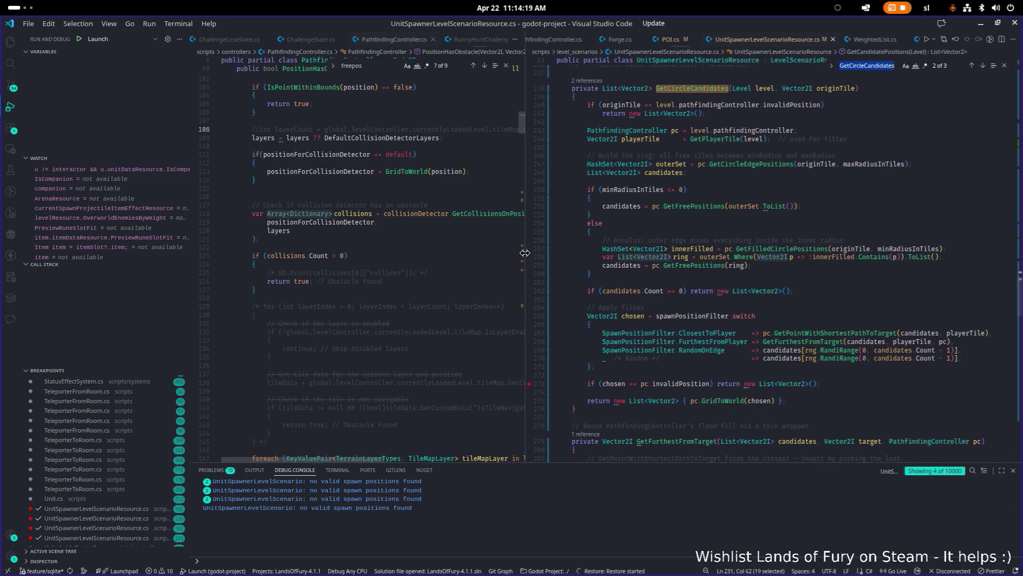
left_click(728, 232)
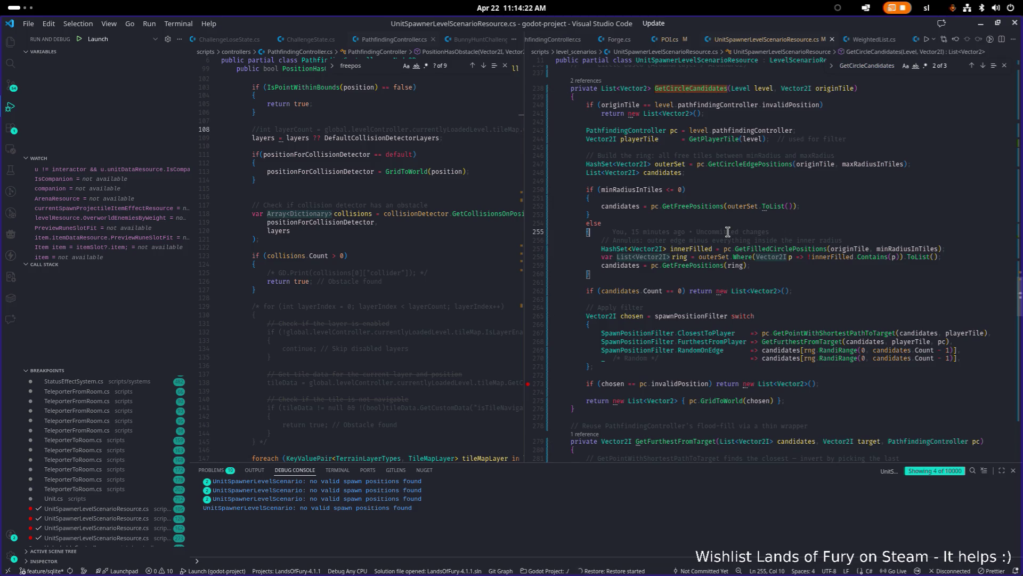
mouse_move(730, 229)
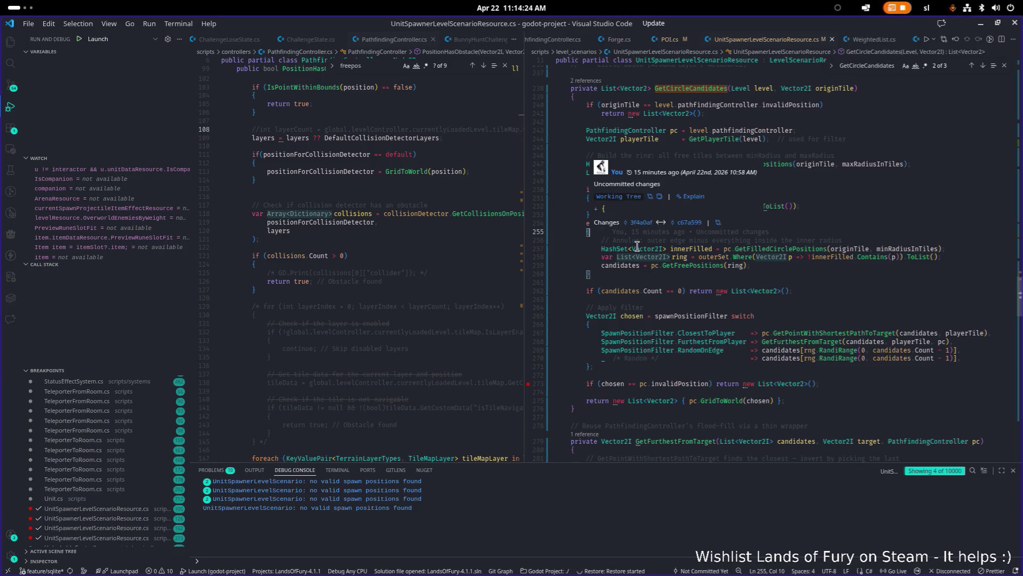
left_click(347, 265)
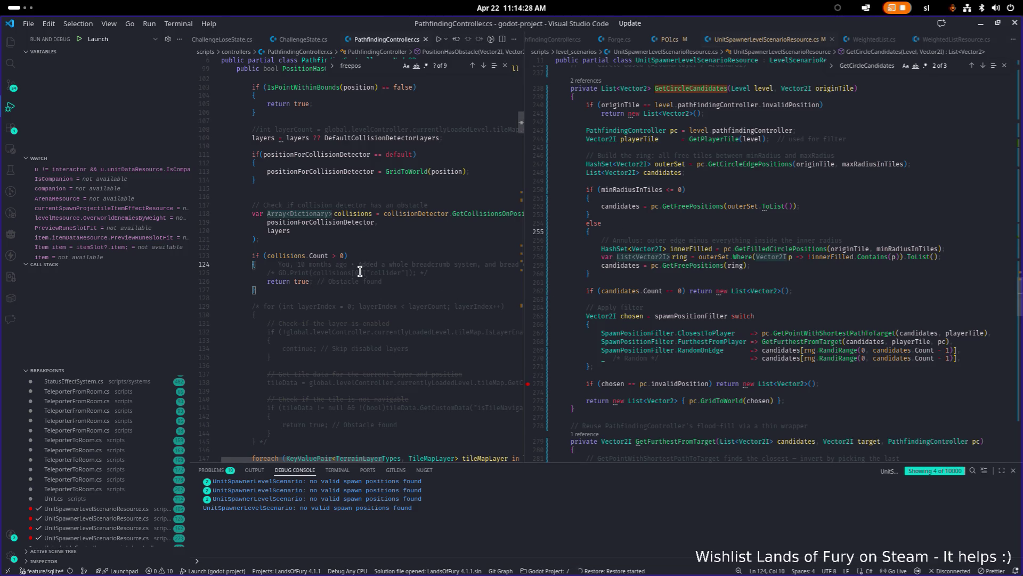
scroll(360, 272, "up", 2)
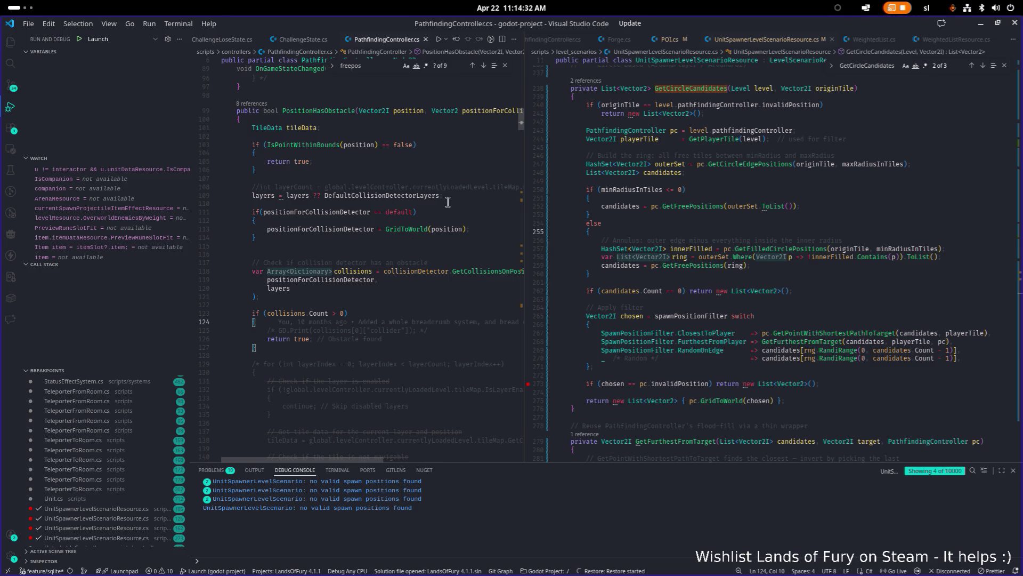
double_click(330, 233)
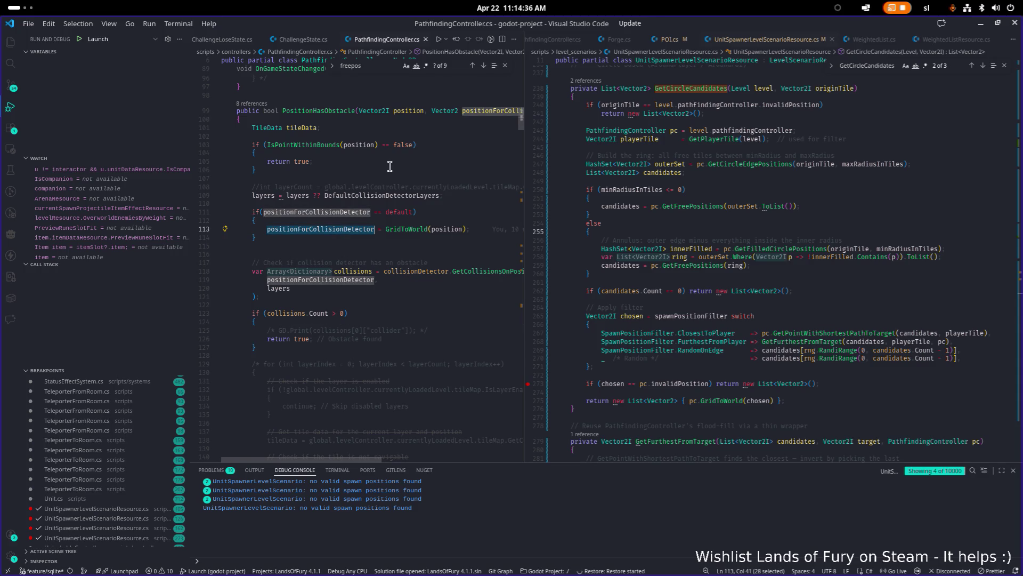
left_click(328, 111)
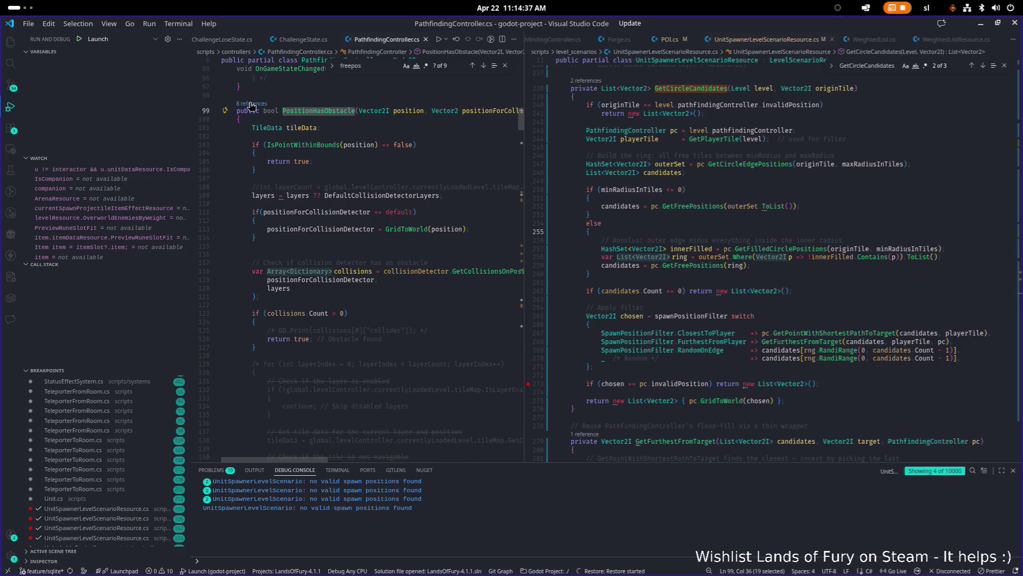
left_click(697, 240)
double_click(319, 111)
Search the unit spawner script for the copied name PositionHasObstacle
key("ctrl+c")
left_click(756, 206)
key("ctrl+f")
key("ctrl+v")
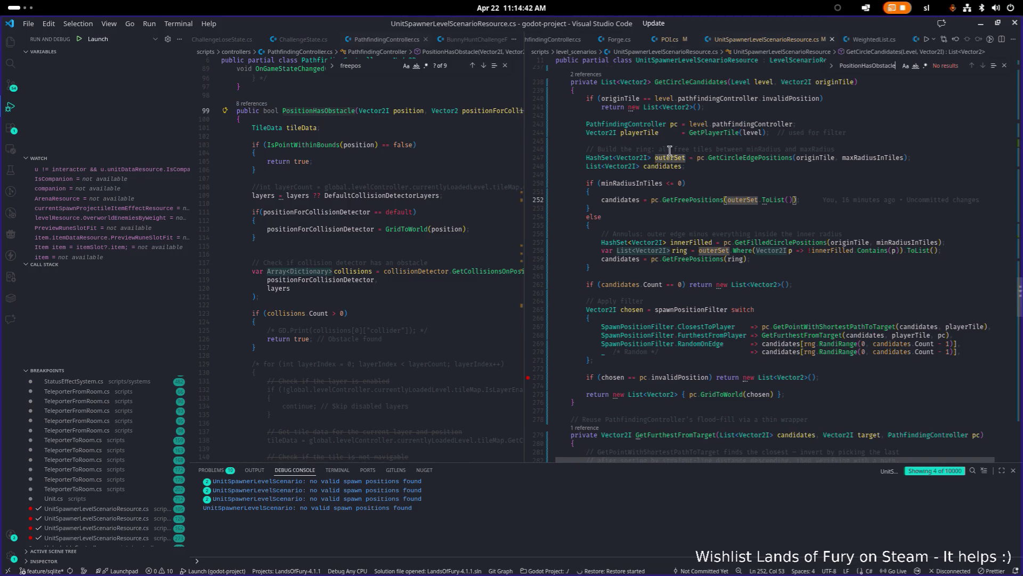
Peek the PositionHasObstacle references and jump to the one at line 496 in GetRandomFreeNeighbouringPosition
left_click(252, 103)
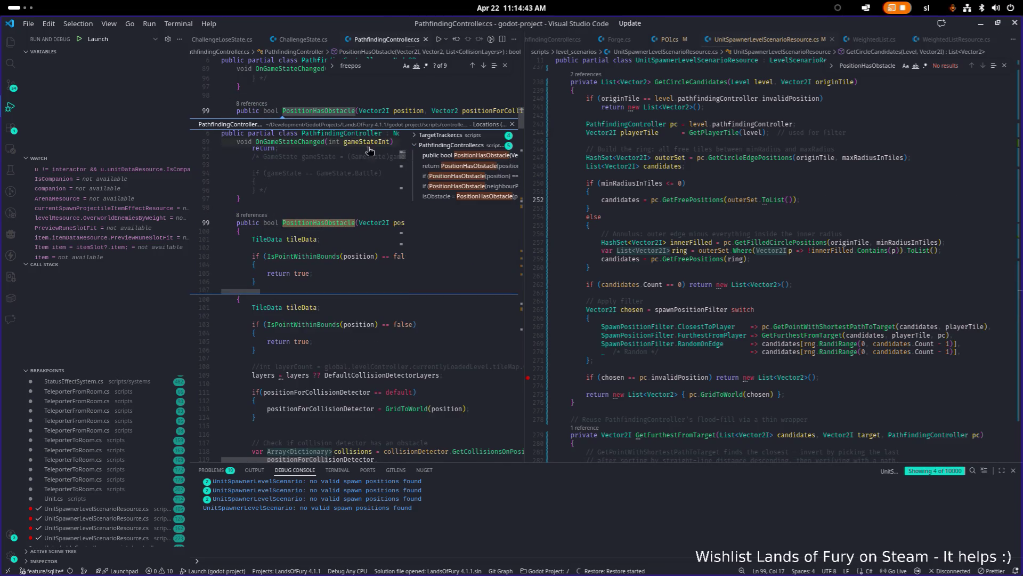
left_click(478, 166)
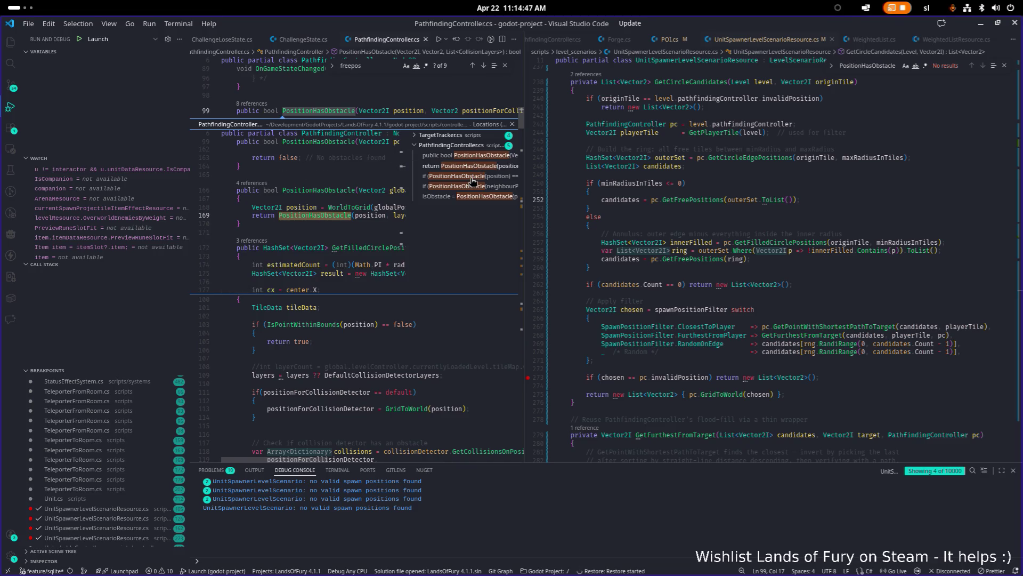
left_click(472, 185)
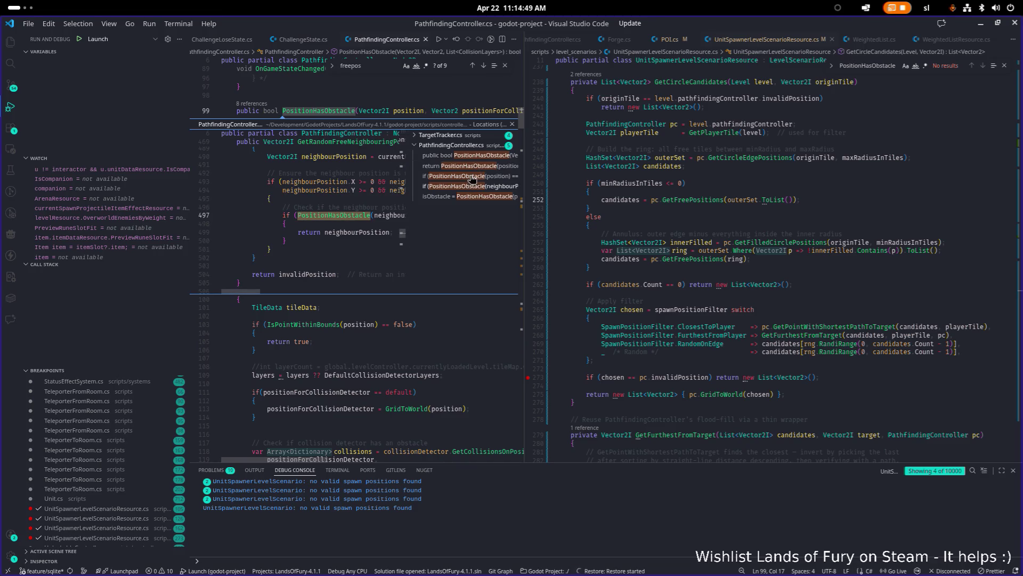
left_click(476, 197)
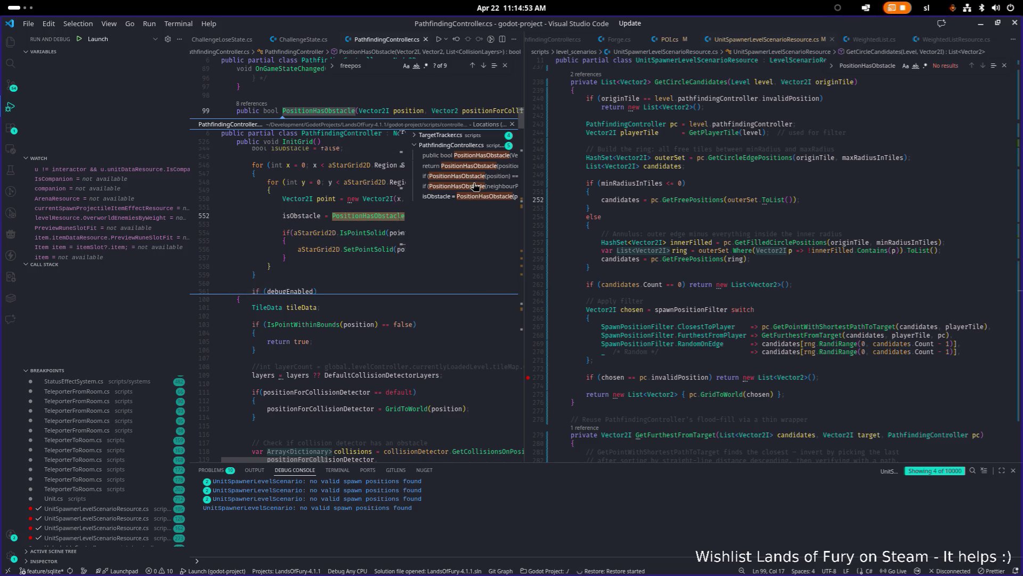
left_click(477, 186)
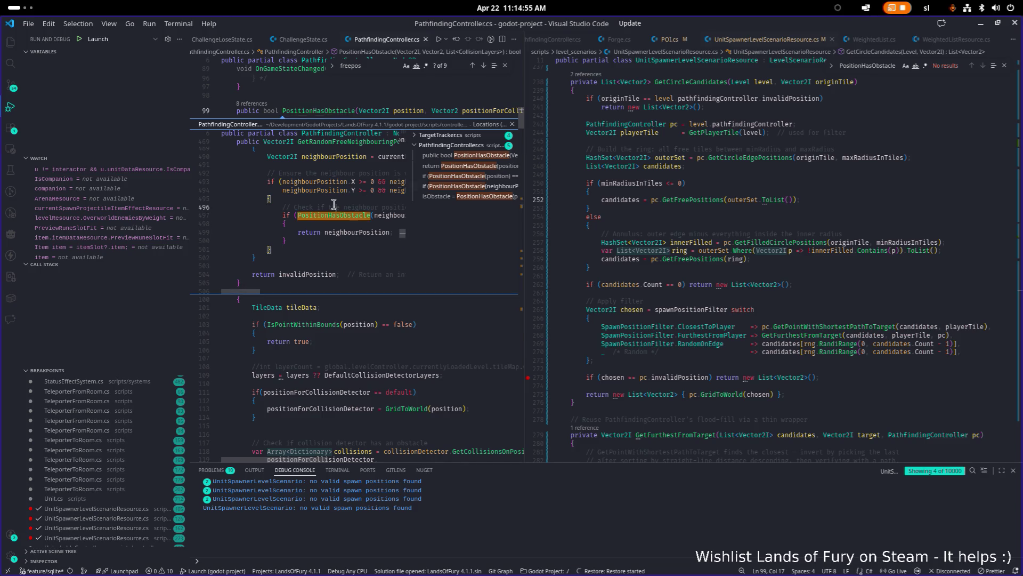
double_click(357, 205)
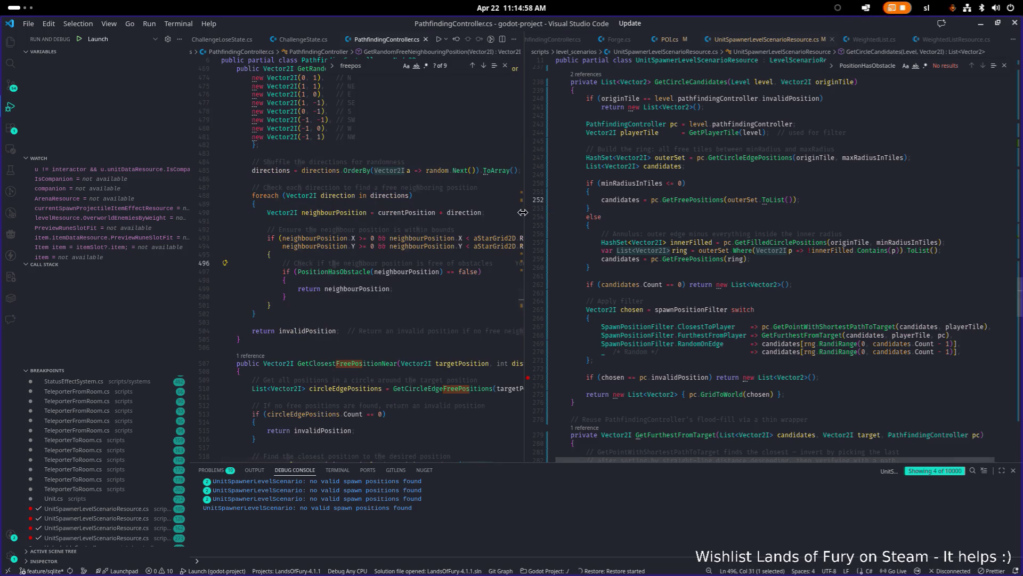
scroll(516, 219, "up", 2)
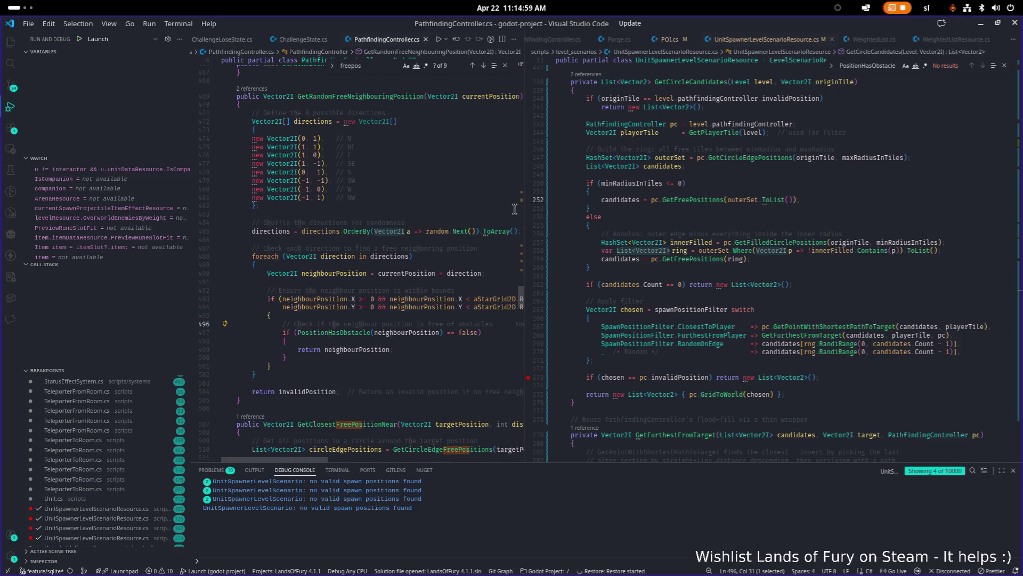
mouse_move(523, 212)
left_mouse_down()
mouse_move(701, 223)
mouse_move(392, 206)
left_mouse_up()
Trace the code, highlighting uses of GetPointWithShortestPathToTarget and the candidates list
left_click(698, 218)
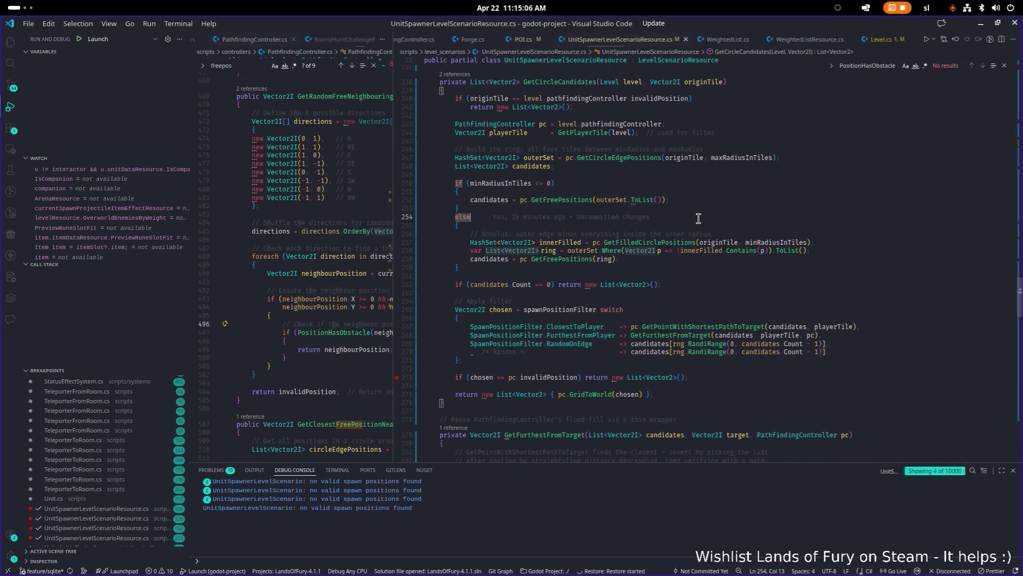
scroll(748, 224, "down", 3)
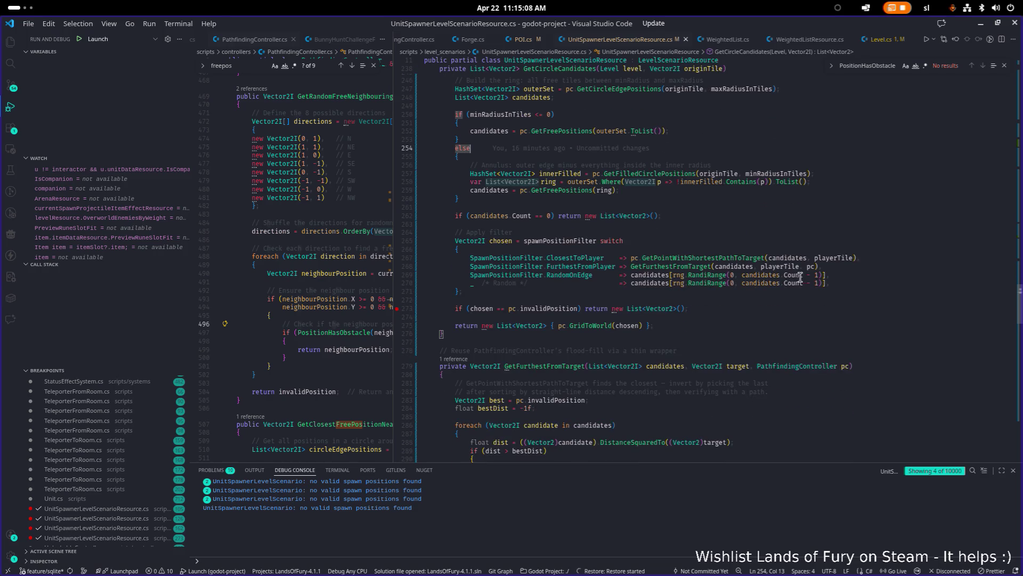
left_click(831, 258)
left_click(723, 258)
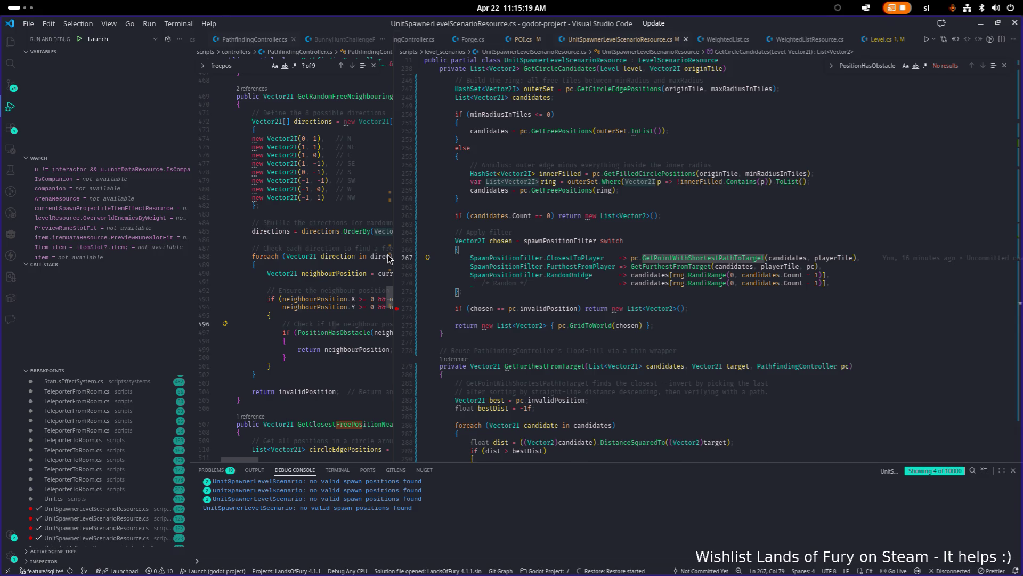
left_click_drag(392, 256, 493, 256)
scroll(661, 237, "up", 3)
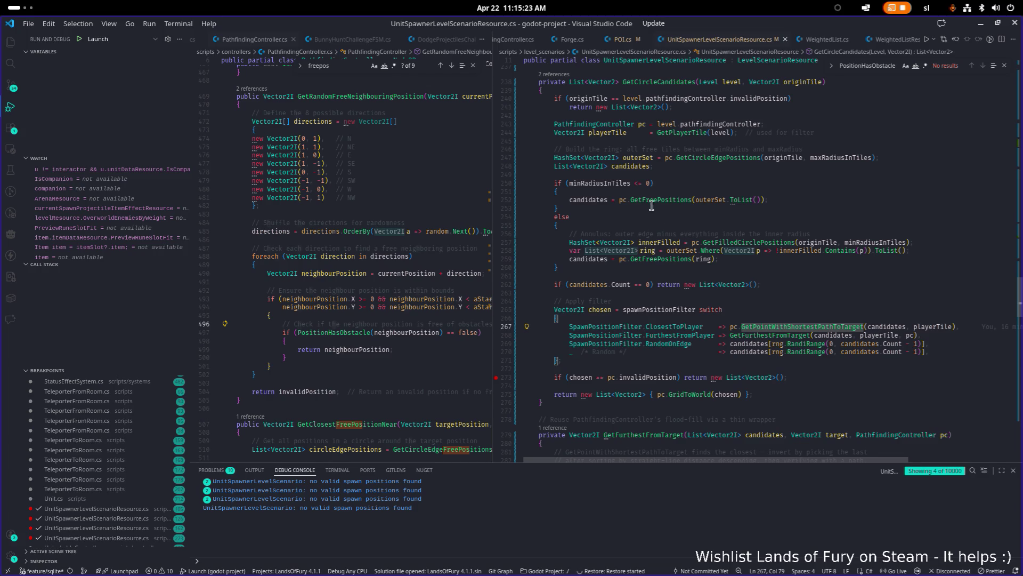
double_click(639, 166)
scroll(680, 202, "up", 2)
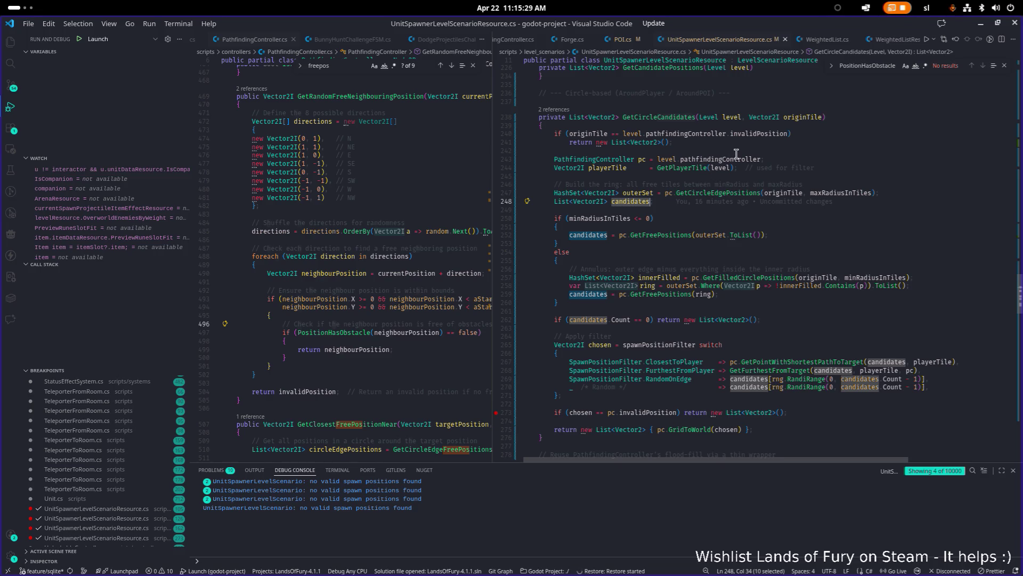
Set a breakpoint at the candidates declaration on line 248, then open Godot's scene search
left_click(497, 202)
scroll(527, 210, "up", 1)
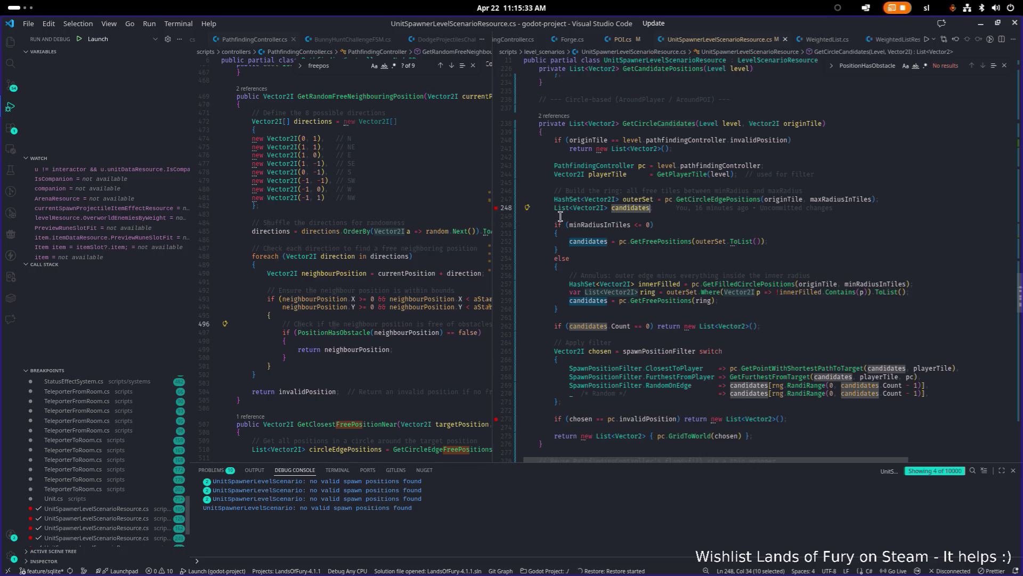
left_click(811, 241)
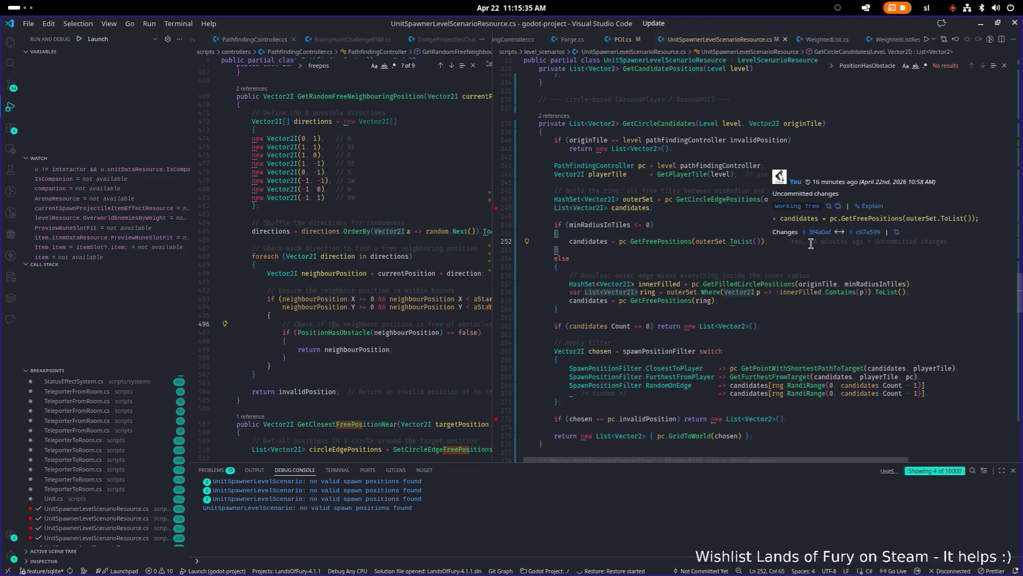
key("alt+Tab")
key("ctrl+shift+o")
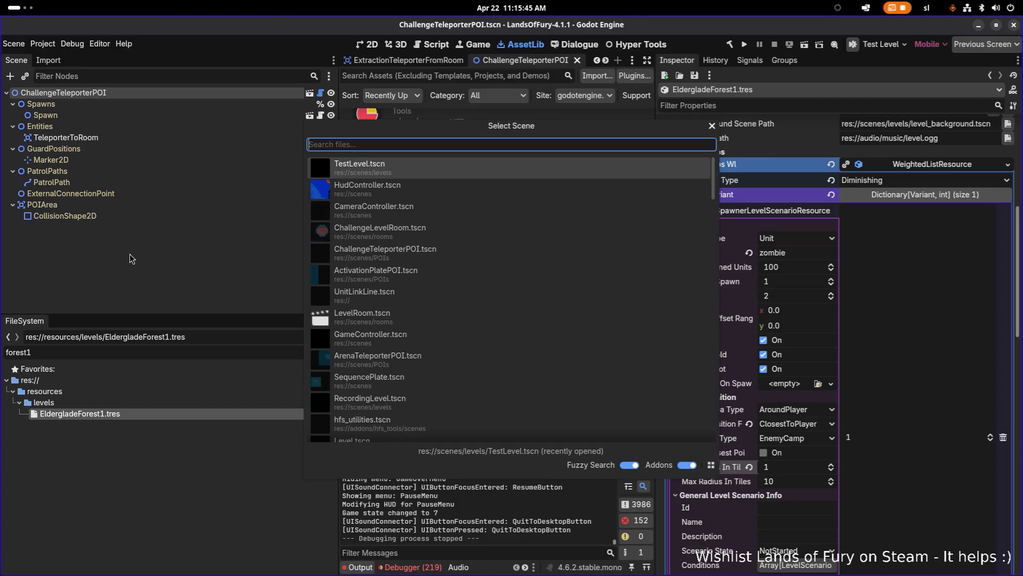
Open TestLevel.tscn, close the POM Clouds asset preview, and narrow the scene and file docks
double_click(365, 168)
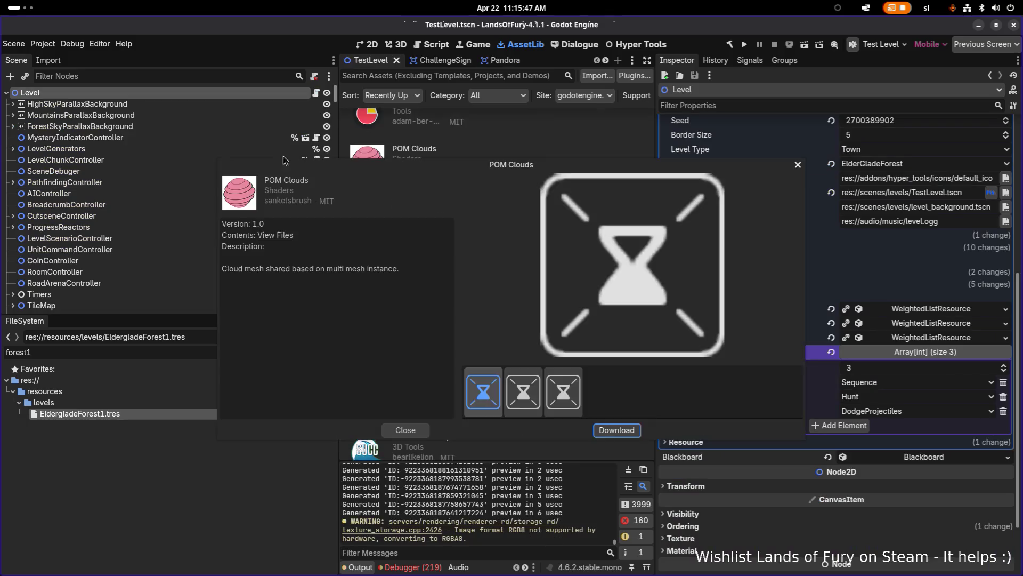
left_click(798, 165)
left_click(114, 104)
left_click(31, 92)
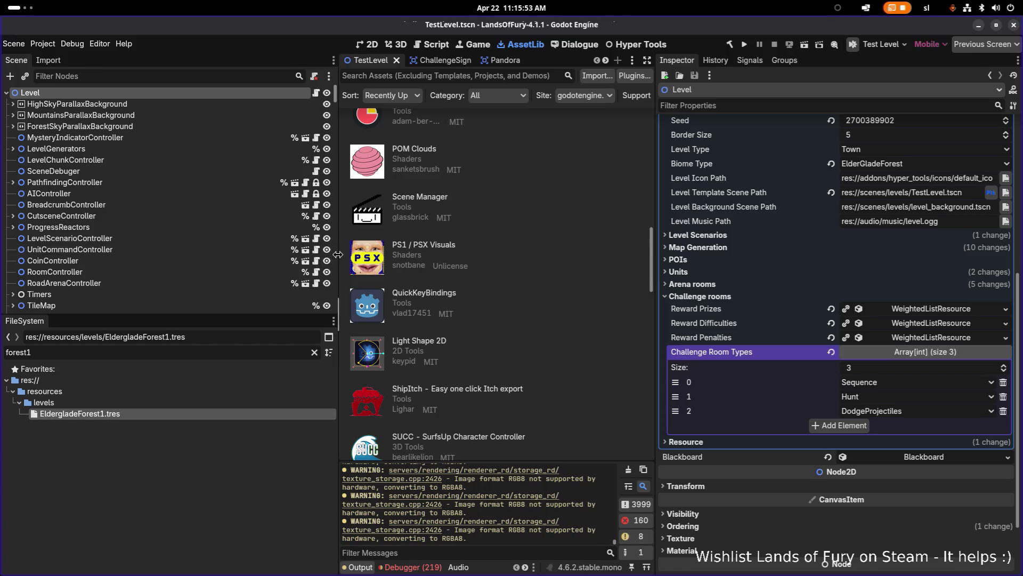
left_click_drag(337, 255, 296, 253)
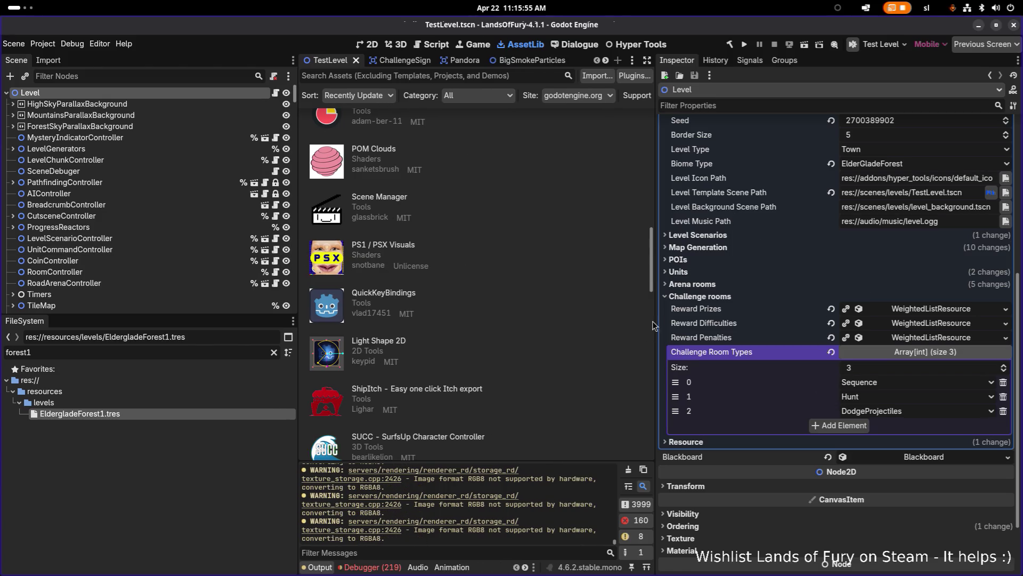
scroll(741, 336, "down", 2)
scroll(740, 336, "up", 4)
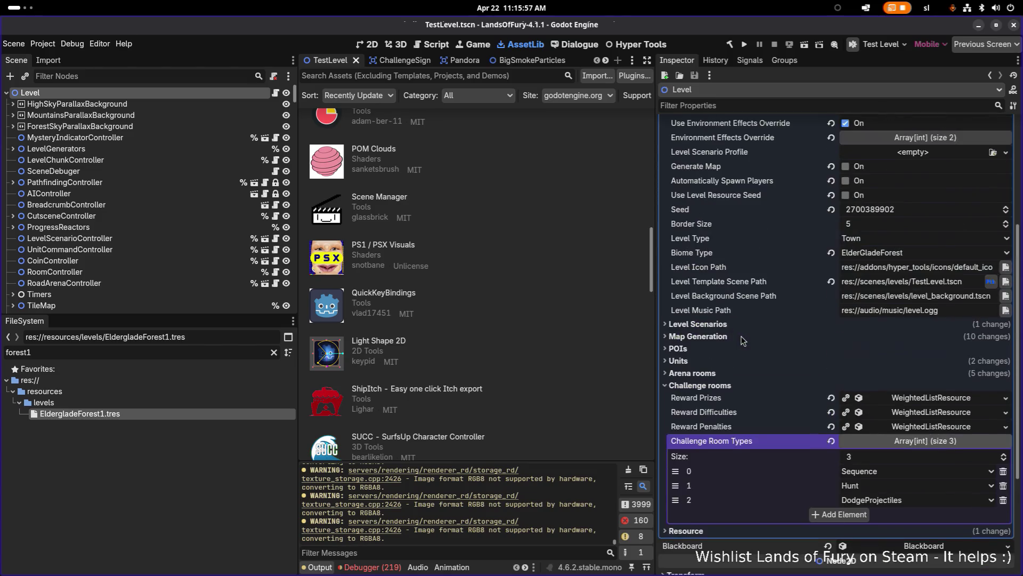
Expand the Level node's Level Scenarios weighted list and its Weight By Variant dictionary
left_click(716, 389)
scroll(744, 332, "up", 3)
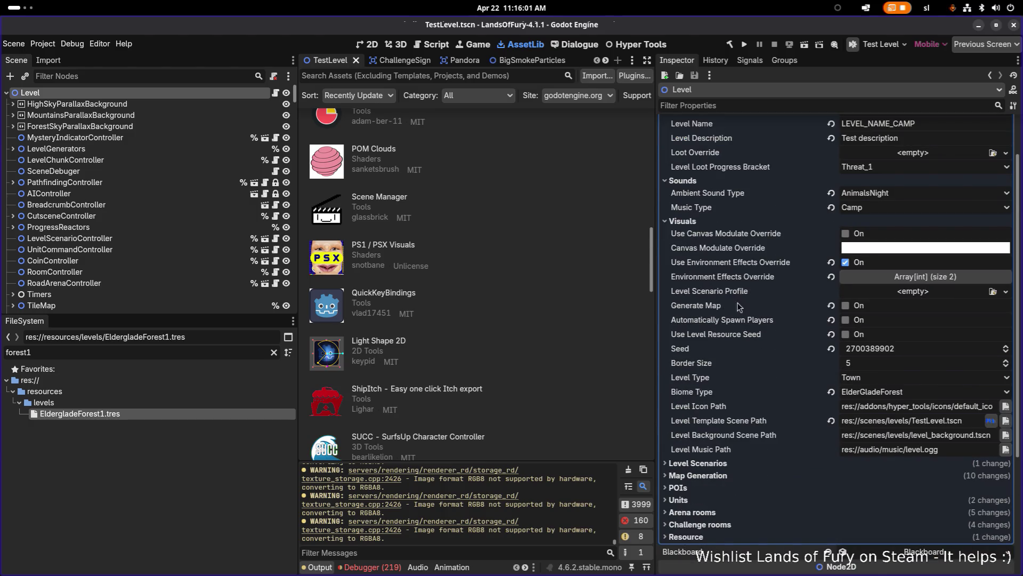
scroll(746, 307, "down", 1)
left_click(724, 419)
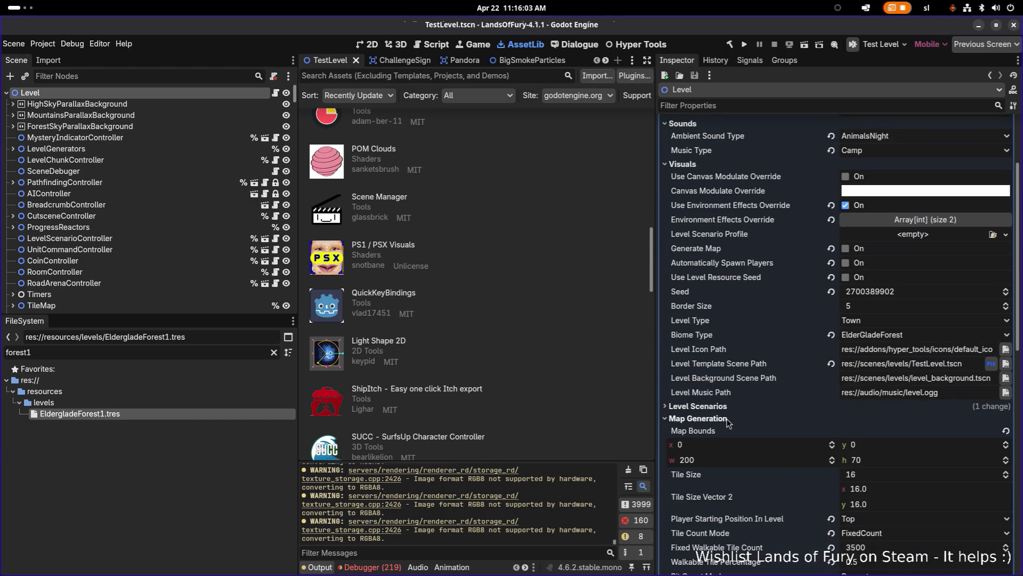
left_click(725, 419)
left_click(728, 407)
left_click(918, 421)
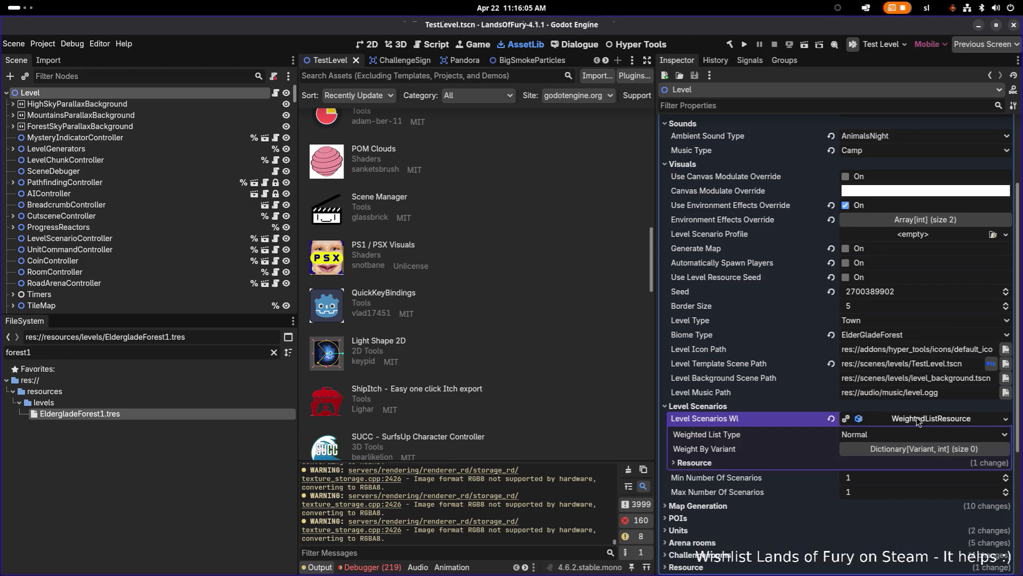
left_click(924, 447)
scroll(920, 445, "down", 1)
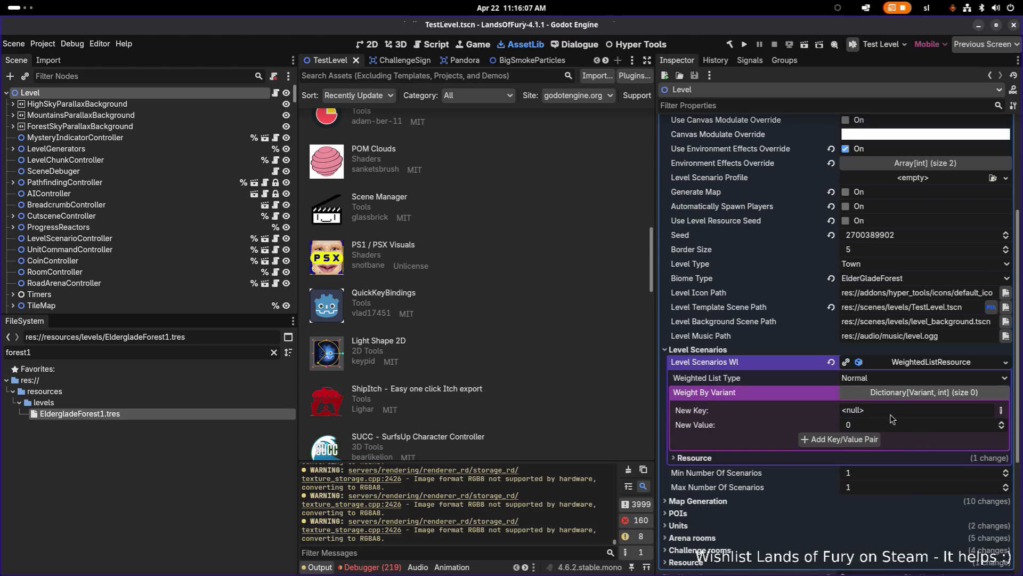
left_click(996, 409)
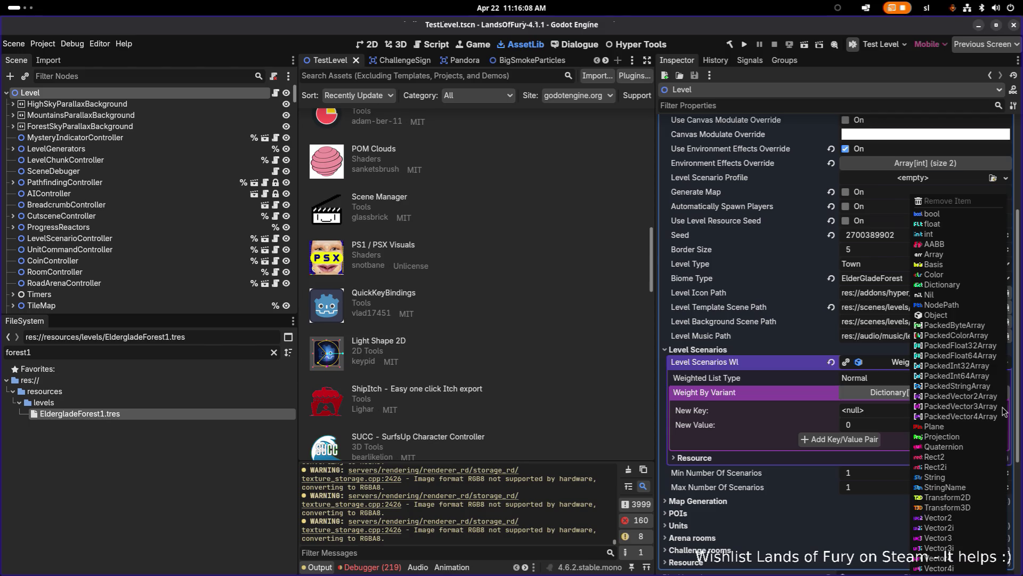
left_click(877, 407)
Try adding an Object key to the dictionary, then revert Level Scenarios Wl to empty
right_click(866, 411)
left_click(901, 424)
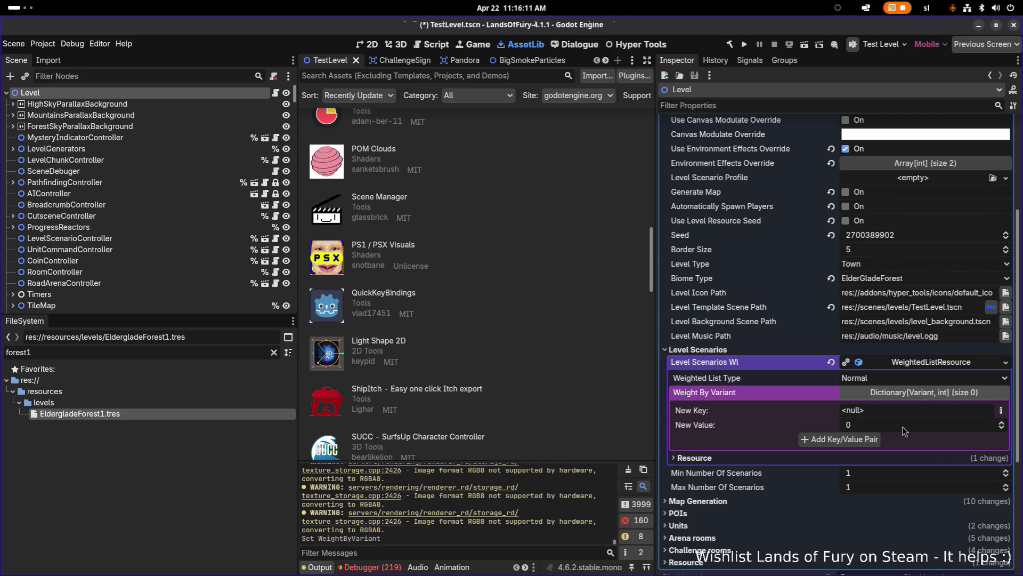
left_click(1004, 413)
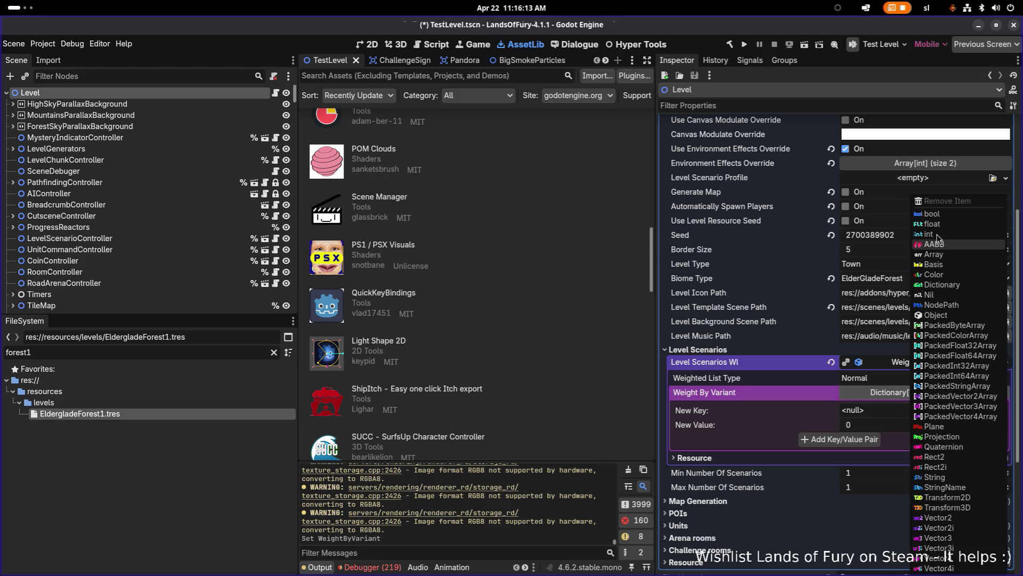
left_click(948, 315)
left_click(900, 415)
left_click(744, 400)
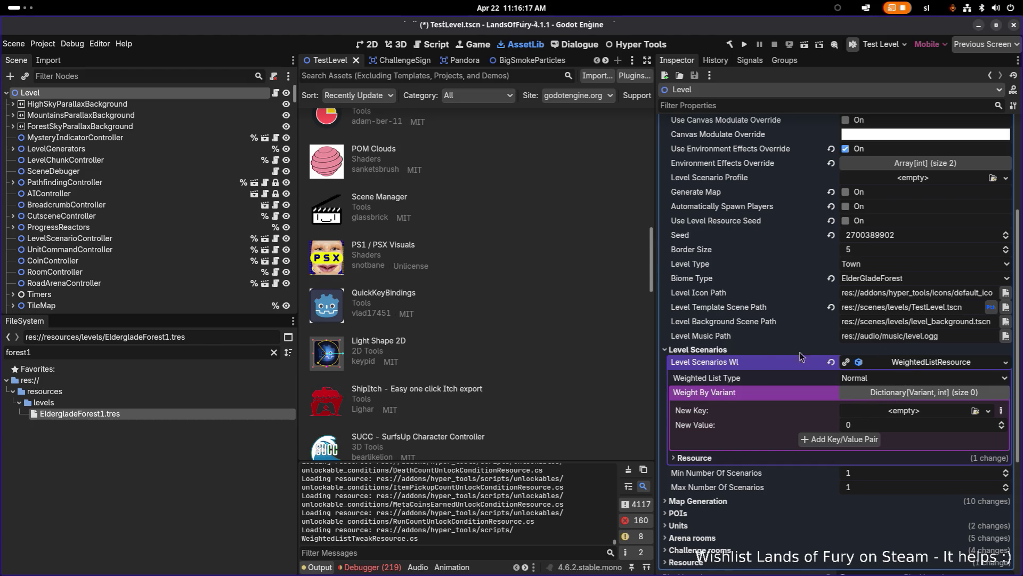
right_click(779, 363)
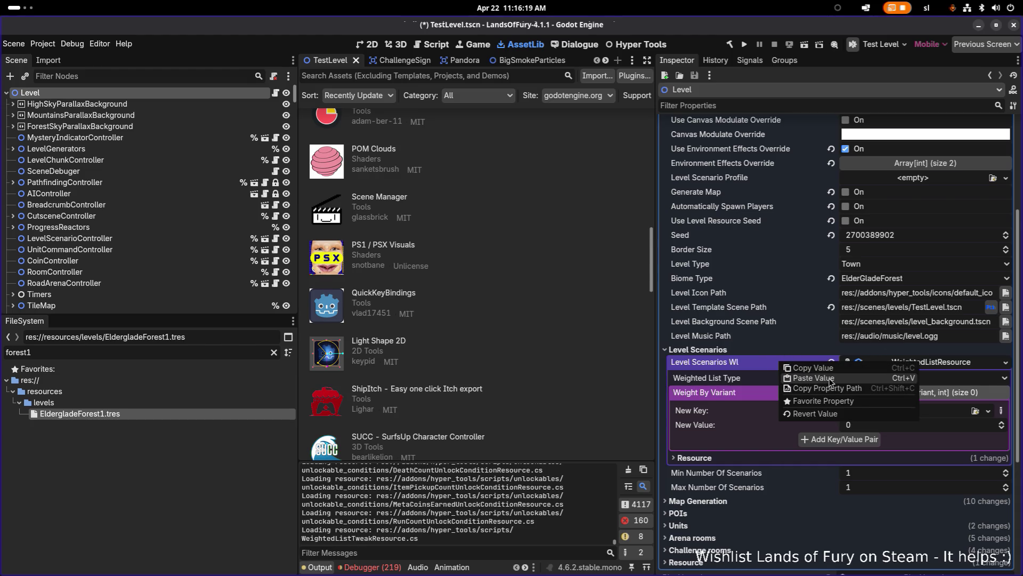
left_click(817, 414)
scroll(527, 341, "down", 2)
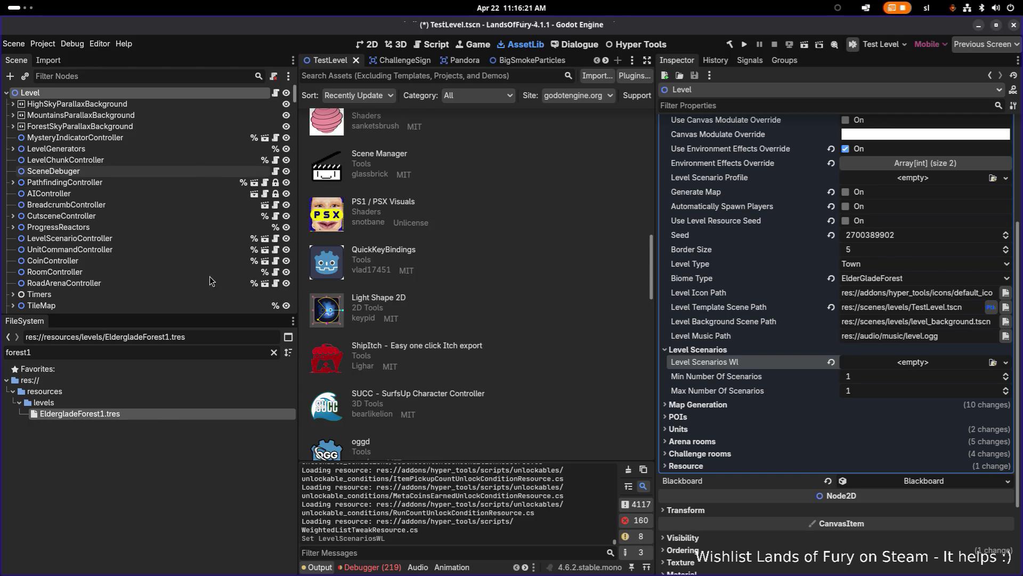
left_click(167, 414)
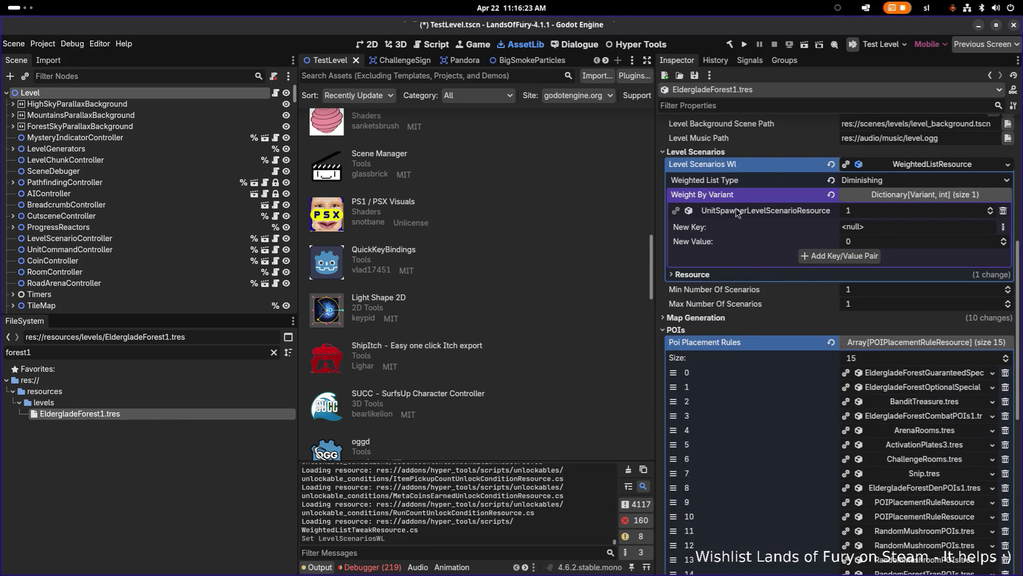
Copy EldergladeForest1's Level Scenarios Wl onto the Level node and make it unique recursively
right_click(750, 164)
left_click(781, 170)
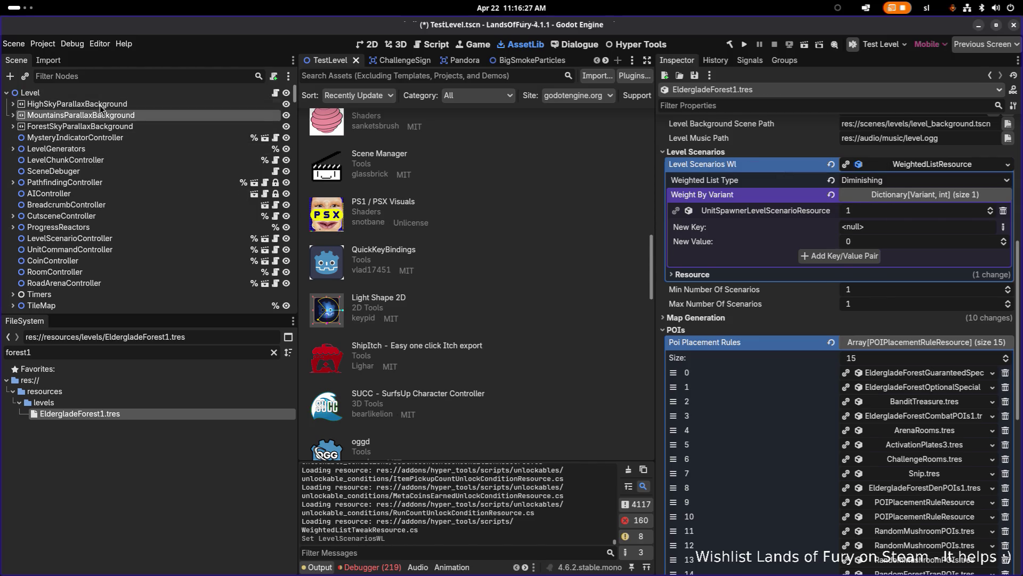
left_click(133, 94)
right_click(746, 364)
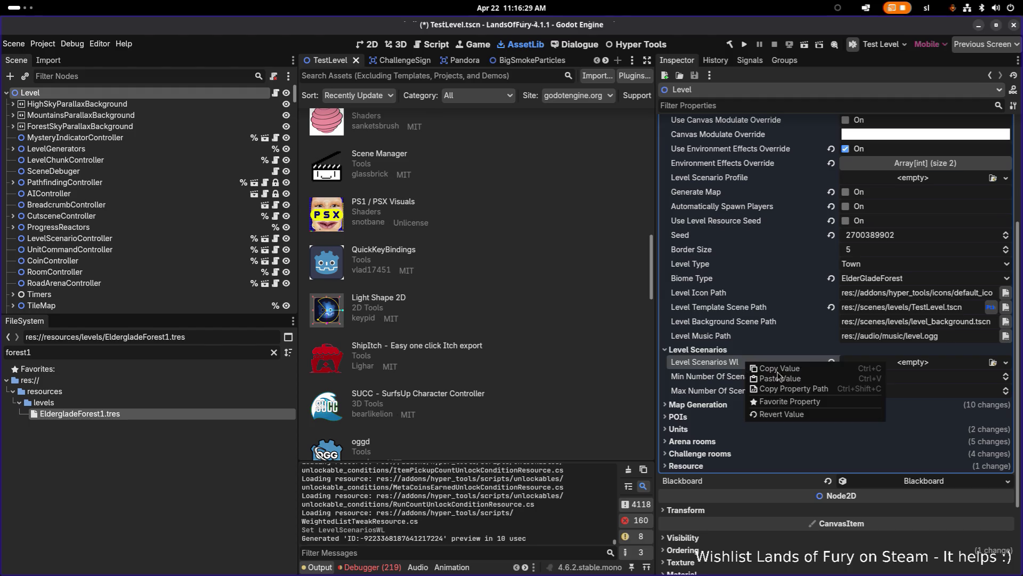
left_click(801, 379)
left_click(913, 370)
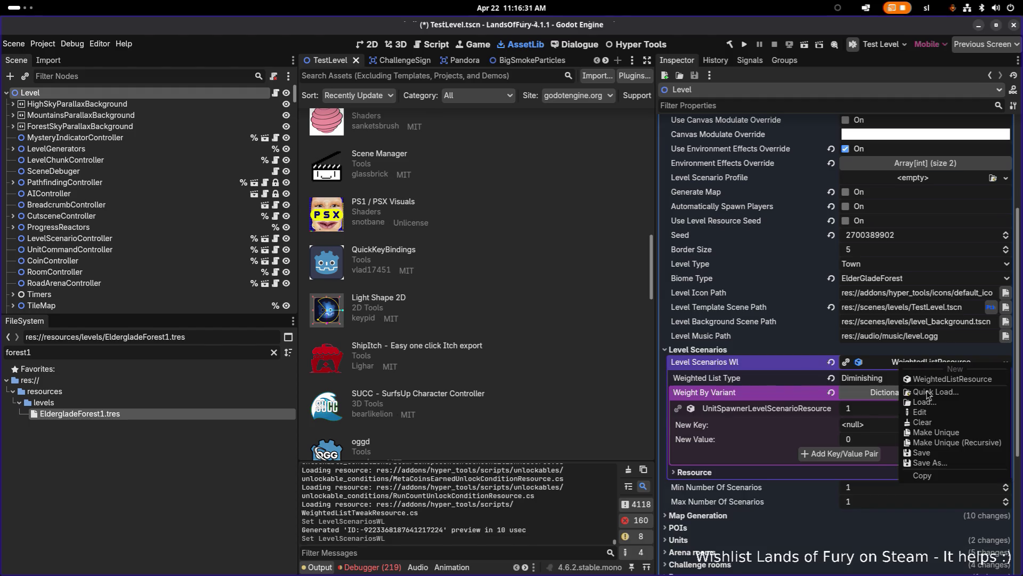
left_click(952, 451)
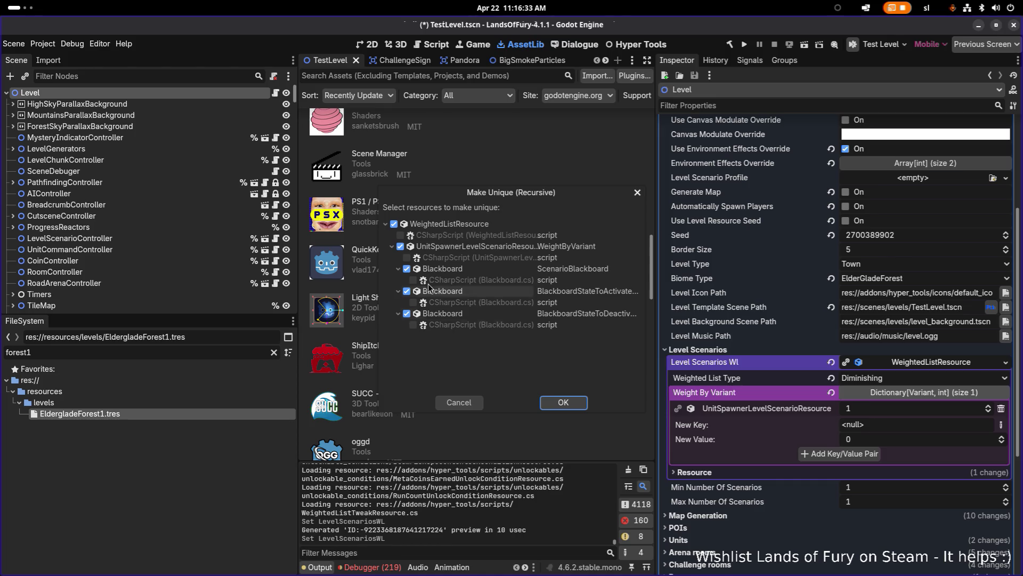
left_click(568, 403)
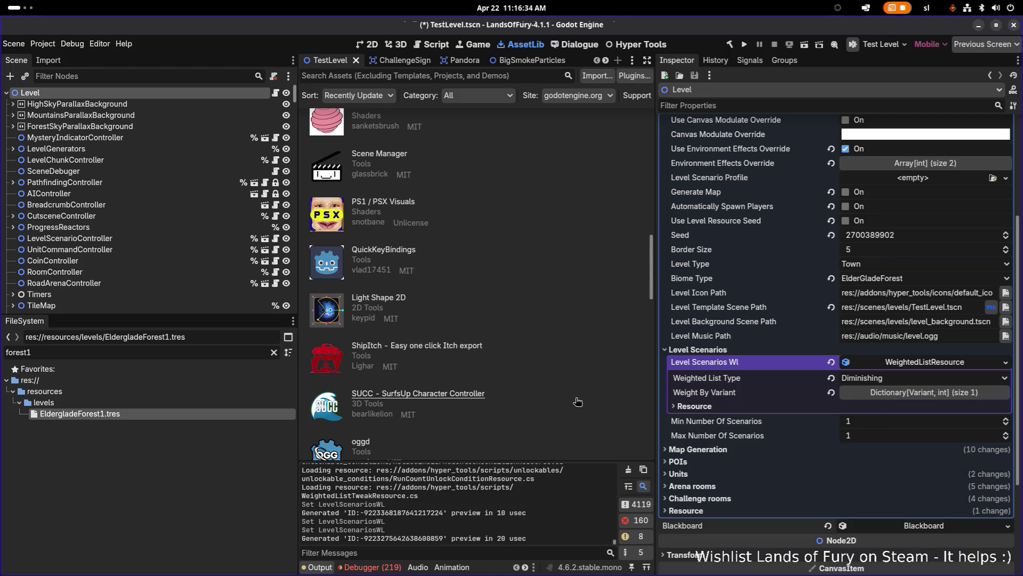
Inspect the pasted UnitSpawnerLevelScenarioResource entry's settings, then return to Visual Studio Code
left_click(917, 392)
left_click(798, 409)
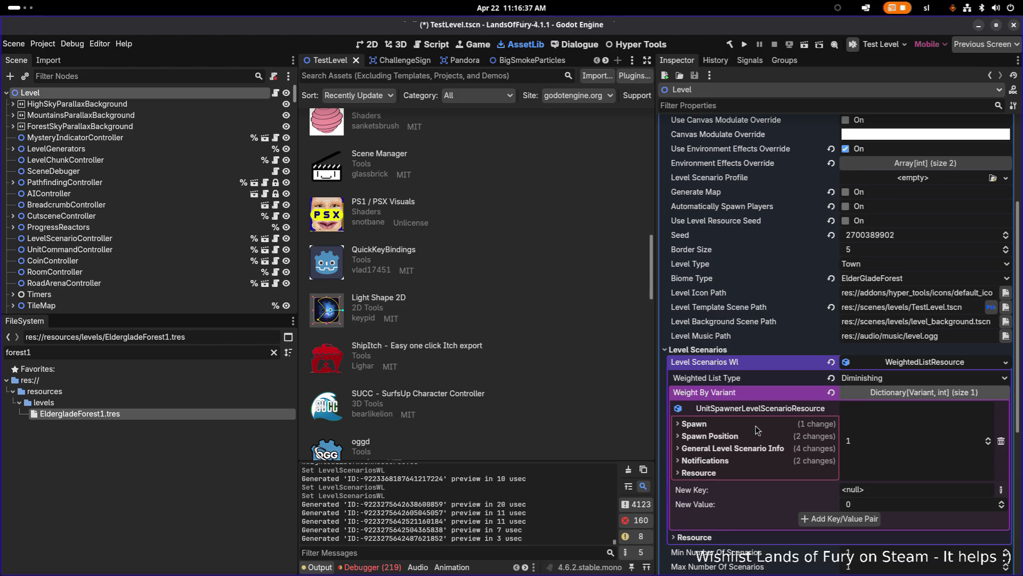
left_click(733, 449)
left_click(733, 448)
left_click(728, 435)
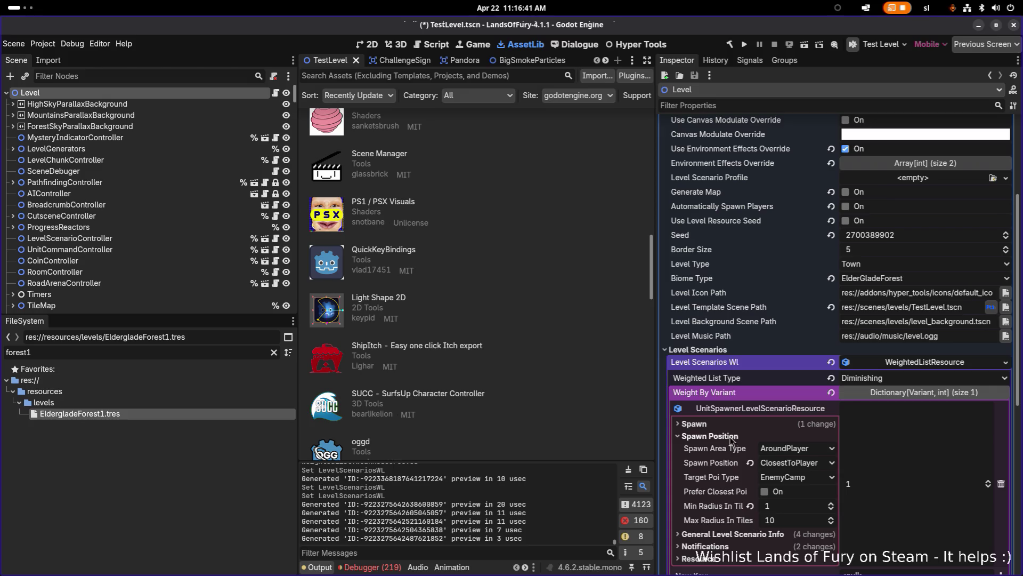
left_click(730, 435)
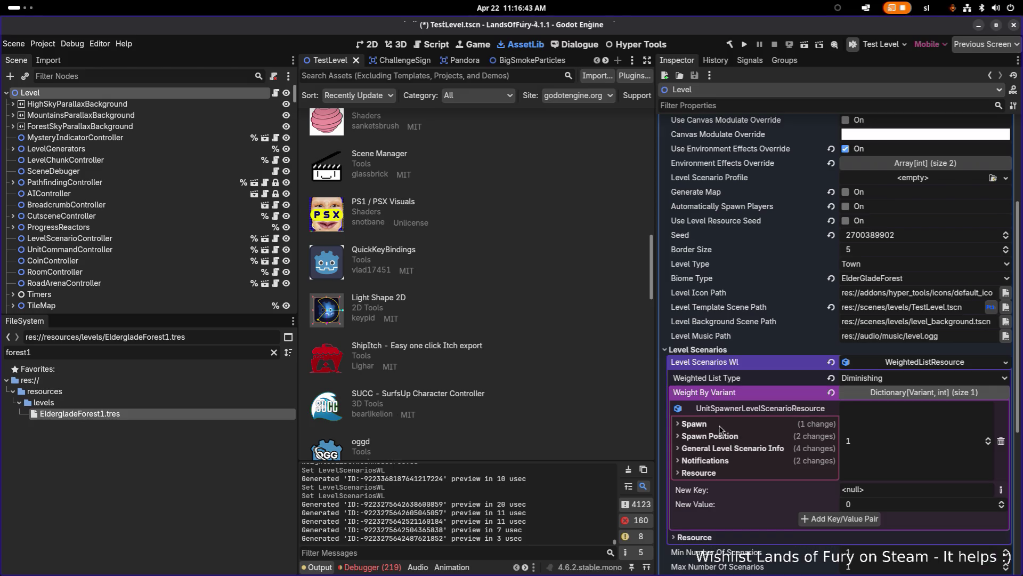
left_click(244, 427)
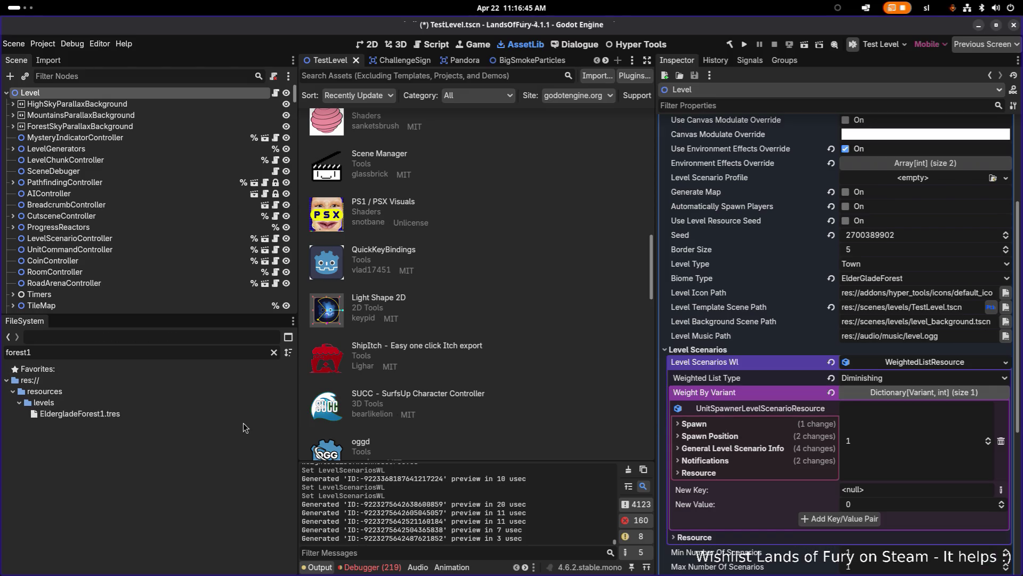
key("alt+Tab")
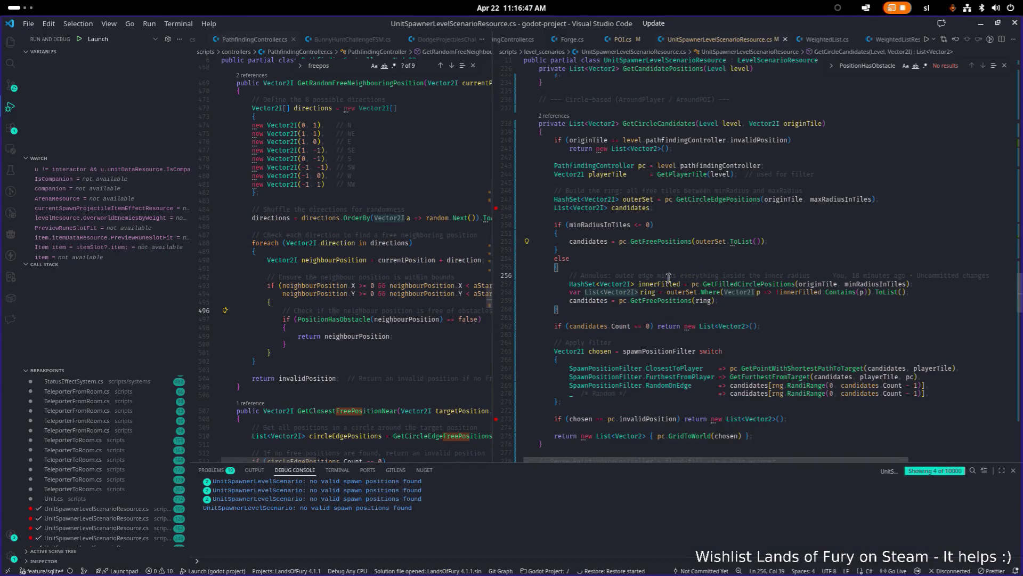
Scroll the code and click into the VS Code editor before launching the game
scroll(668, 278, "down", 1)
left_click(728, 341)
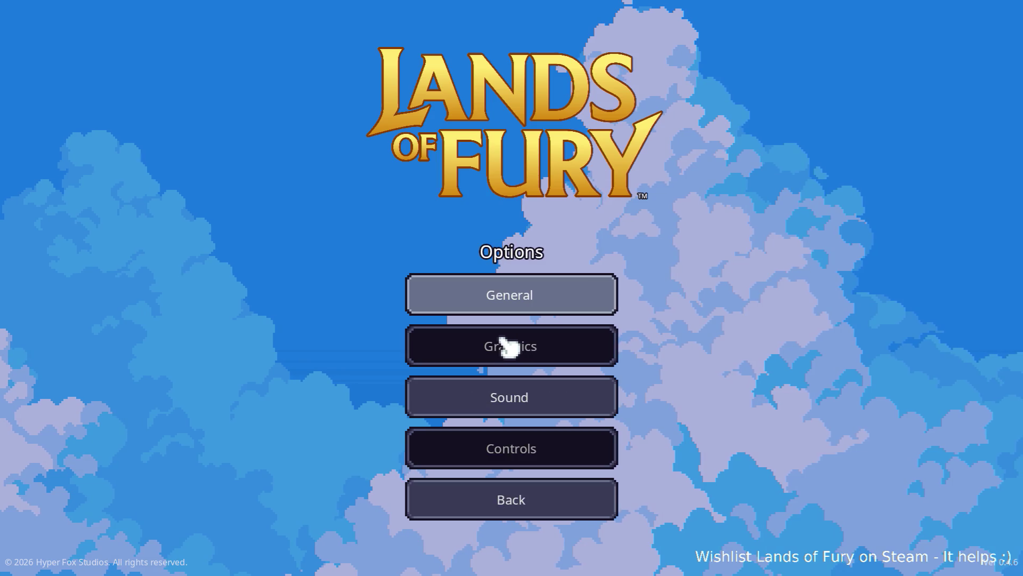
Return to the main menu and start a new game with the first player profile
left_click(515, 498)
left_click(560, 301)
left_click(560, 301)
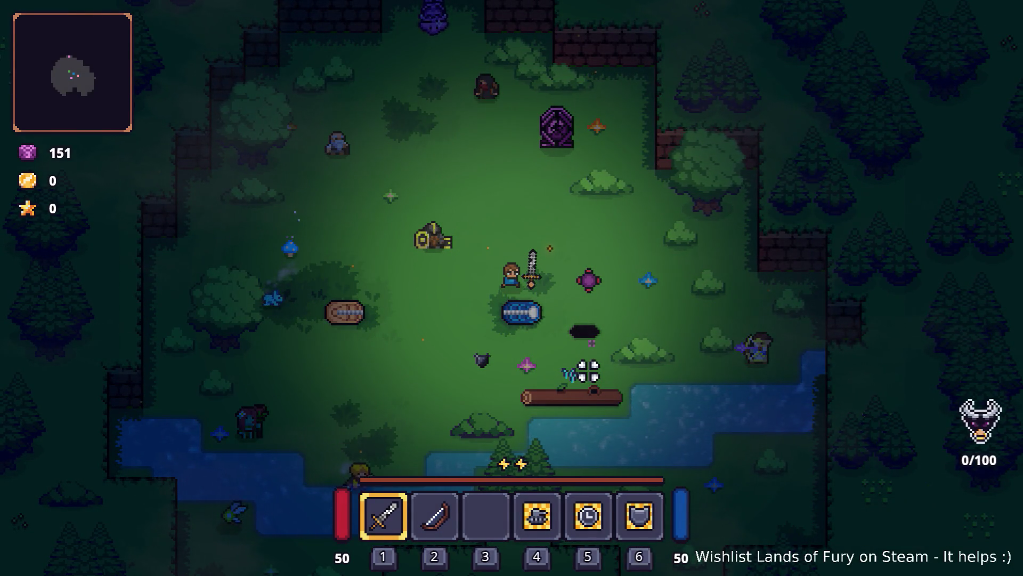
Walk the hero north into the purple beam and interact to trigger the Loading screen
left_click(585, 359)
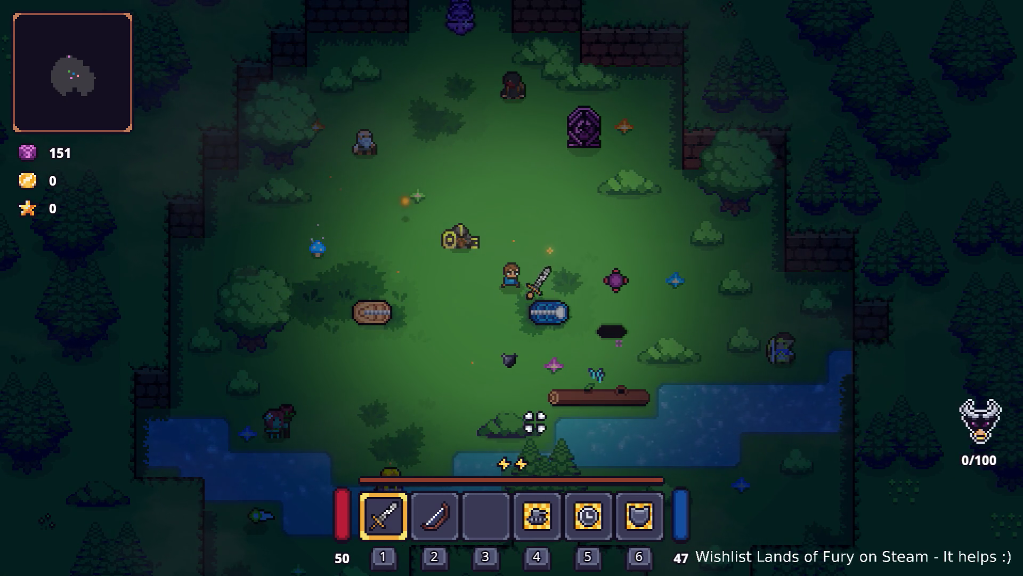
key("Escape")
key("Escape")
key("w")
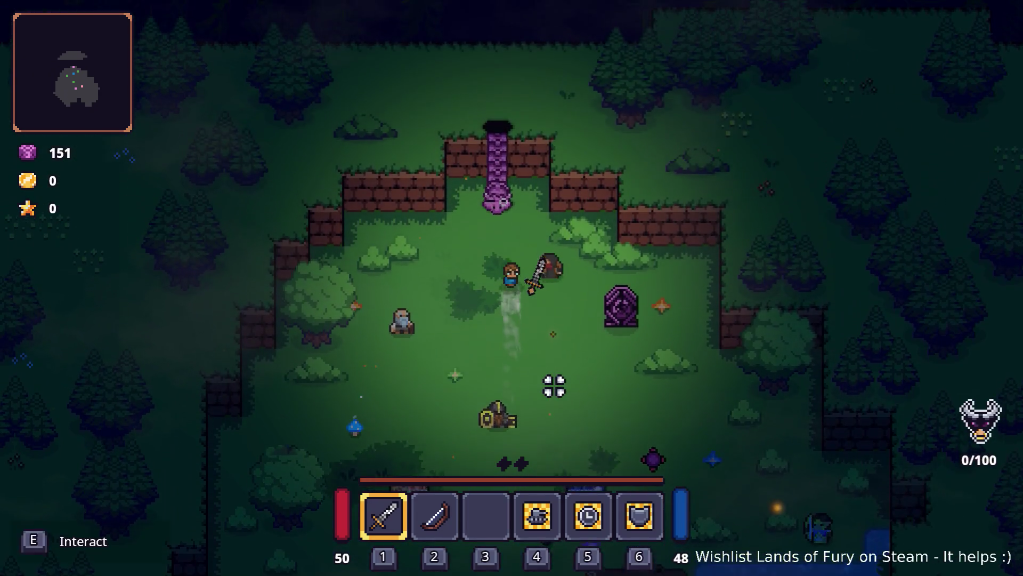
key("e")
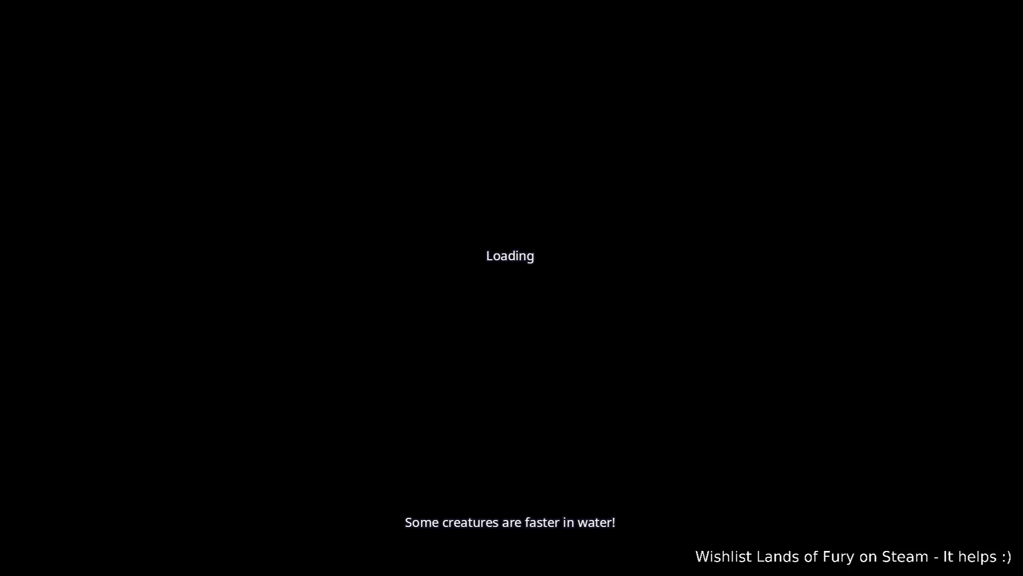
In Godot, collapse TestLevel's Level Scenarios WL resource in the Inspector, then return to VS Code
key("alt+Tab")
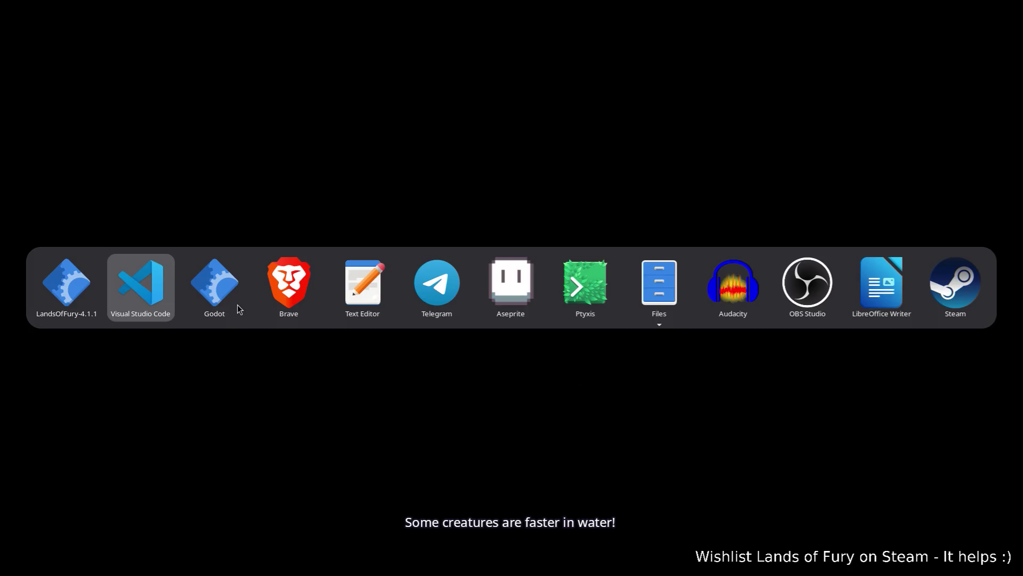
left_click(238, 305)
key("alt+Tab")
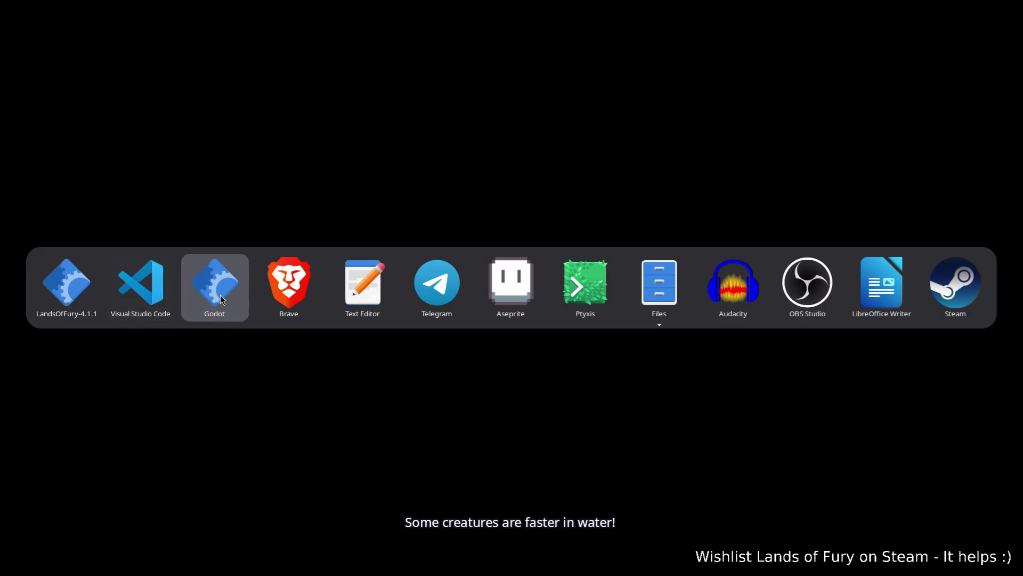
left_click(230, 302)
scroll(881, 421, "down", 5)
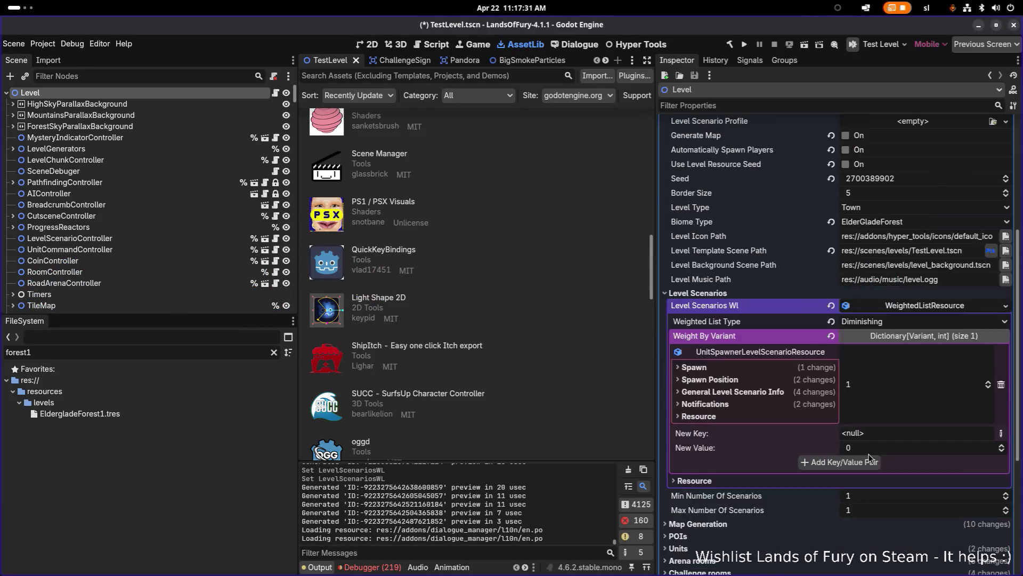
left_click(920, 252)
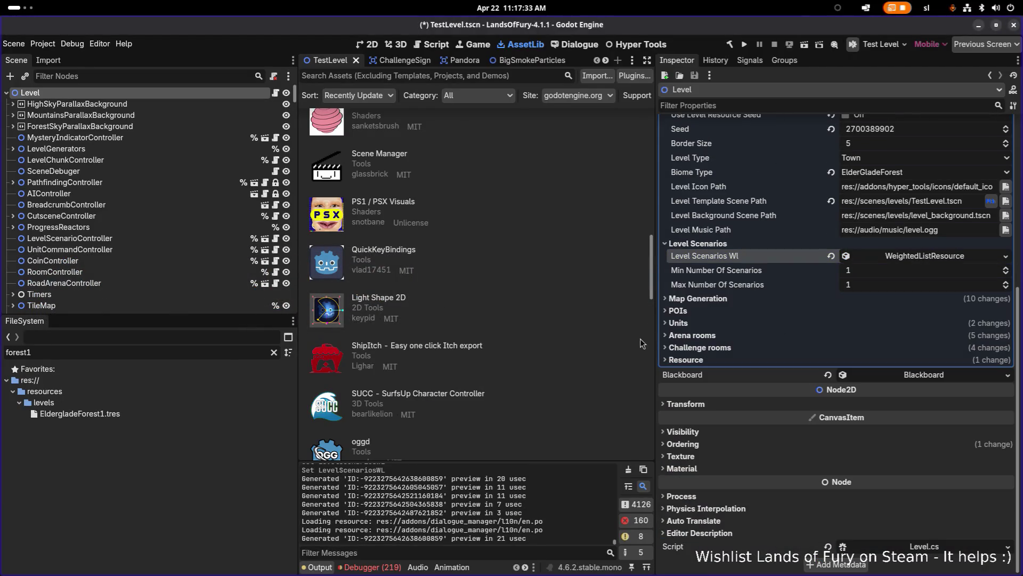
key("alt+Tab")
left_click(211, 292)
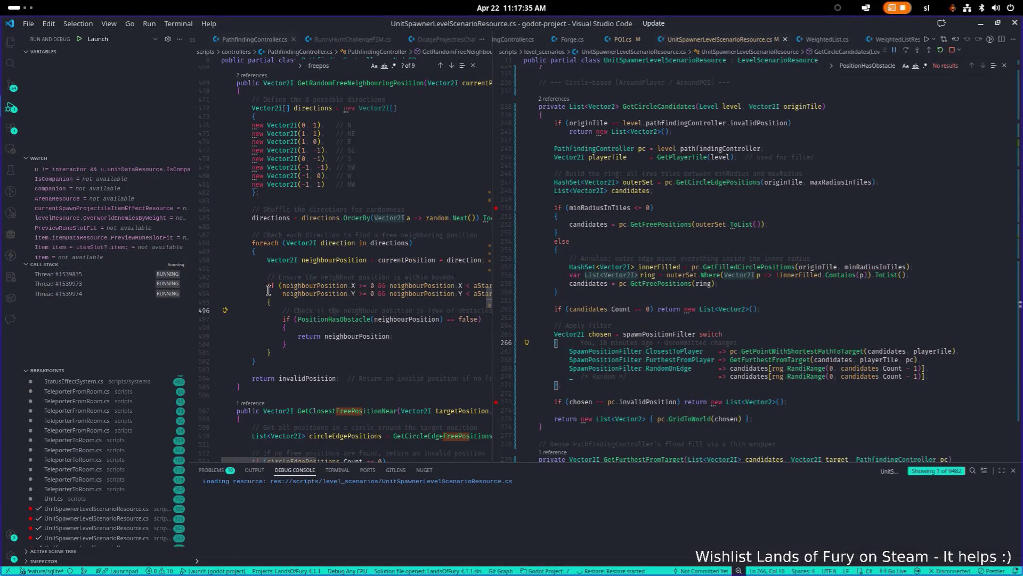
Inspect DoSpawn beside GetPointWithShortestPathToTarget while the log reports no valid spawn positions
key("alt+Tab")
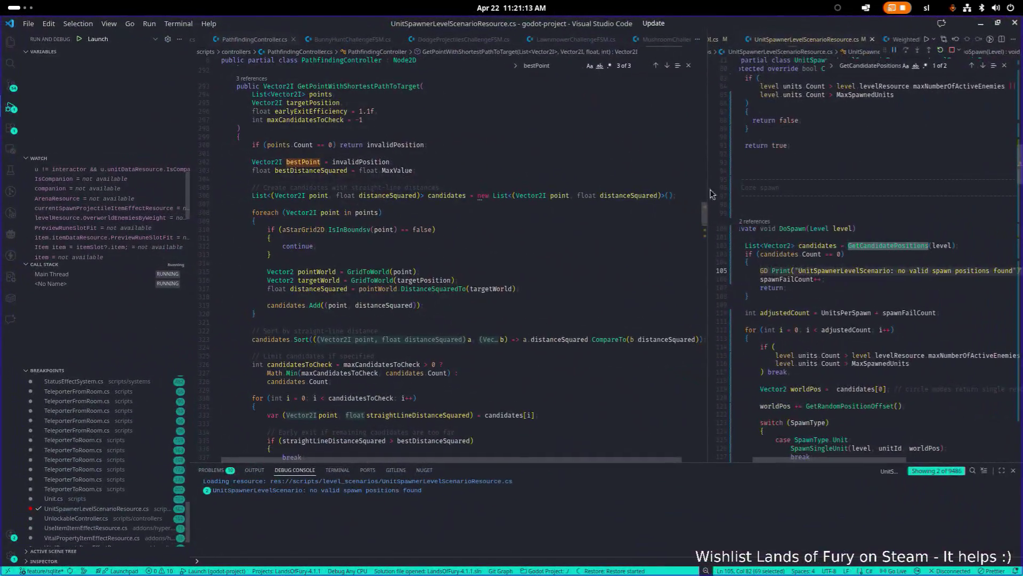
key("alt+Tab")
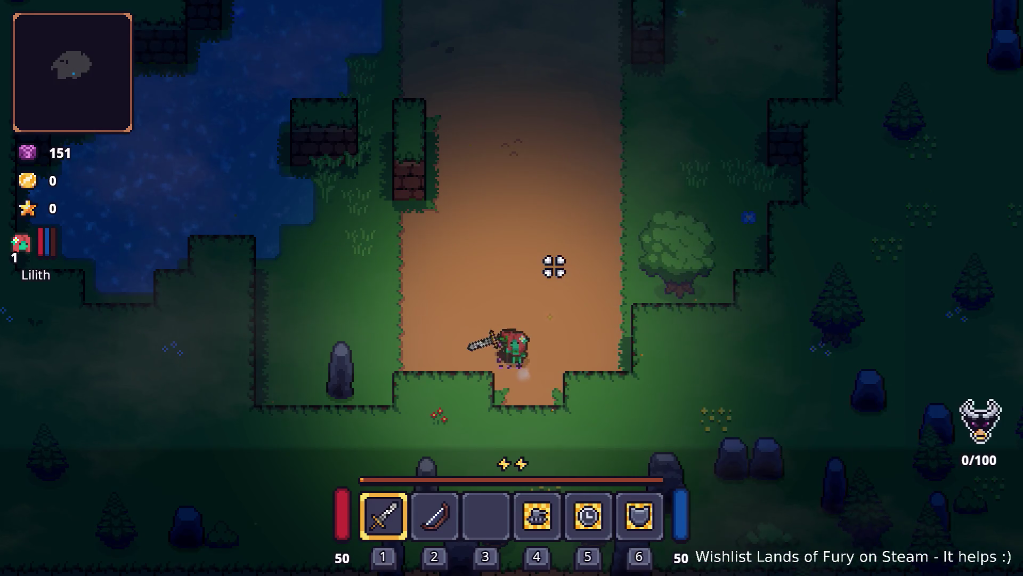
Walk the hero north and right along the dirt path, pause the game, and go back to VS Code
key("w")
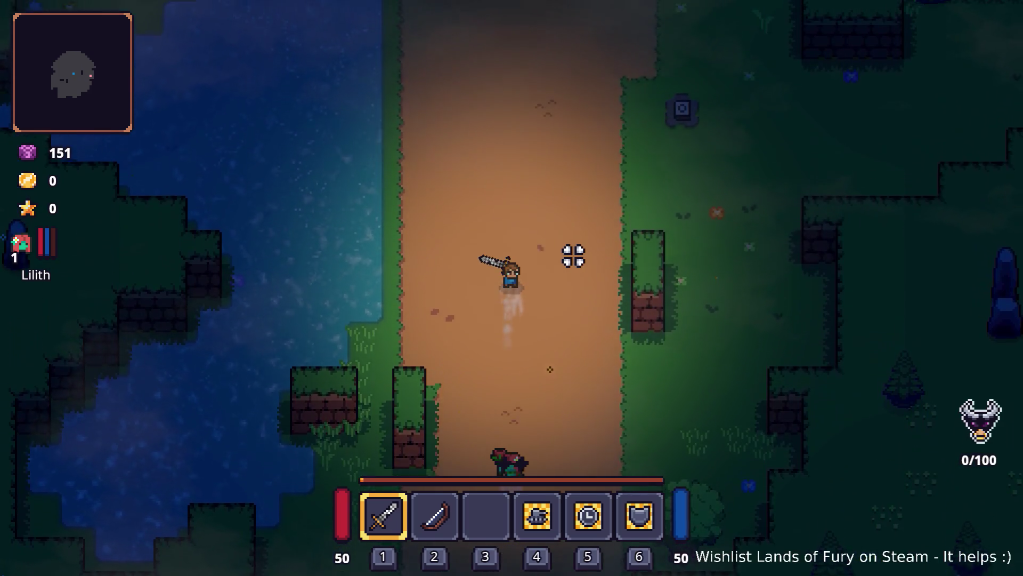
key("d")
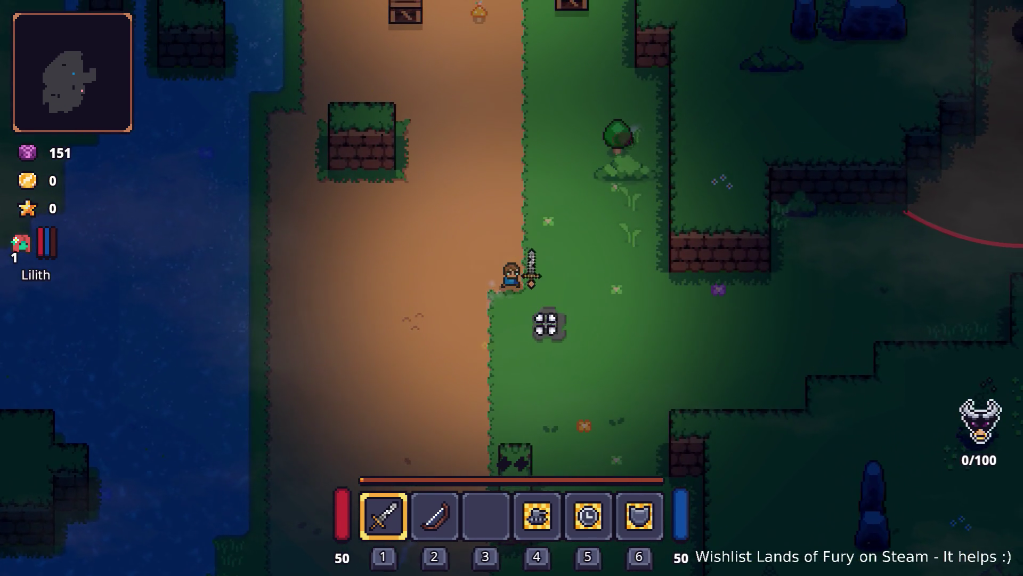
key("Escape")
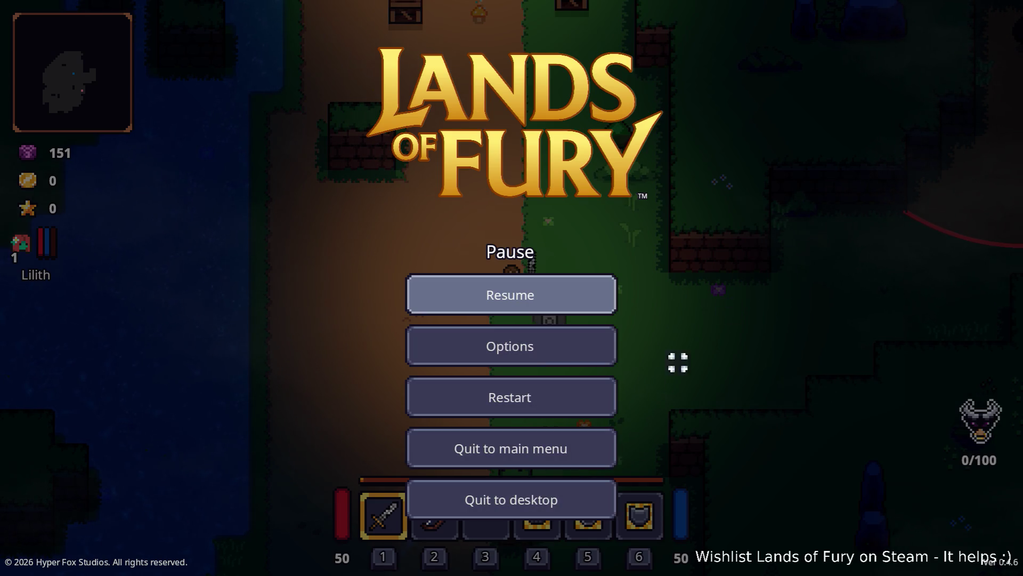
key("Escape")
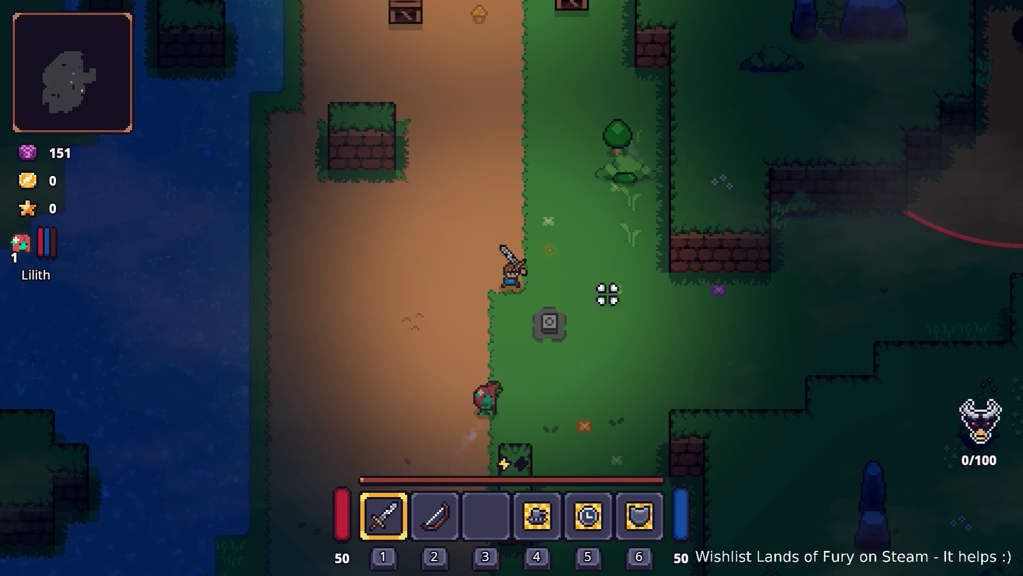
key("Escape")
key("alt+Tab")
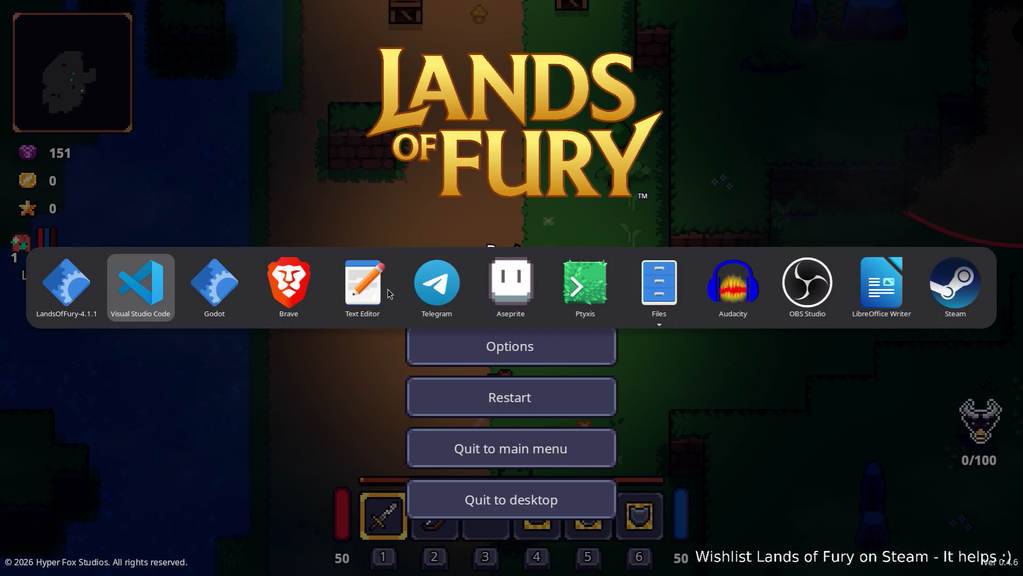
left_click(151, 292)
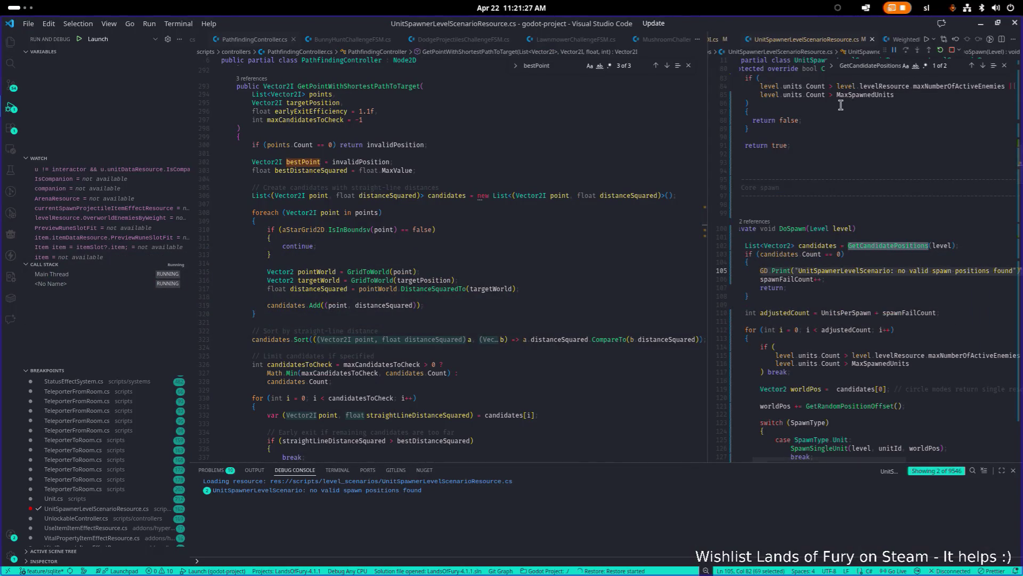
Widen the spawner pane and step through DoSpawn's SpawnType switch and spawn-limit check
mouse_move(708, 185)
left_mouse_down()
mouse_move(601, 186)
mouse_move(579, 220)
left_mouse_up()
left_click(593, 204)
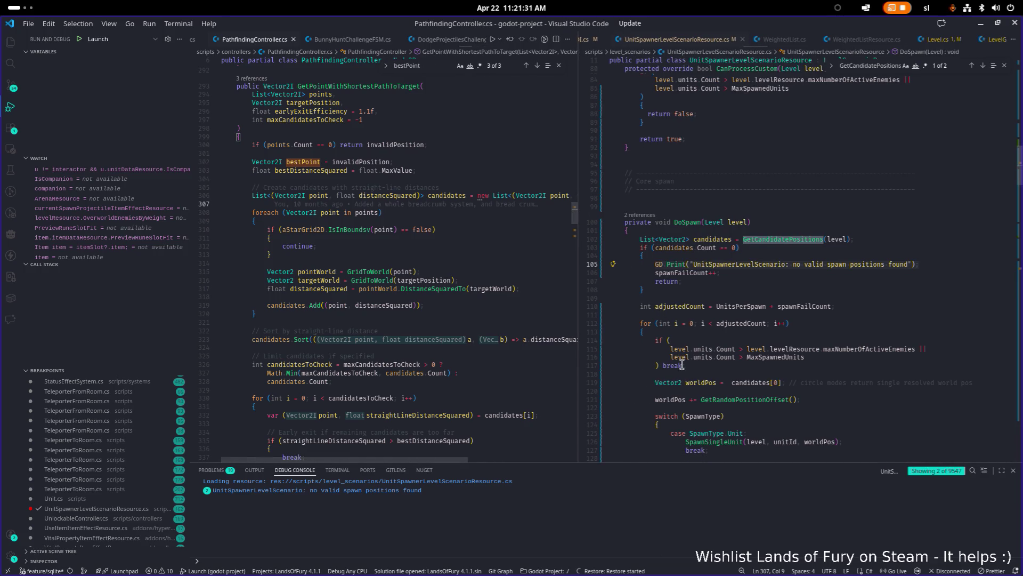
left_click(871, 456)
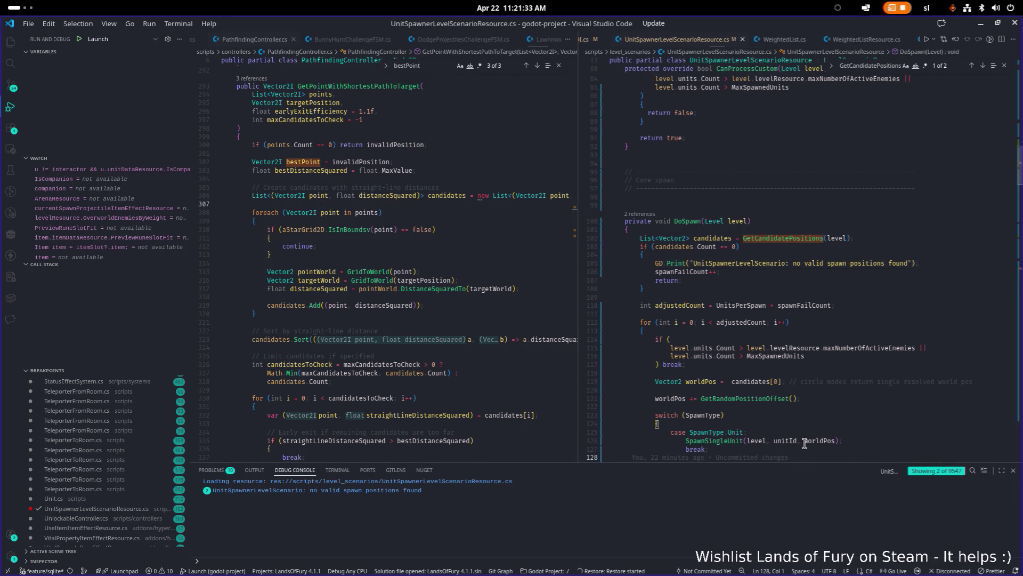
left_click(766, 372)
left_click(806, 425)
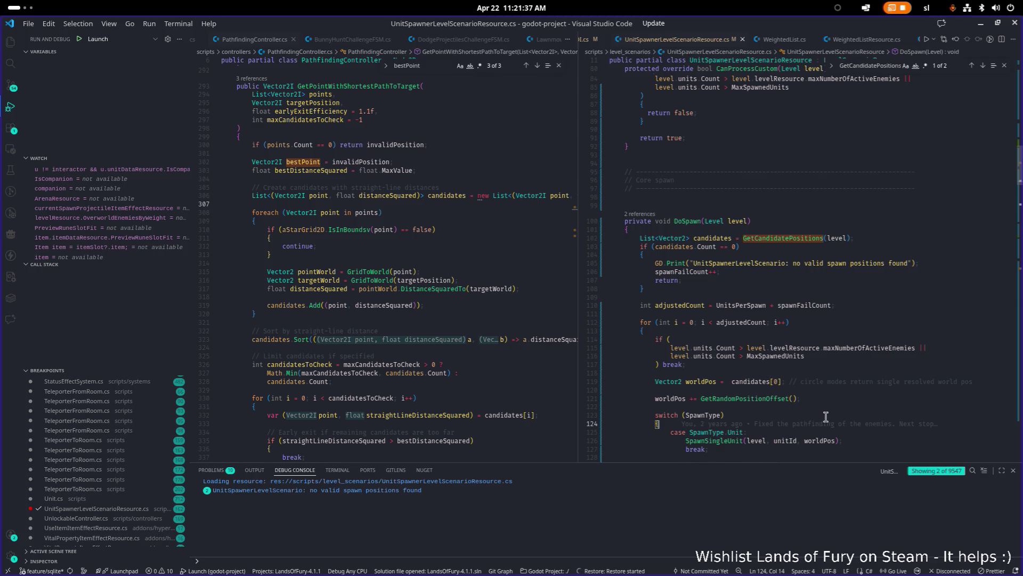
scroll(826, 417, "down", 1)
left_click(750, 342)
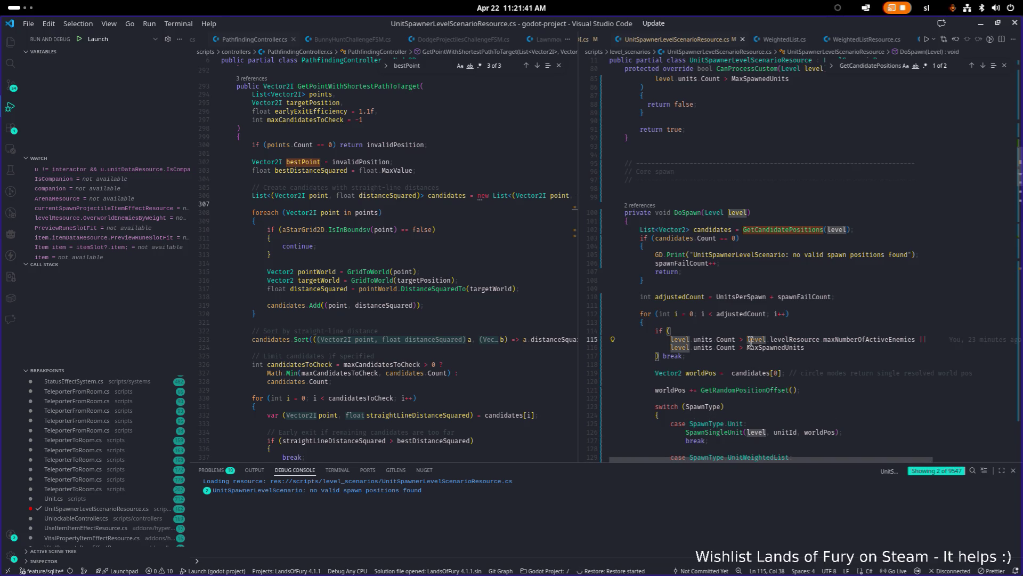
Open LevelScenarioConditionResource.cs via a quick file search for 'levlescencondi'
key("ctrl+p")
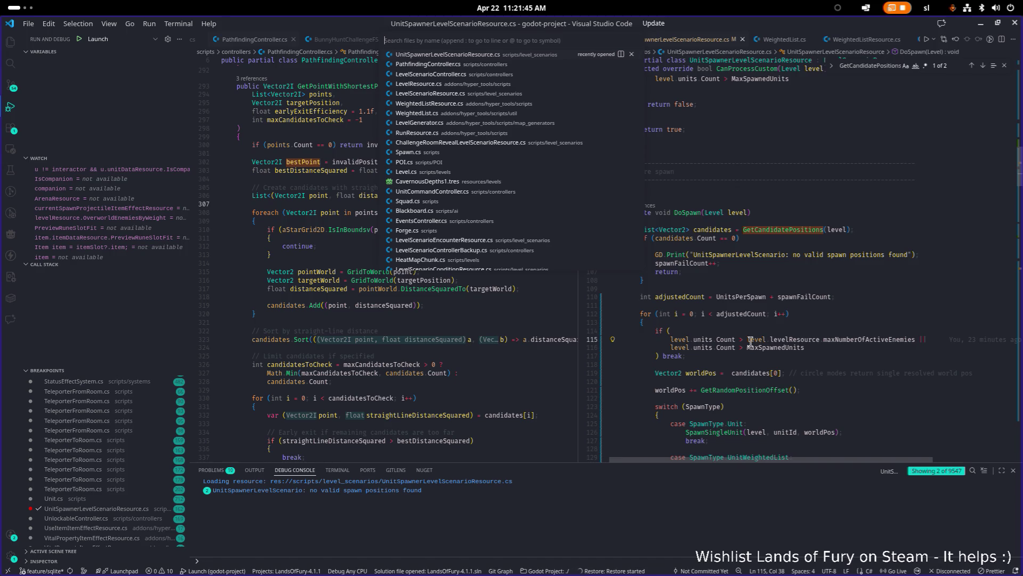
key("Escape")
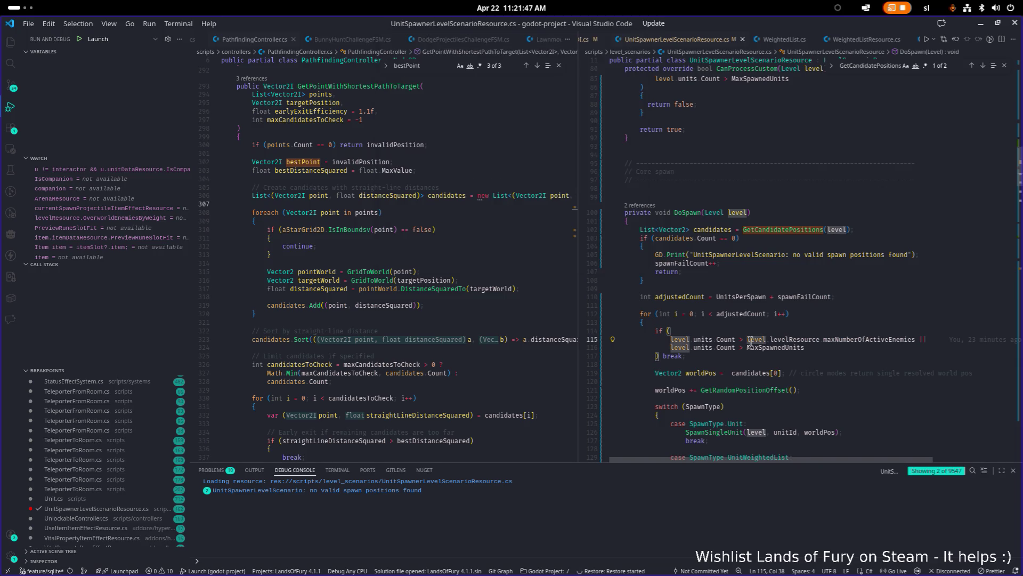
key("ctrl+p")
type("levlescen")
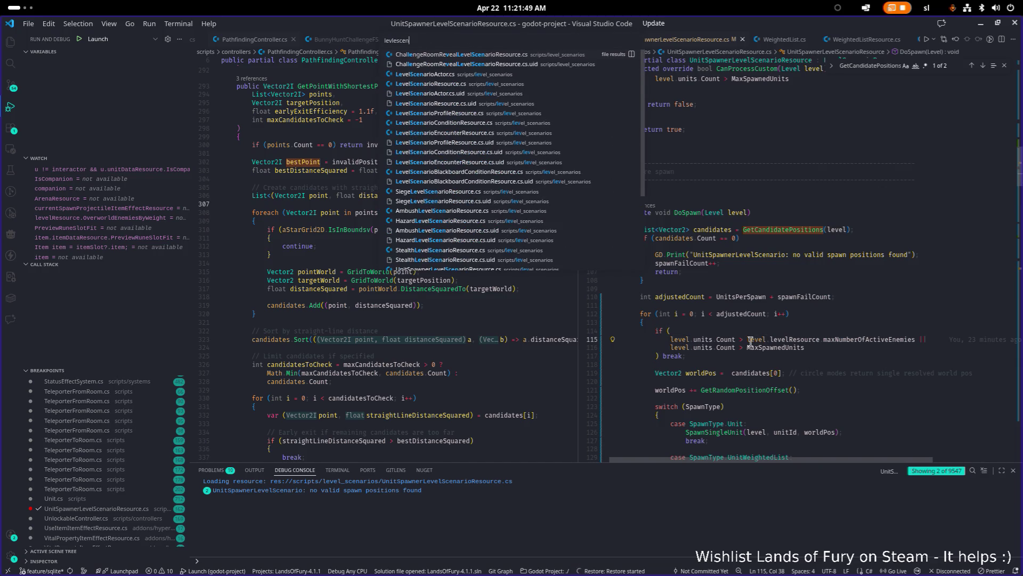
type("condi")
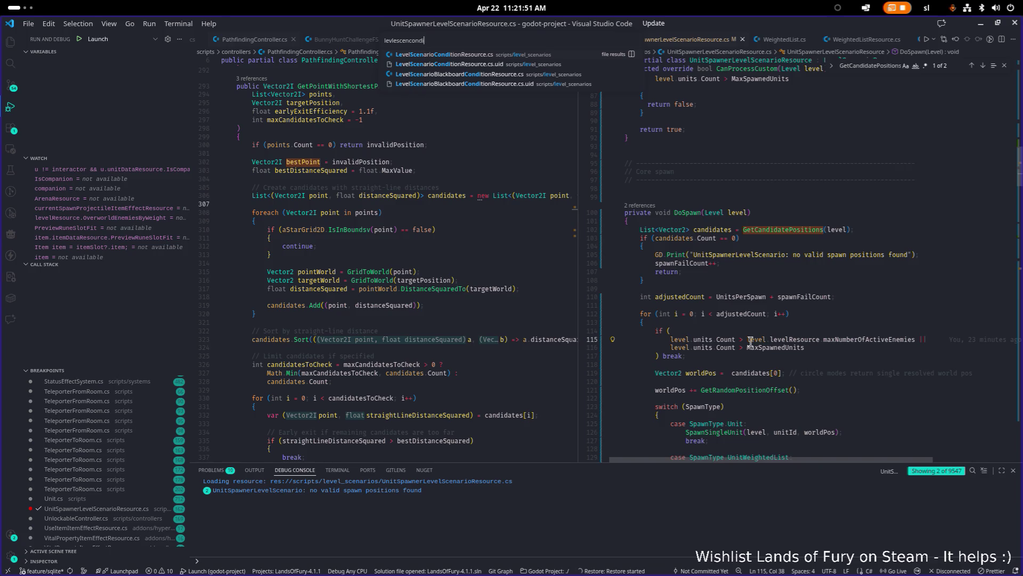
key("Return")
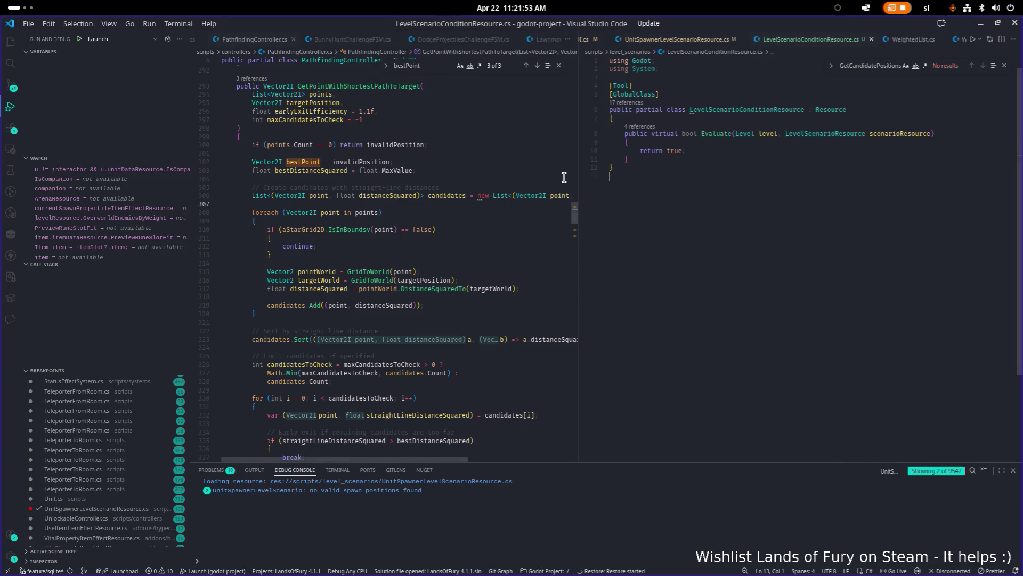
Show the project file tree and review the end of the LevelScenarioConditionResource class
left_click_drag(578, 203, 545, 203)
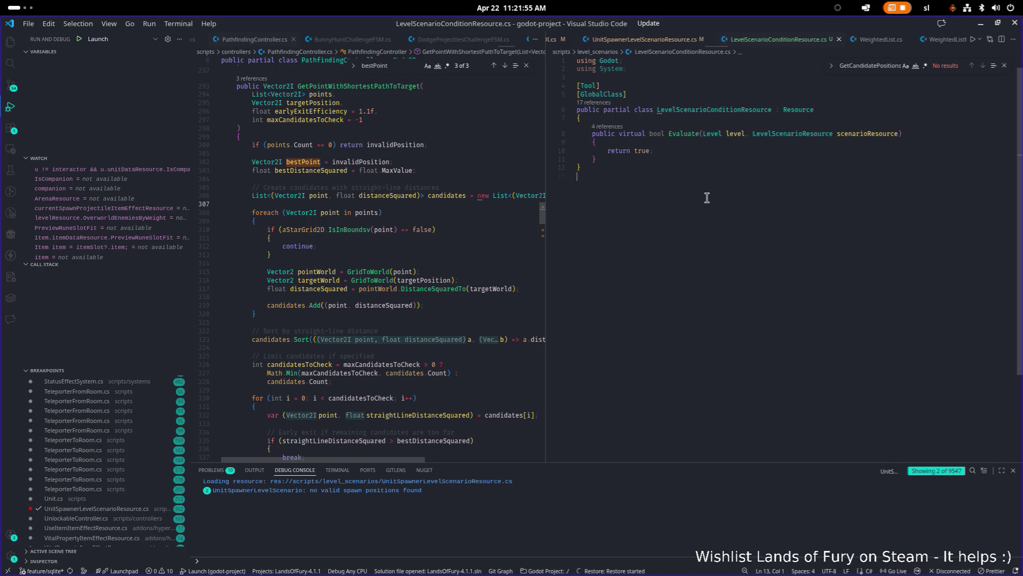
key("ctrl+shift+e")
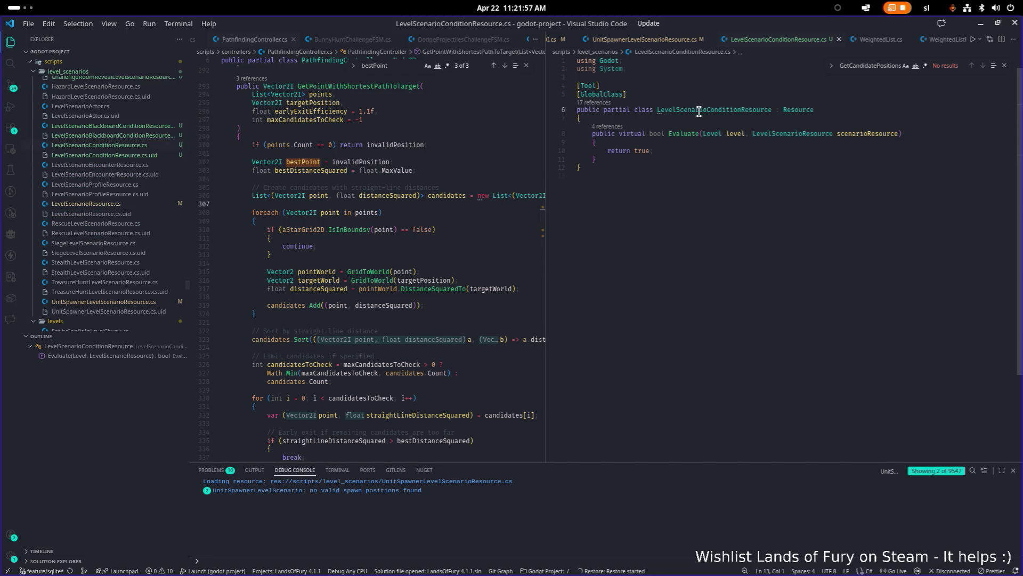
left_click(699, 111)
left_click(776, 164)
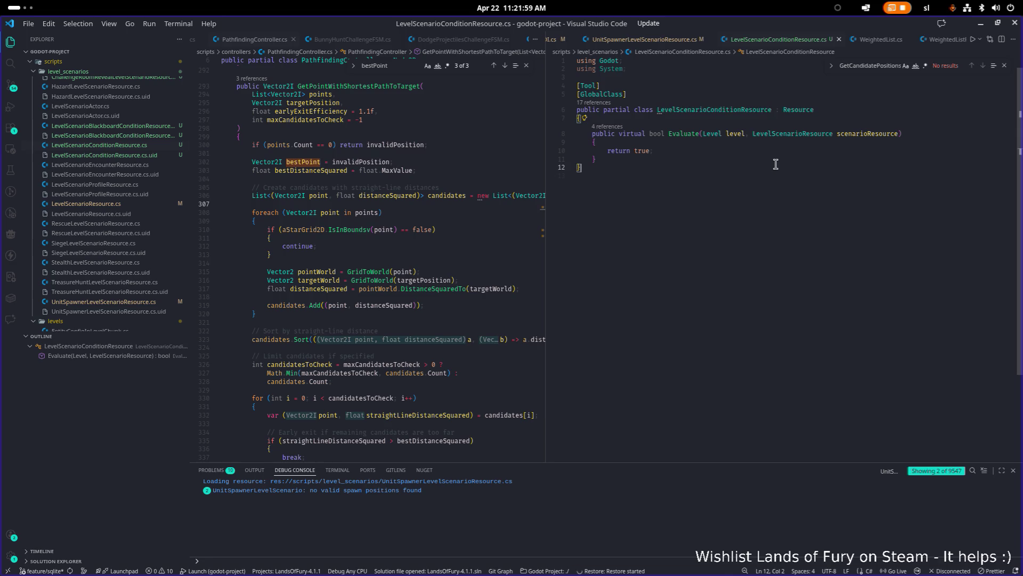
key("Down")
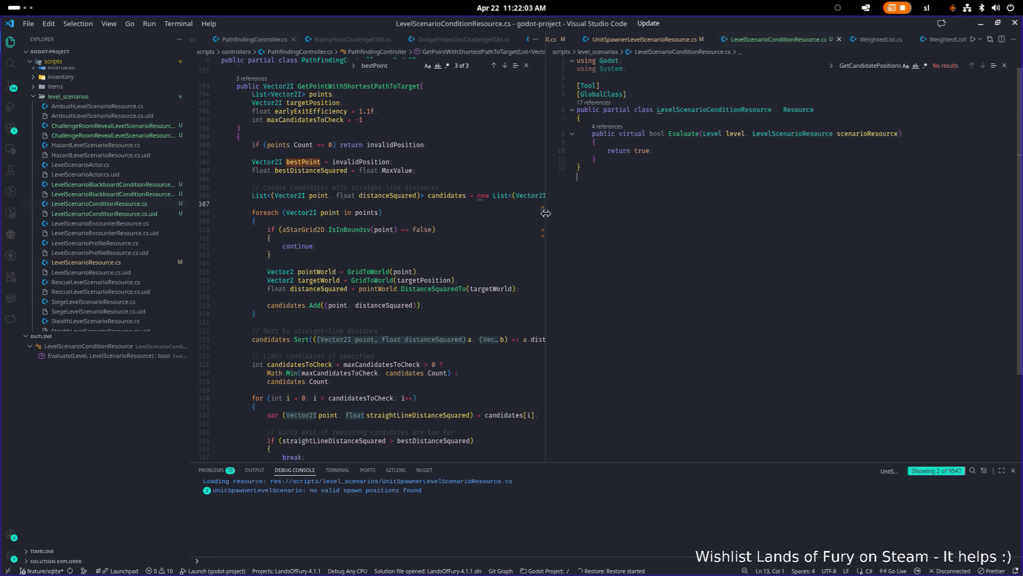
left_click_drag(546, 213, 553, 213)
scroll(186, 215, "down", 1)
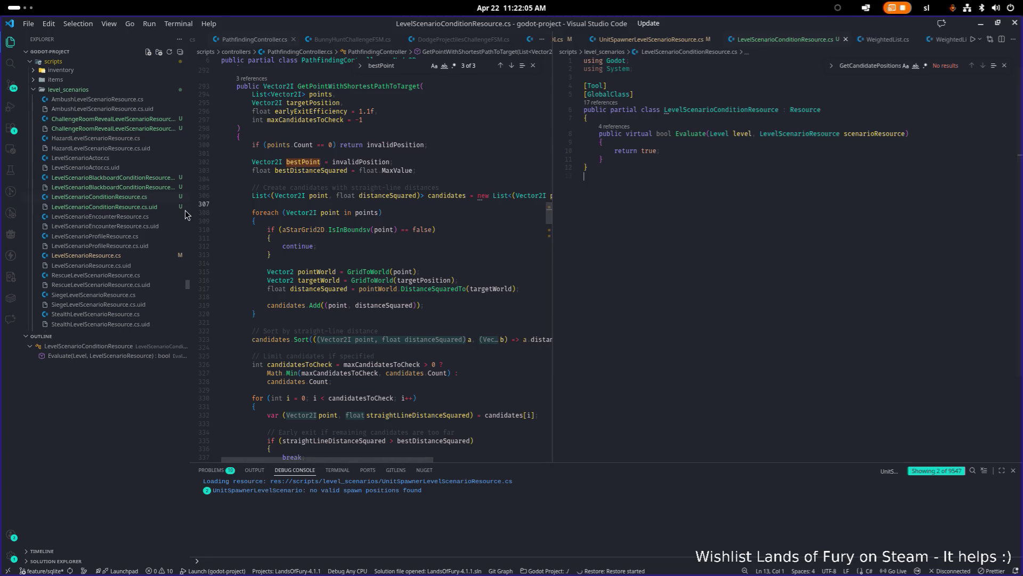
left_click_drag(186, 215, 244, 215)
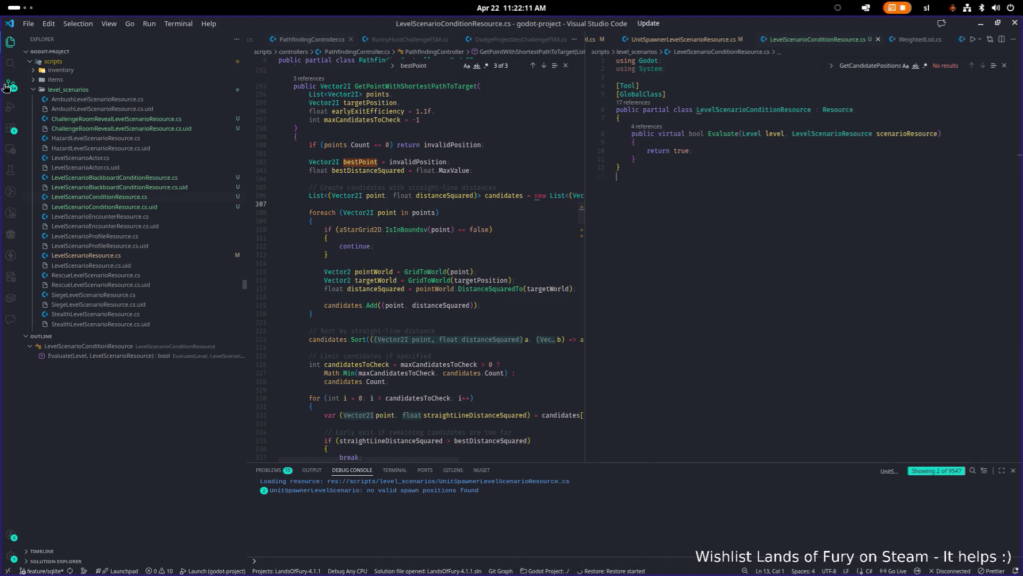
Resize the panes around the PathfindingController code near line 308, then switch to Godot
left_click(570, 169)
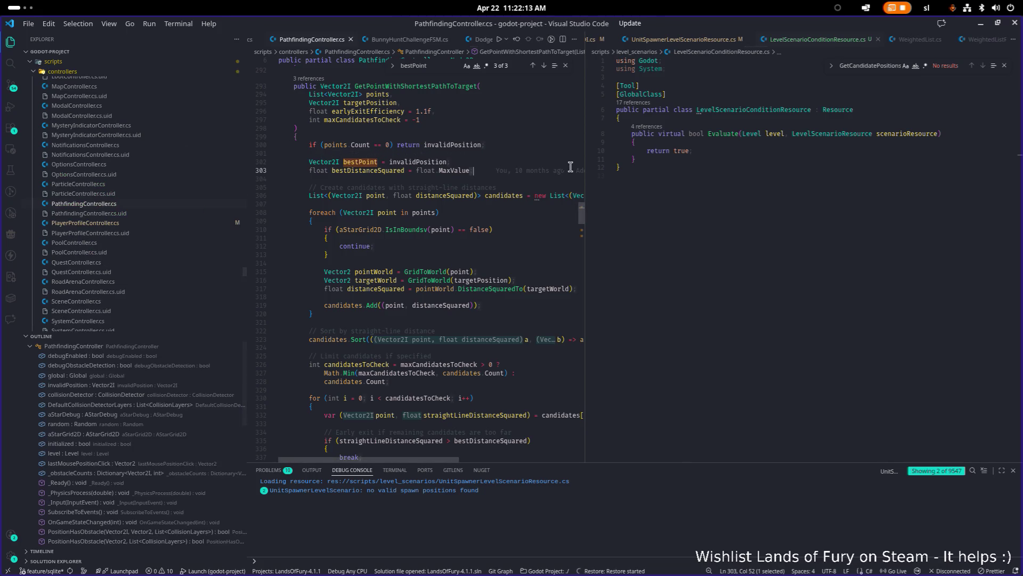
left_click_drag(585, 168, 596, 168)
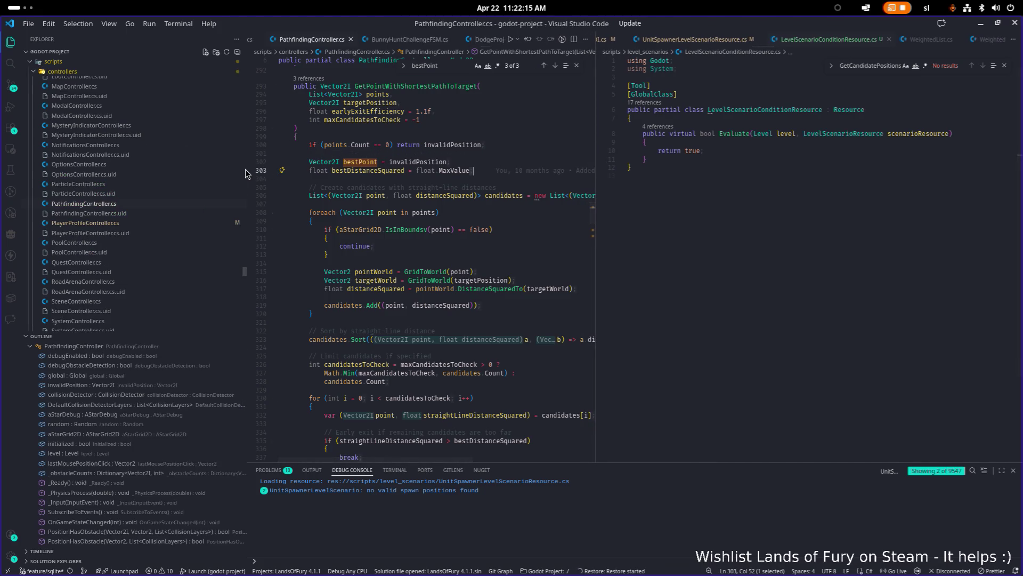
left_click_drag(245, 173, 216, 173)
left_click(420, 180)
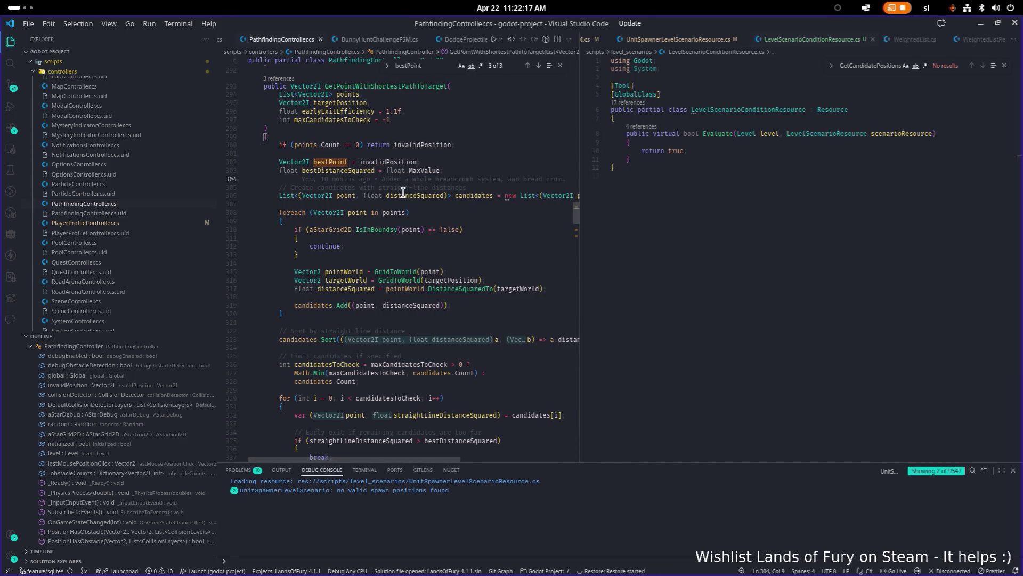
left_click_drag(580, 197, 595, 199)
left_click(432, 212)
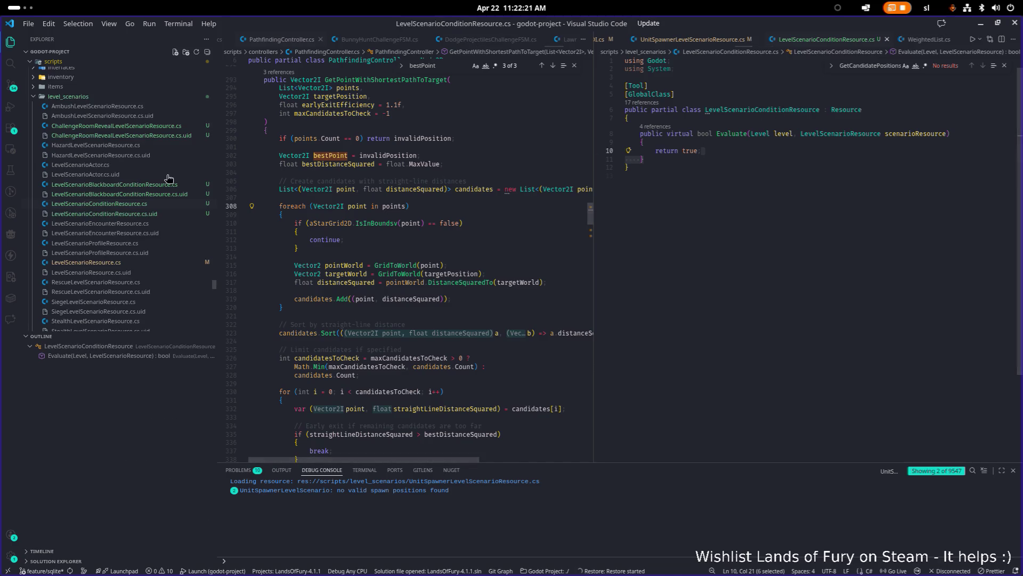
key("alt+Tab")
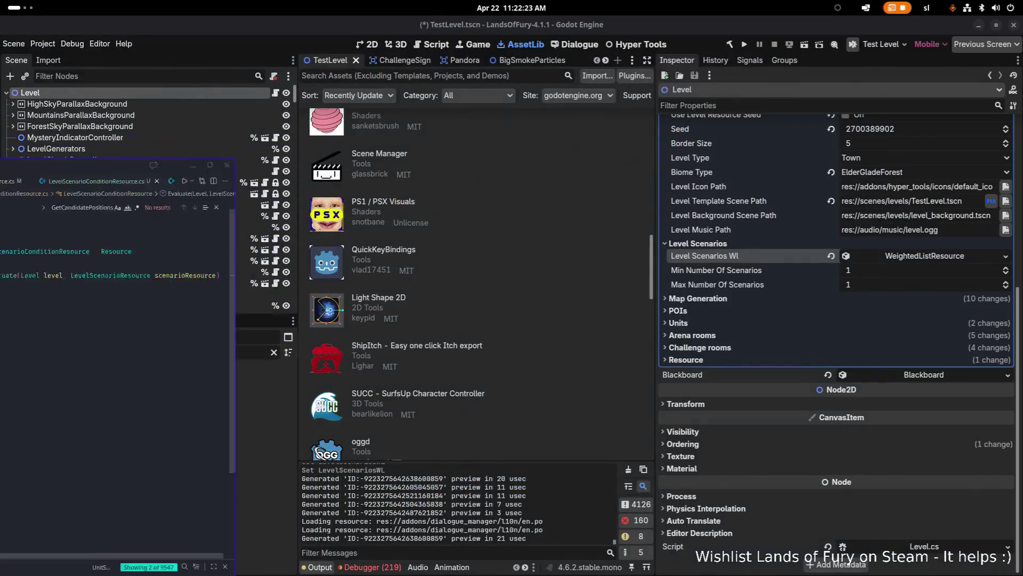
Filter the FileSystem dock by 'levelscenario' and select a script in level_scenarios
left_click(274, 354)
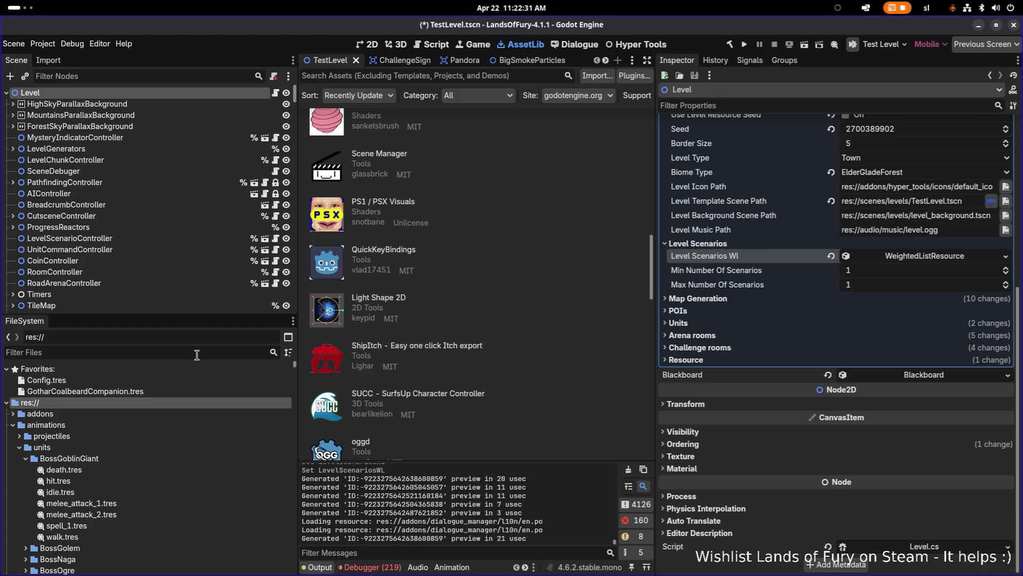
type("leve")
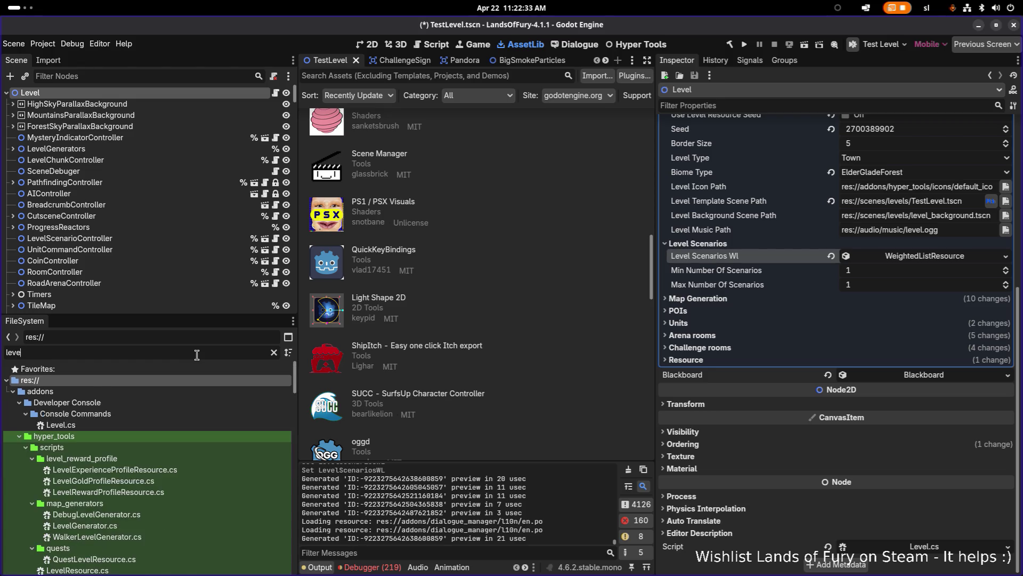
type("lsc")
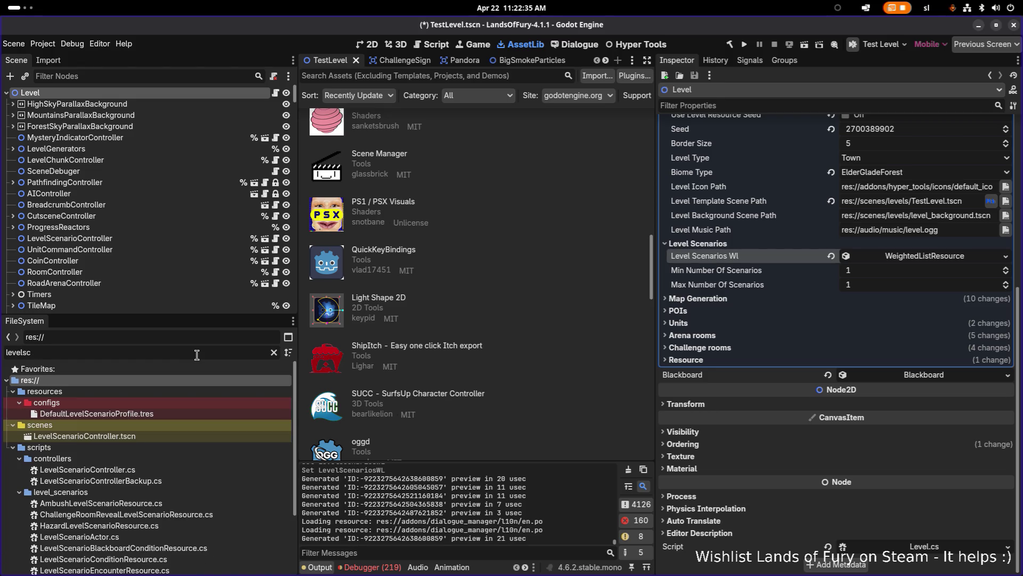
type("enario")
scroll(193, 458, "down", 3)
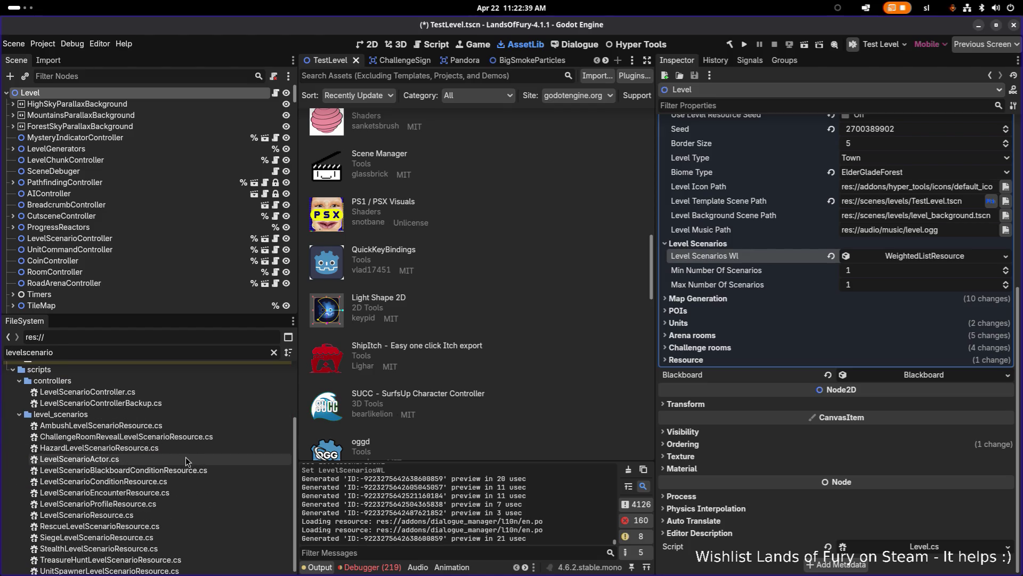
left_click(186, 459)
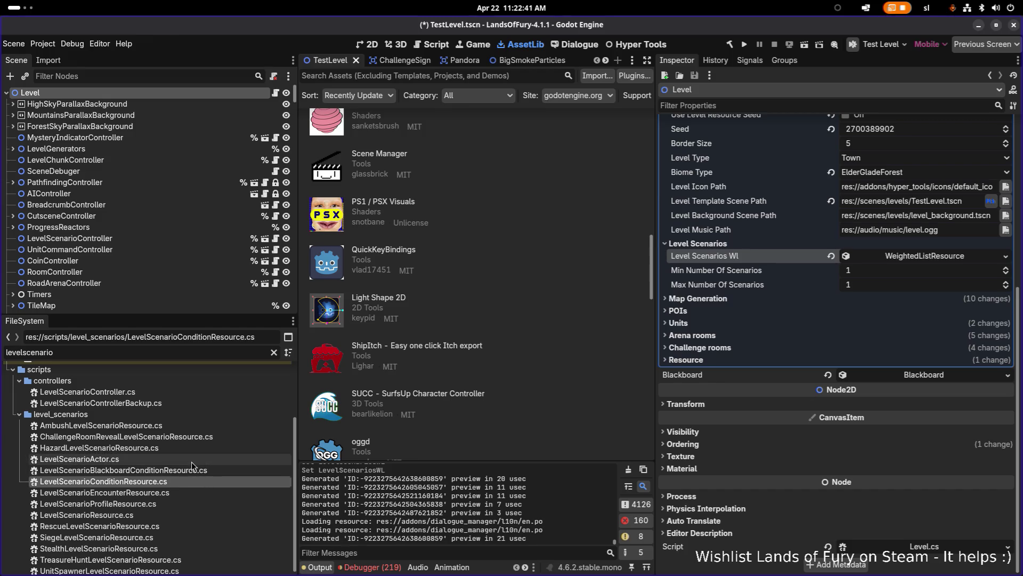
right_click(191, 462)
Create a new folder named 'conditions' inside level_scenarios
mouse_move(277, 449)
left_click(395, 453)
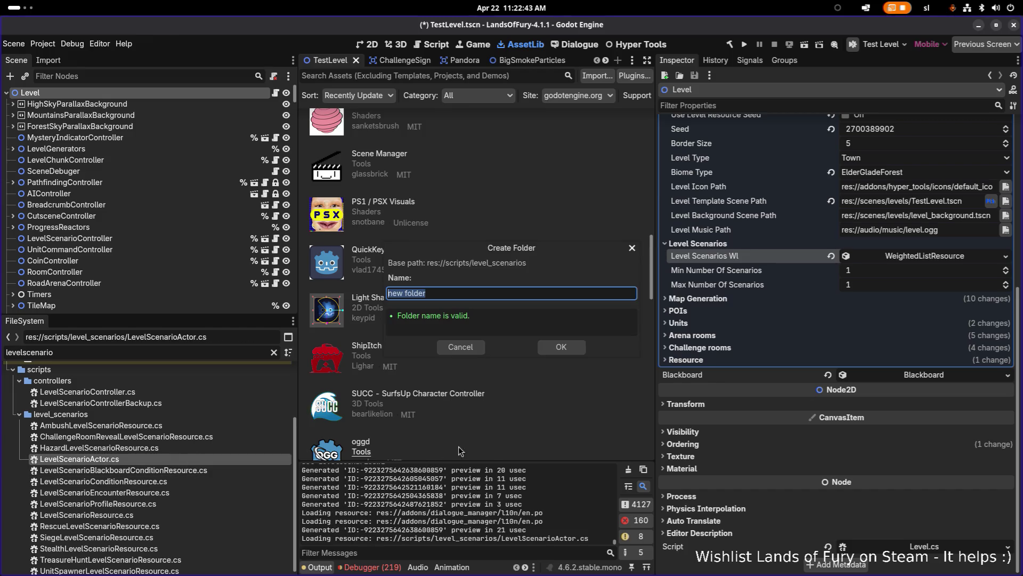
type("conditions")
key("Return")
Move LevelScenarioConditionResource.cs and LevelScenarioBlackboardConditionResource.cs into the conditions folder
left_click(153, 471)
left_click(153, 481)
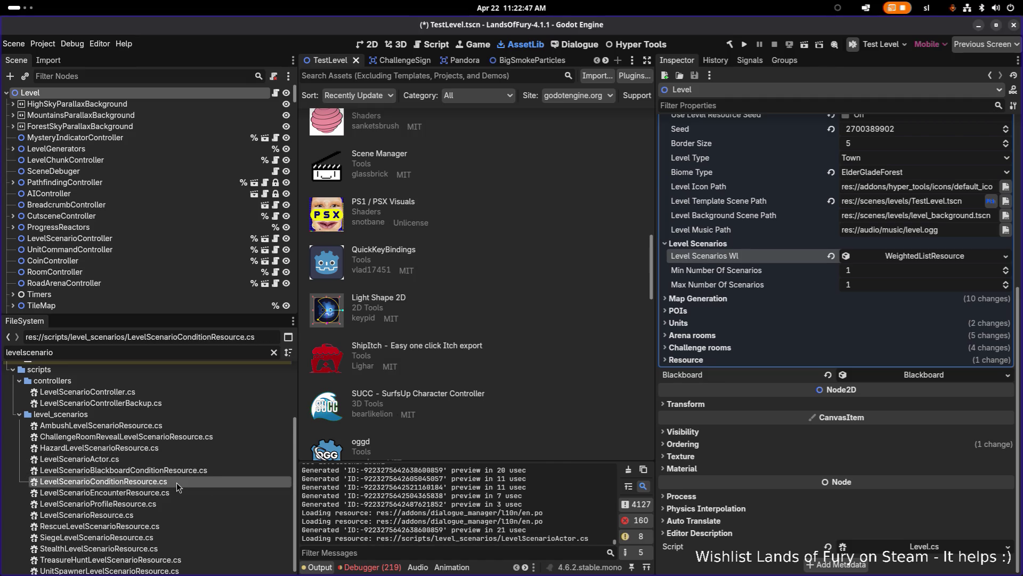
left_click(167, 447)
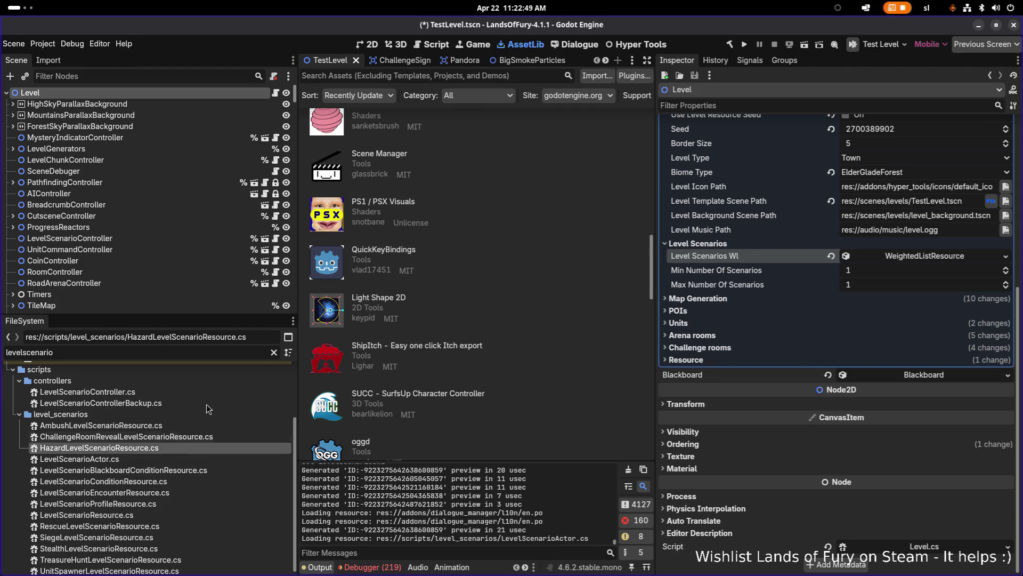
left_click(274, 352)
scroll(170, 423, "down", 5)
left_click(176, 432)
scroll(173, 448, "up", 2)
left_click(161, 471)
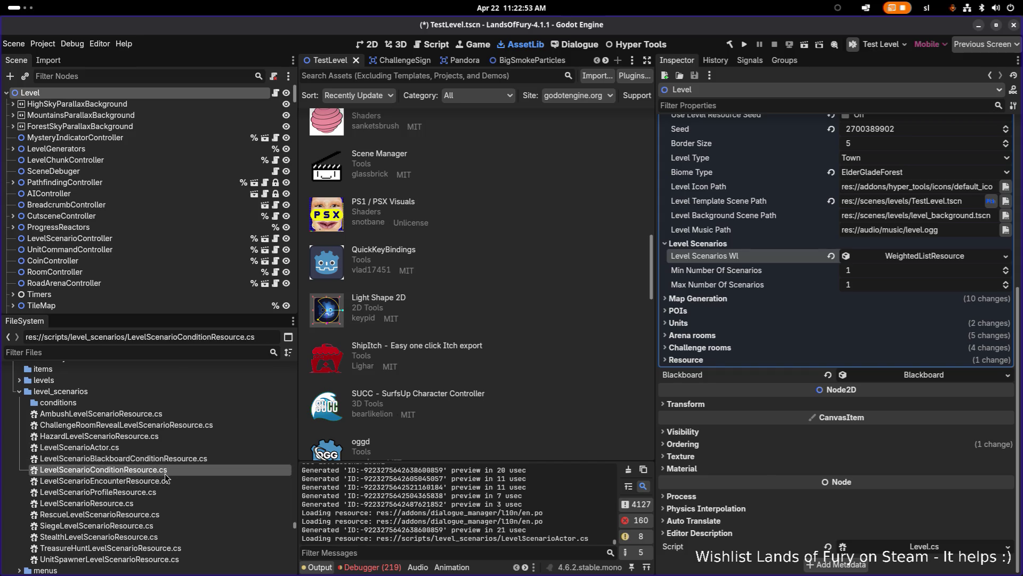
left_click(157, 460, "ctrl")
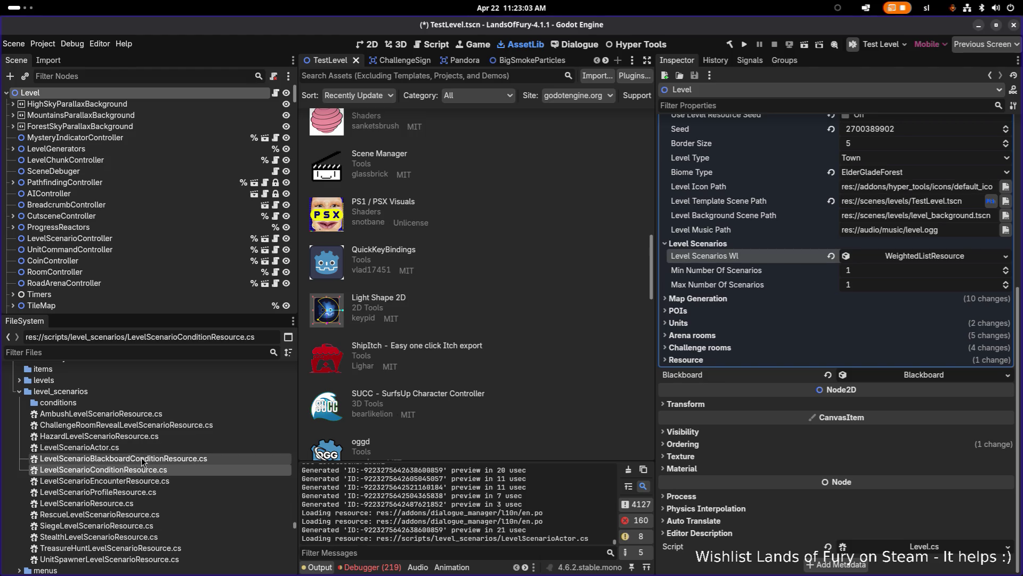
left_click_drag(154, 461, 86, 408)
left_click(543, 327)
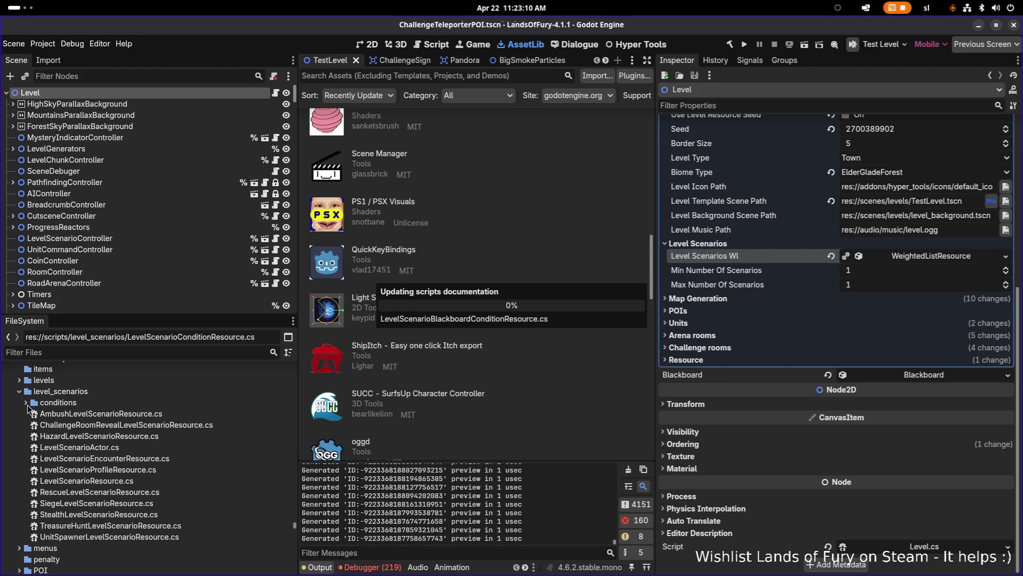
Expand the conditions folder to verify both scripts are inside
left_click(27, 405)
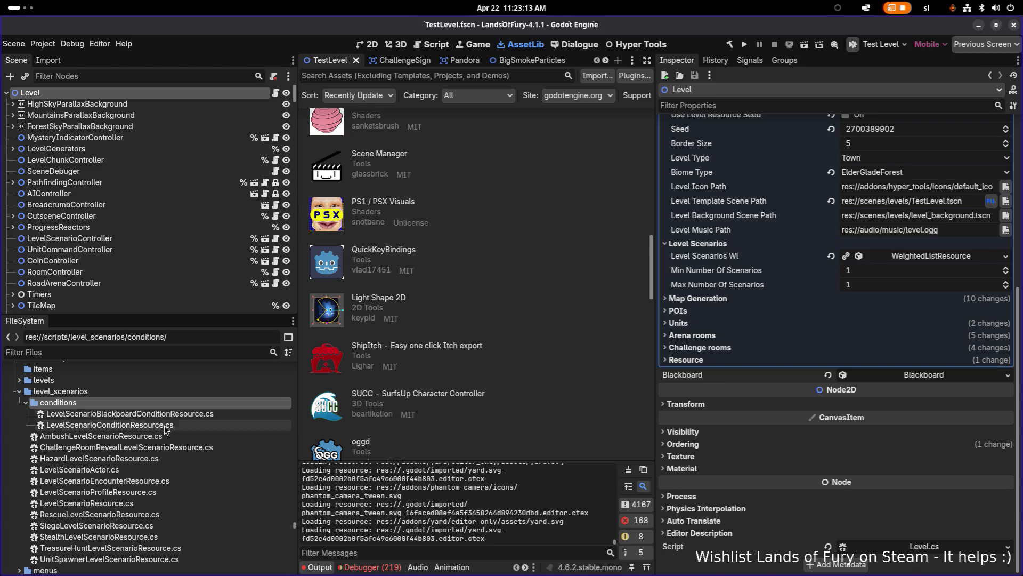
left_click(167, 430)
right_click(181, 427)
Create the C# script LevelScenarioTimeConditionResource.cs in the conditions folder
mouse_move(293, 449)
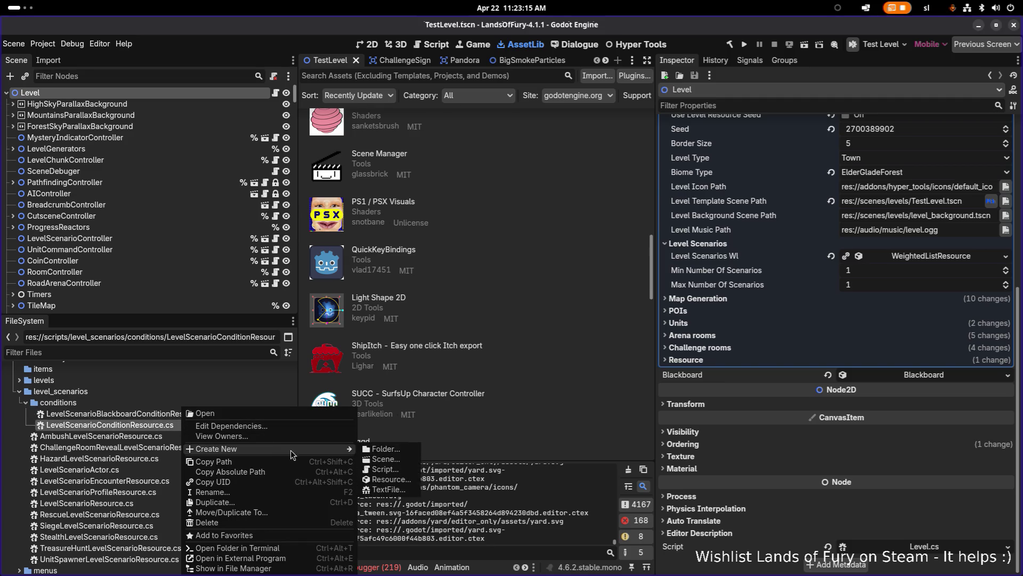
left_click(409, 470)
type("L")
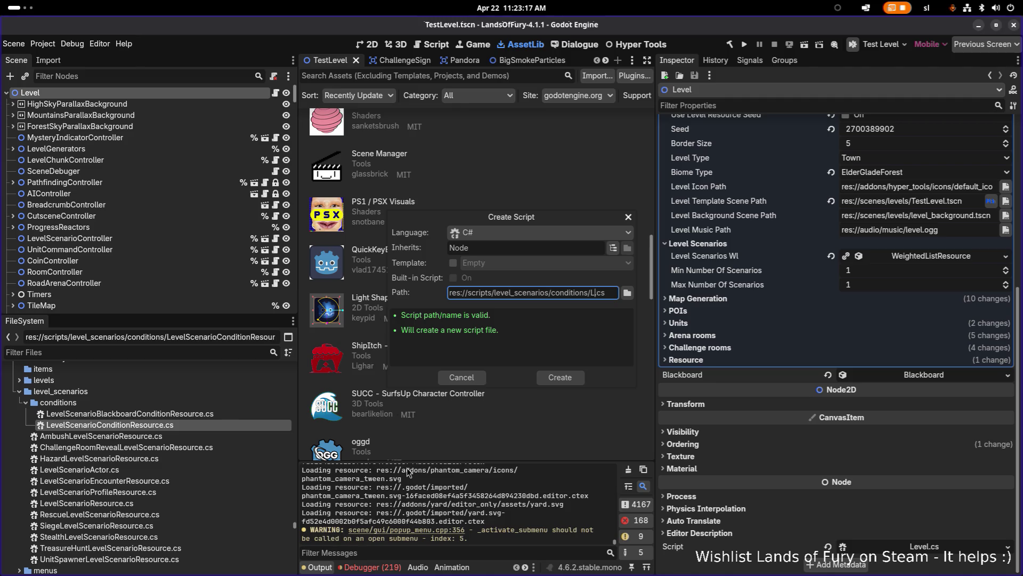
type("evel")
key("End")
key("Left")
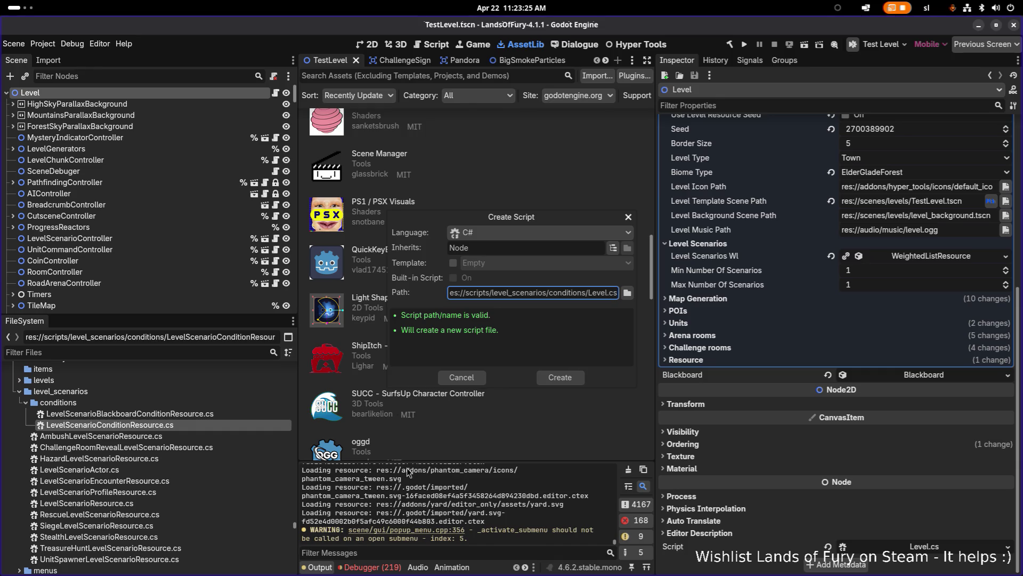
type("Scenario")
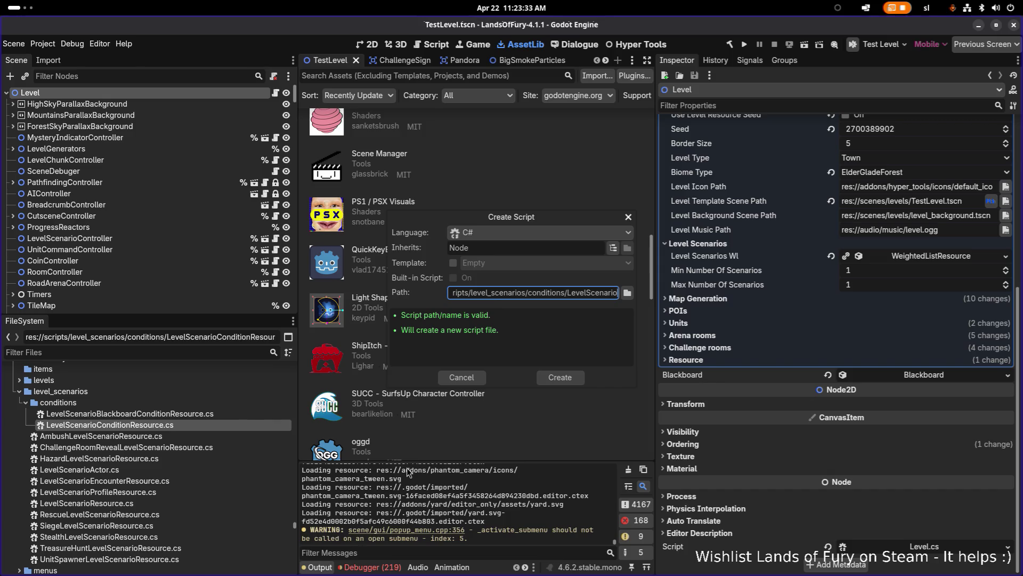
type("TimeC")
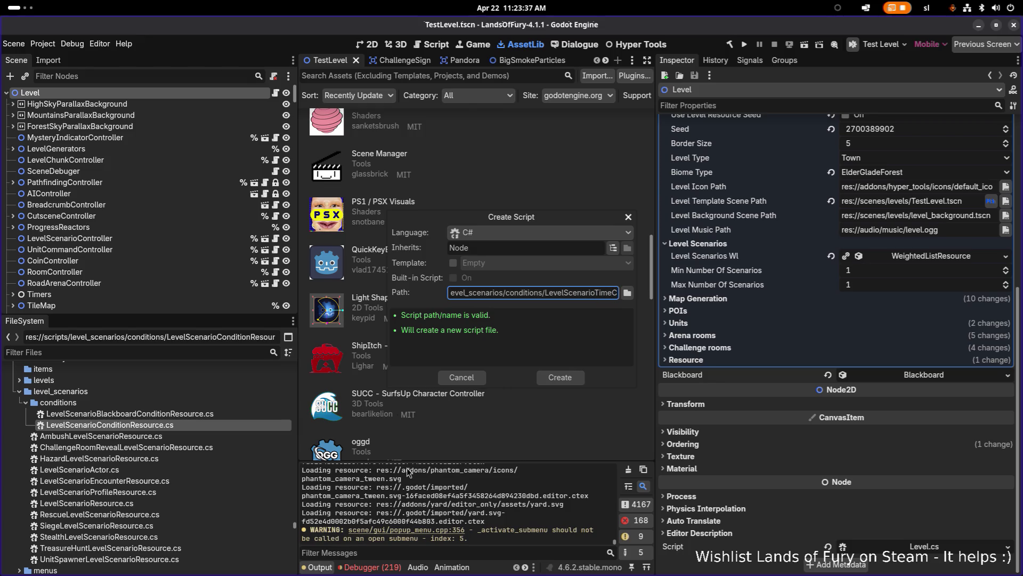
key("ctrl+Delete")
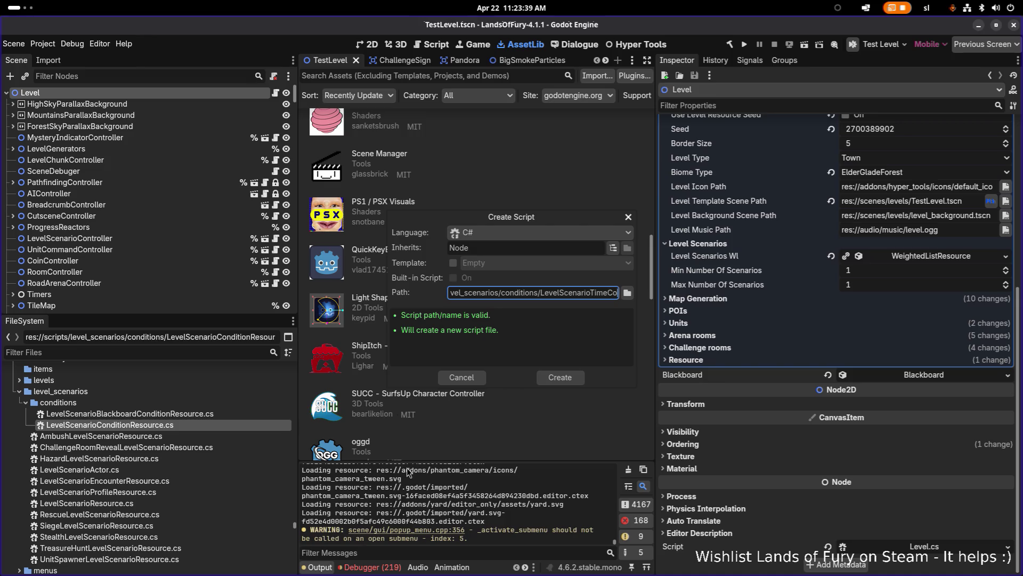
type("ondi")
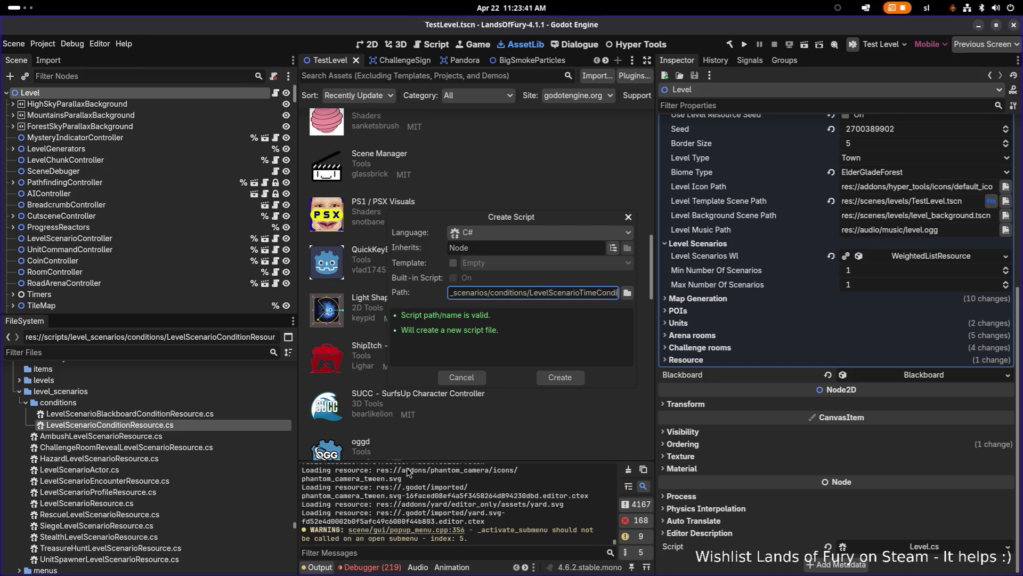
type("tionResource")
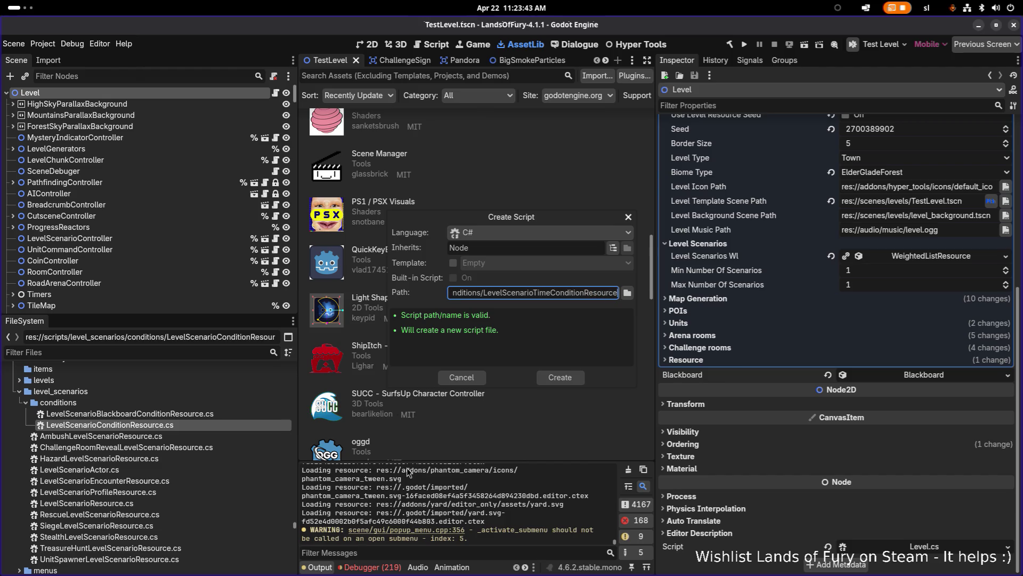
key("Return")
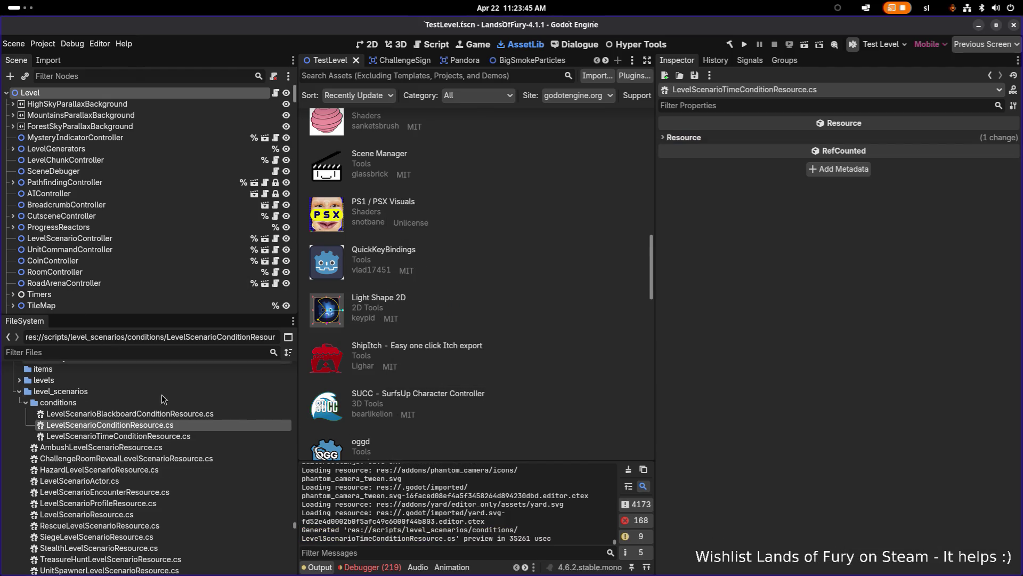
left_click(186, 437)
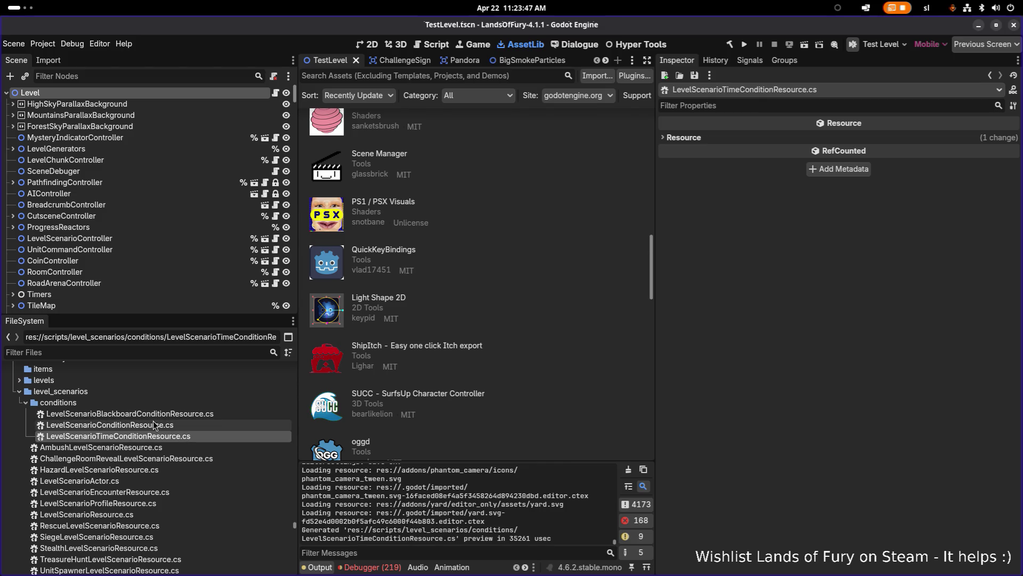
left_click(110, 425)
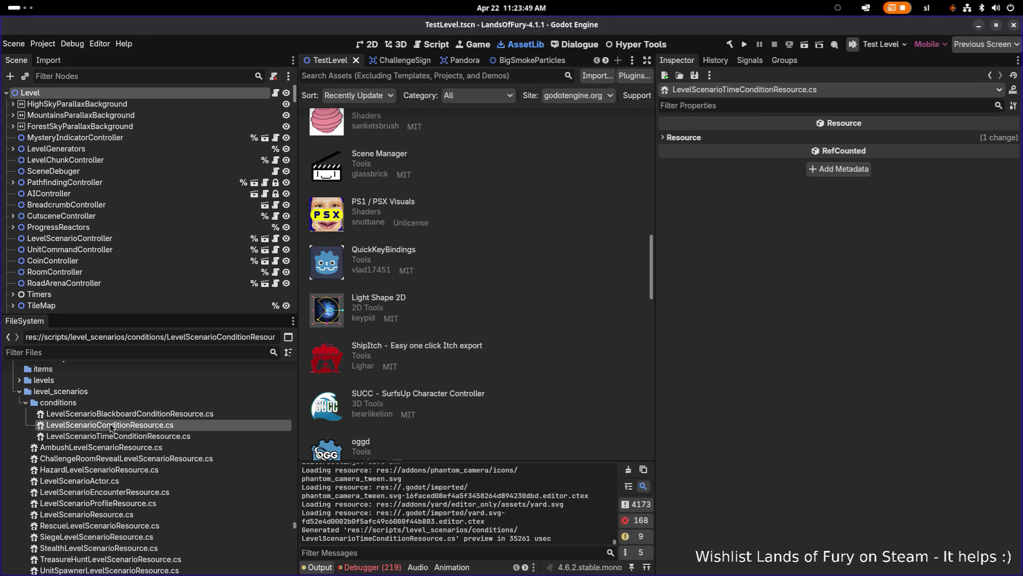
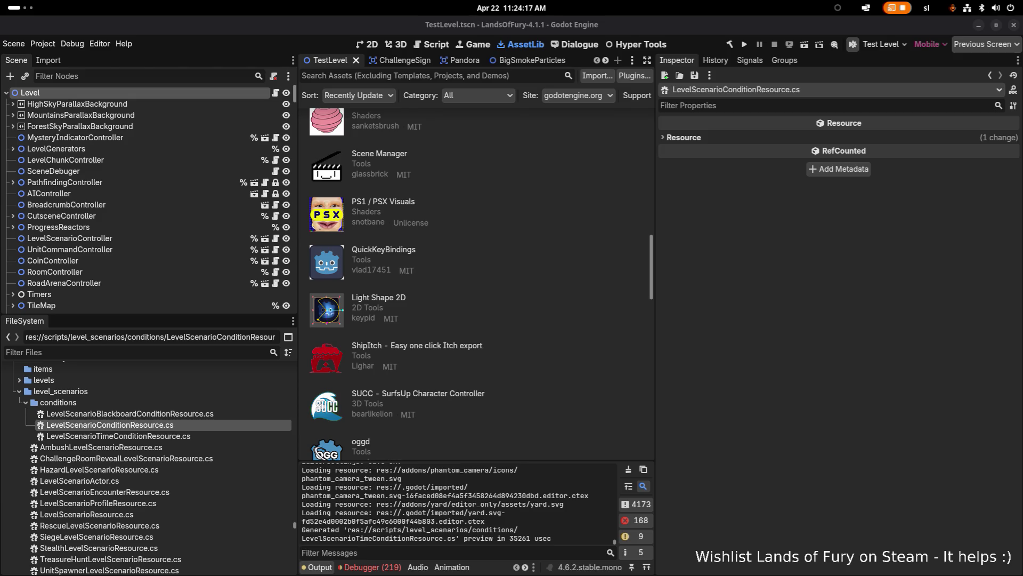
Switch from Godot to the VS Code window showing LevelScenarioTimeConditionResource.cs
key("alt+Tab")
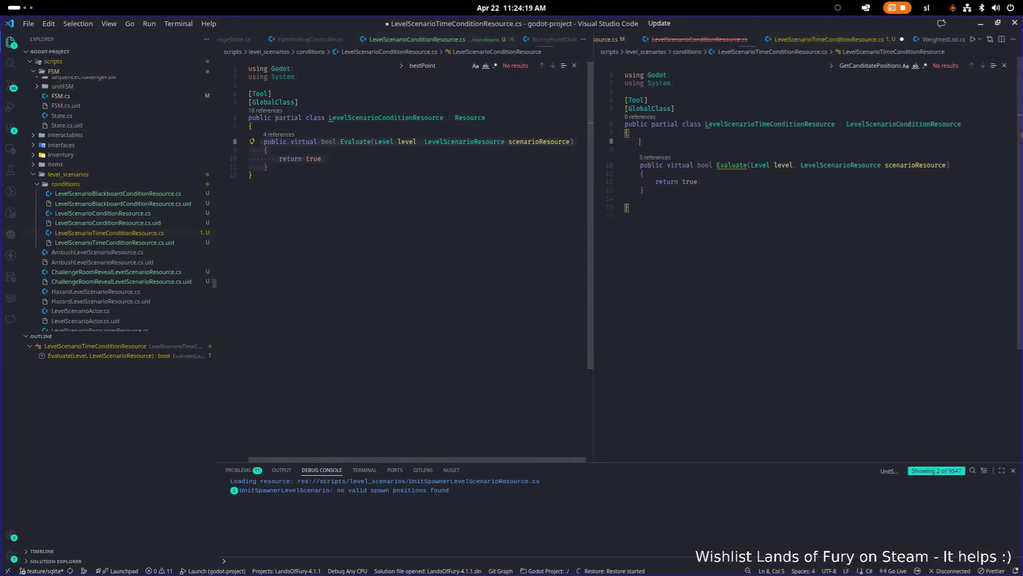
Add an [Export] attribute line to the time condition class
type("[Expo")
key("Tab")
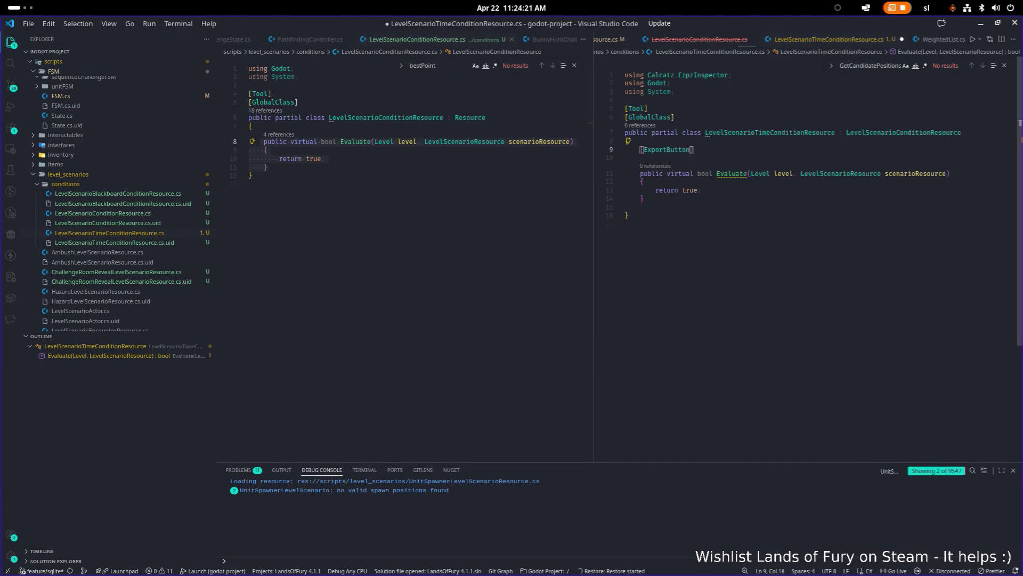
key("ctrl+shift+Left")
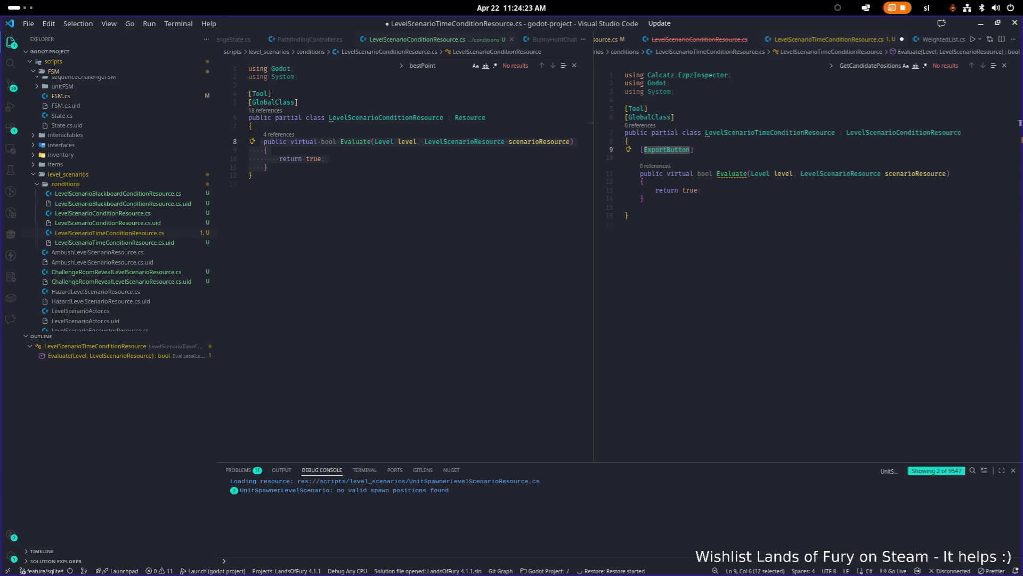
type("Export")
key("Escape")
left_click(626, 224)
key("Up")
key("Up")
key("Up")
key("End")
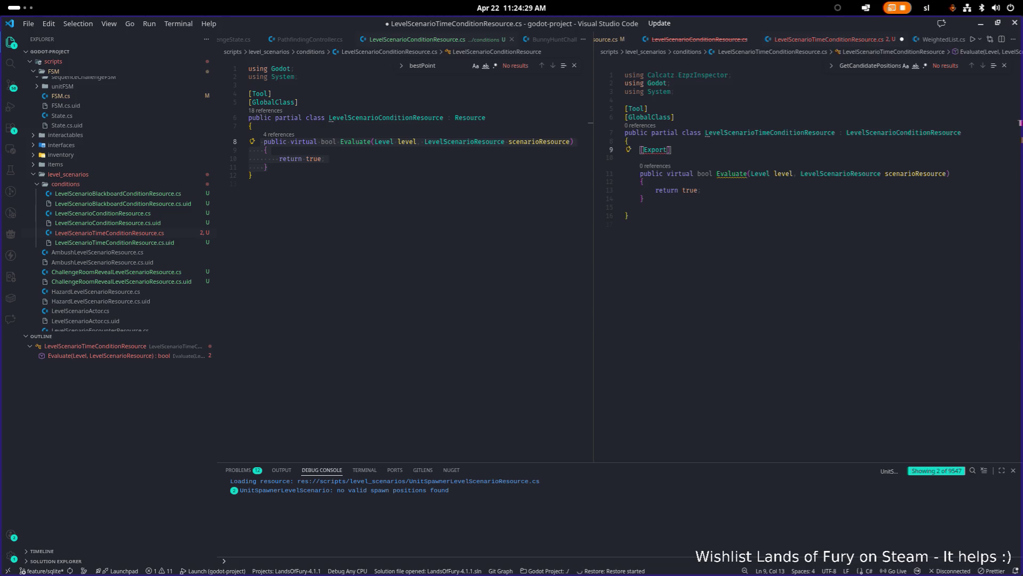
key("Return")
Declare the exported field as public double TimeToPass and save the file
type("pšui")
key("BackSpace")
key("BackSpace")
key("BackSpace")
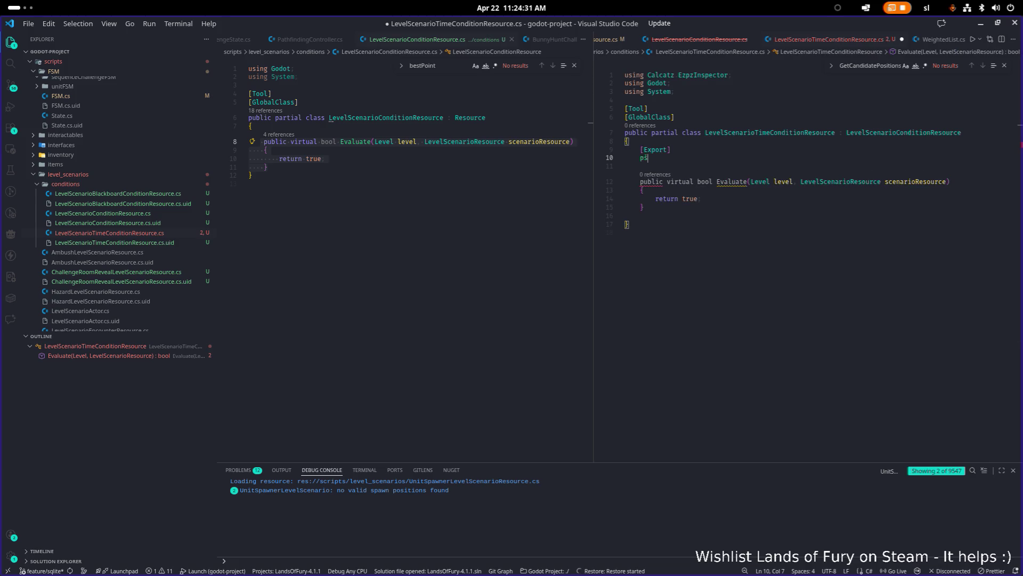
type("blic ")
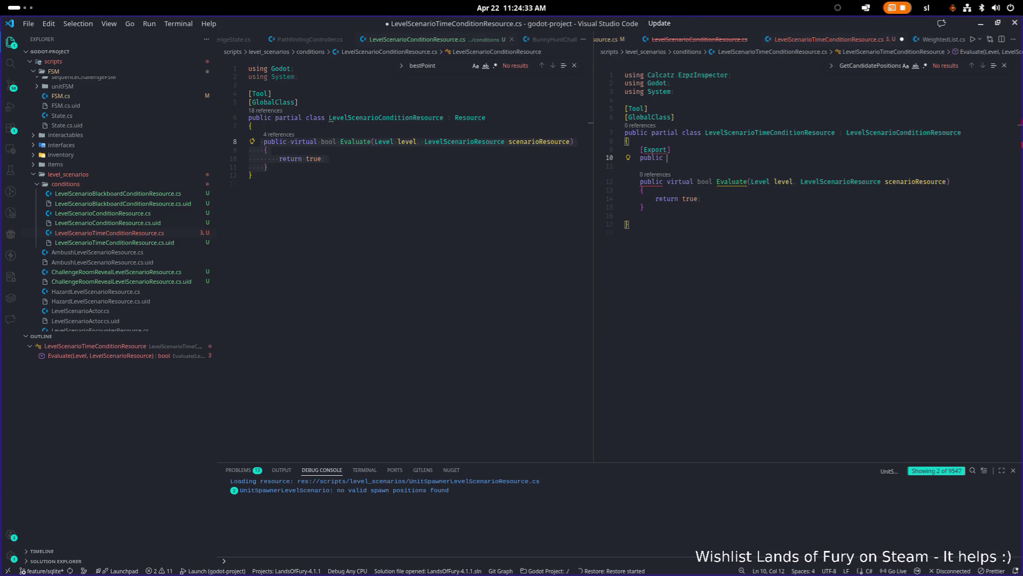
type("double Time")
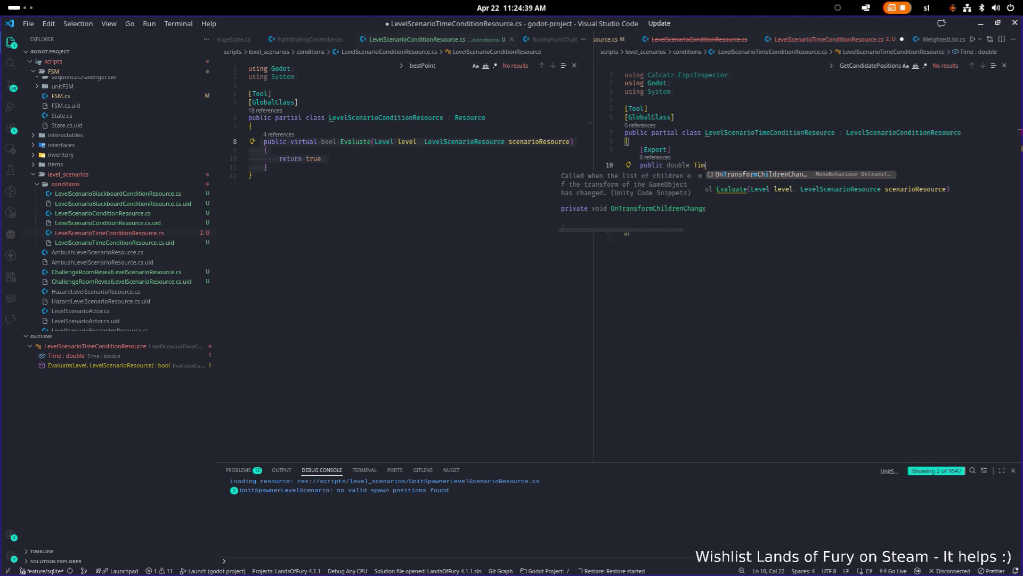
key("BackSpace")
key("BackSpace")
key("BackSpace")
type("WaitTime")
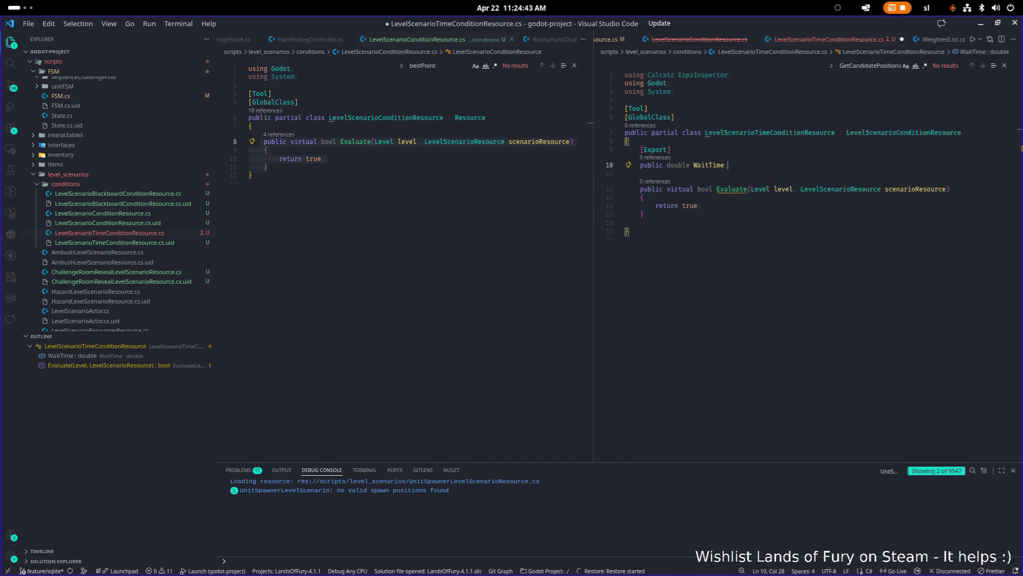
key("BackSpace")
key("ctrl+s")
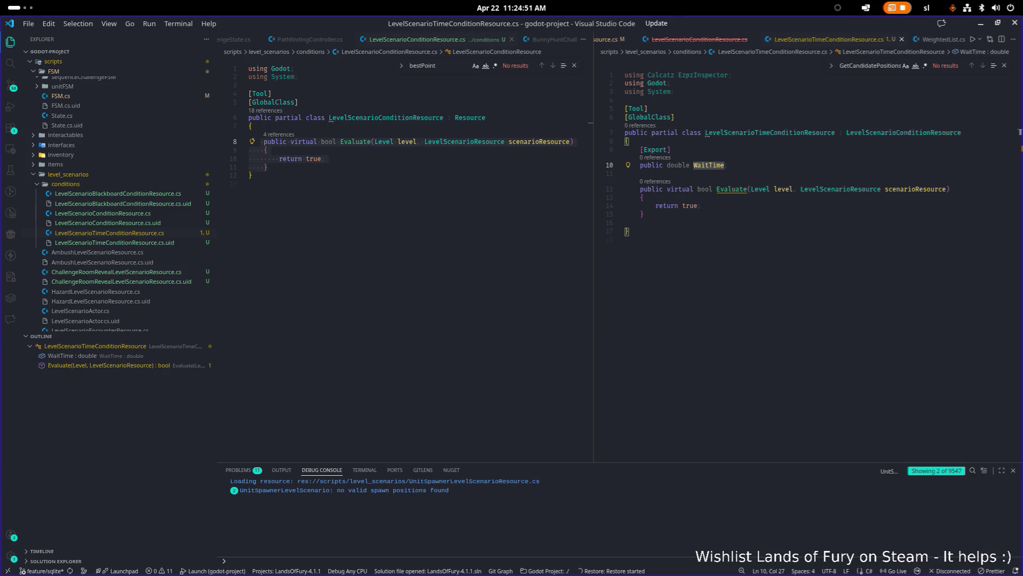
key("ctrl+shift+Left")
type("TimeToPass")
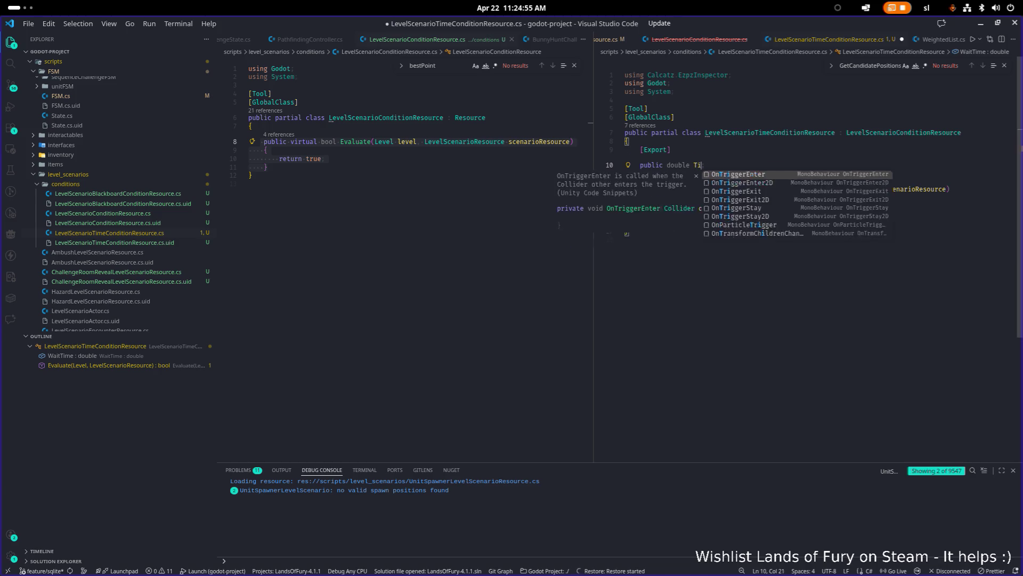
type(";")
key("ctrl+s")
Change Evaluate from virtual to override and begin a 'level' line in its body
left_click(643, 182)
key("Up")
key("ctrl+Right")
key("ctrl+Right")
key("ctrl+shift+Left")
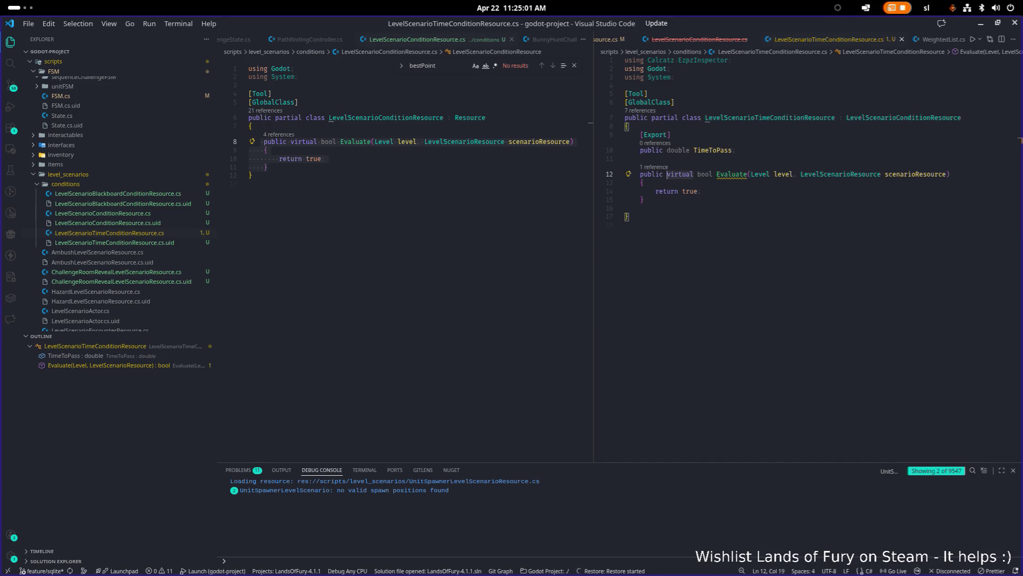
type("override")
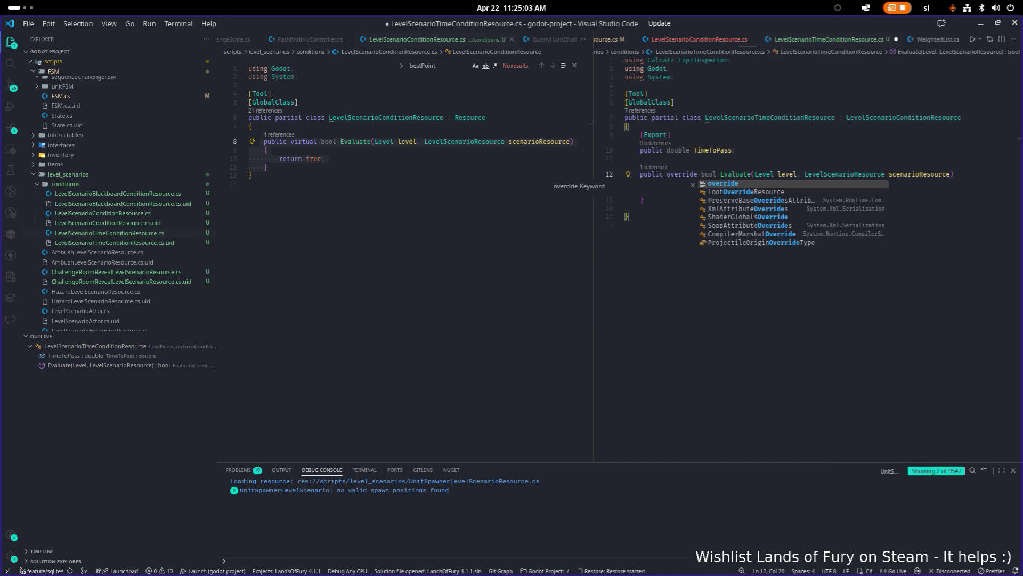
key("Escape")
key("Down")
key("Return")
key("Return")
key("Up")
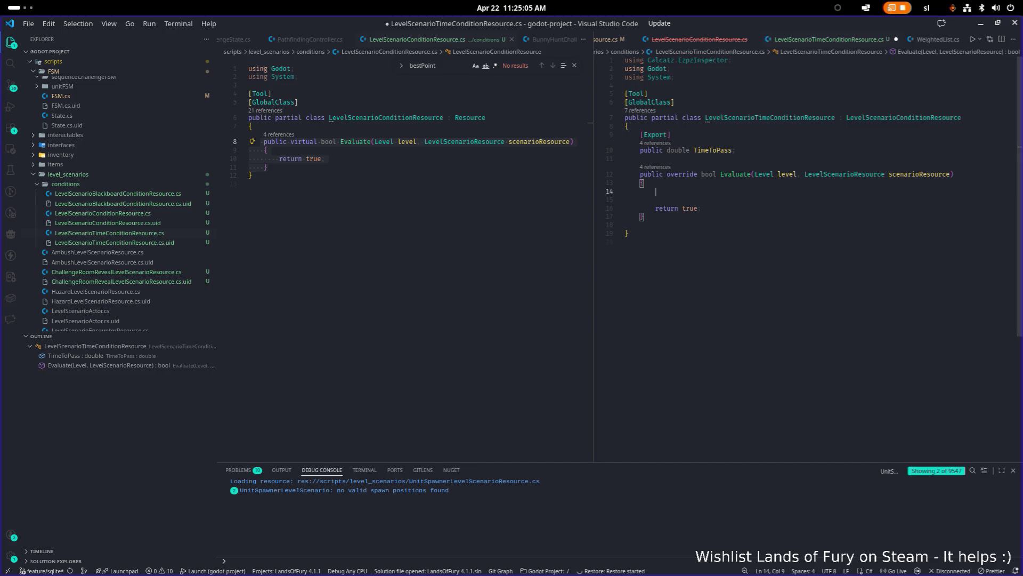
key("Tab")
key("Tab")
type("levle")
key("BackSpace")
key("BackSpace")
type("el")
key("Escape")
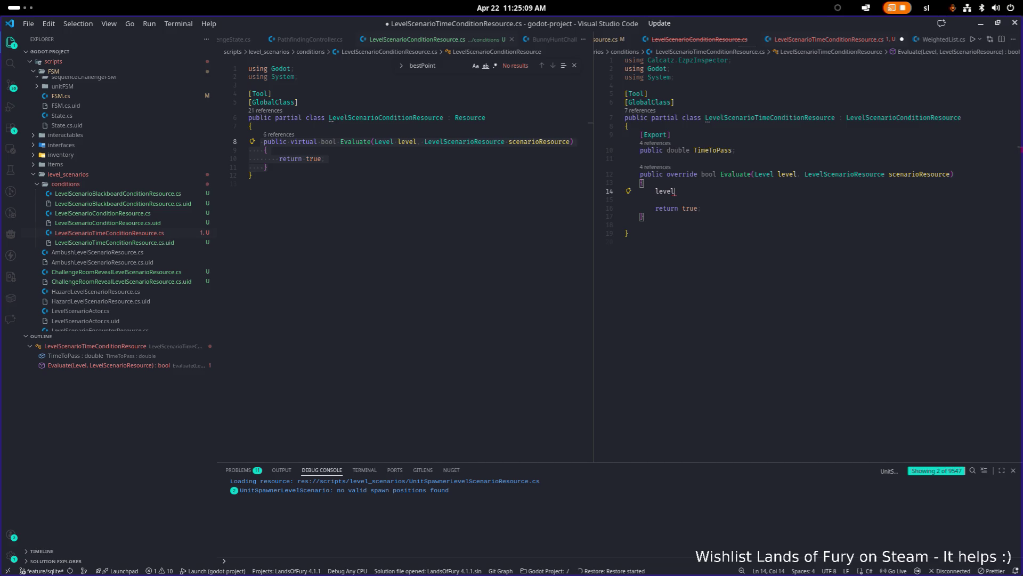
left_click(349, 181)
scroll(350, 176, "down", 1)
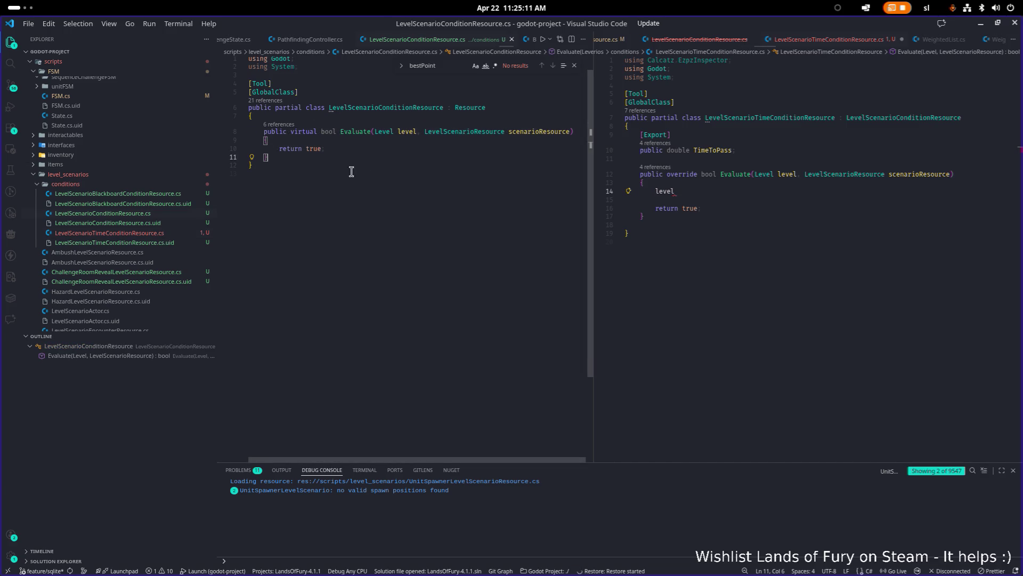
Open Level.cs through the quick file search
key("ctrl+p")
type("current")
key("Escape")
key("ctrl+p")
type("level")
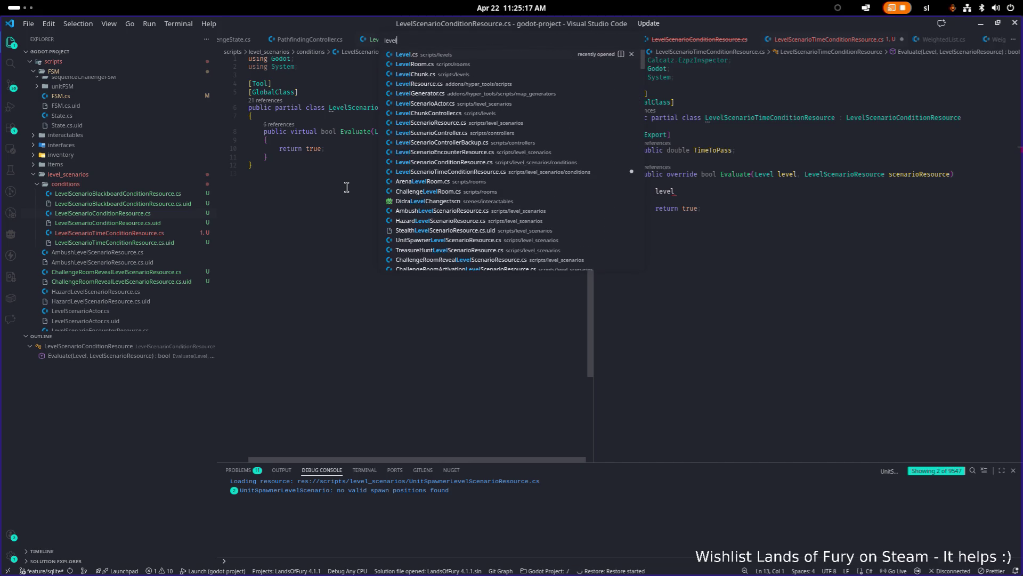
key("Return")
Search Level.cs for 'time' and inspect matches such as EndTime on line 614
key("ctrl+f")
type("time")
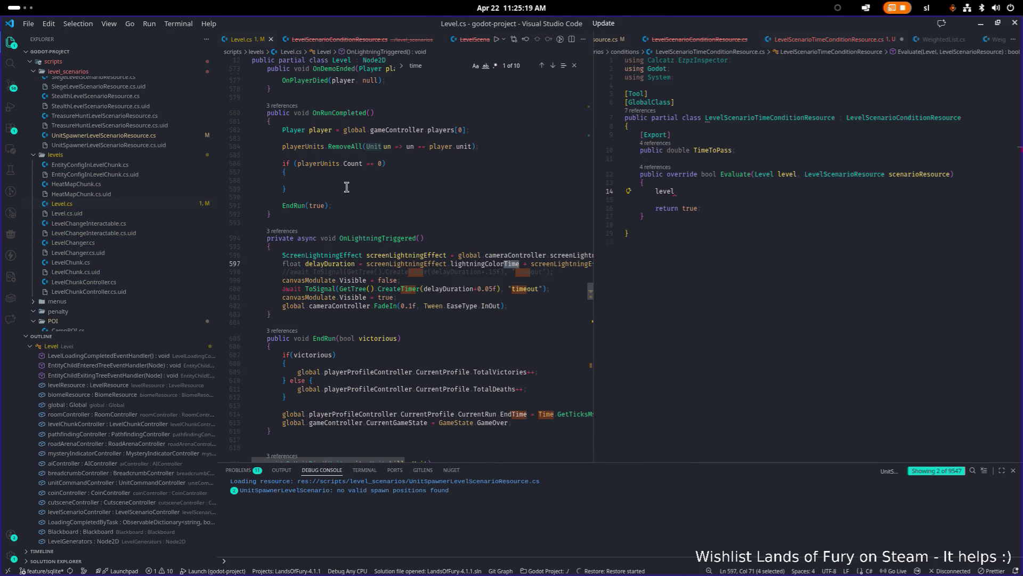
key("Return")
key("Return")
key("Return")
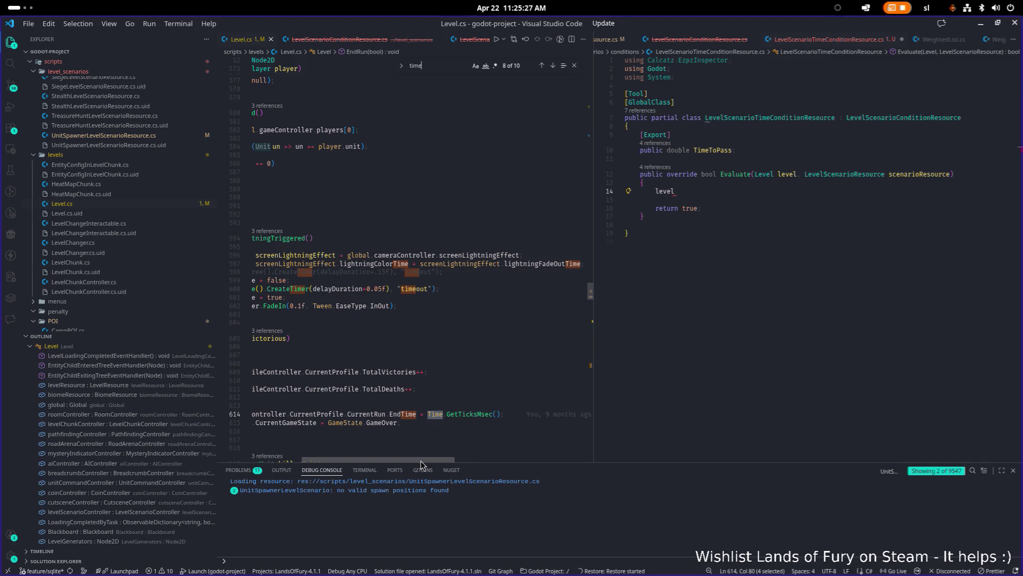
scroll(421, 464, "left", 3)
scroll(527, 342, "down", 3)
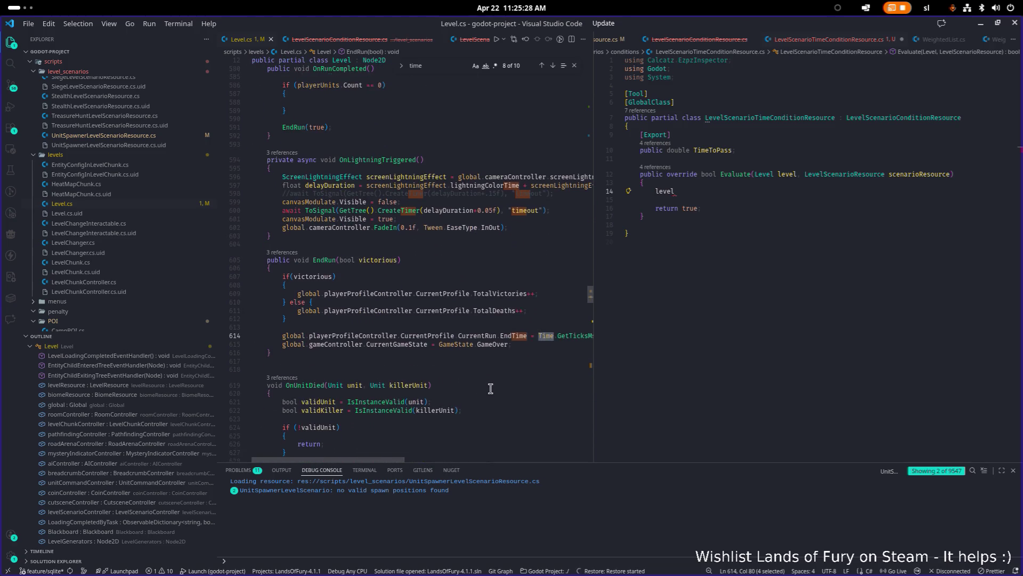
left_click(516, 333)
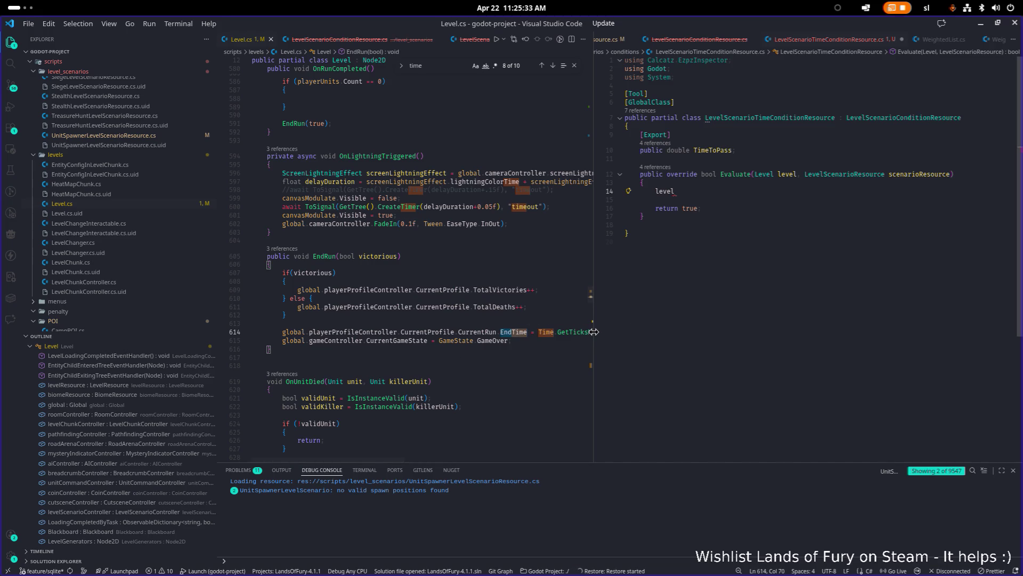
left_click_drag(594, 333, 654, 320)
scroll(490, 350, "up", 15)
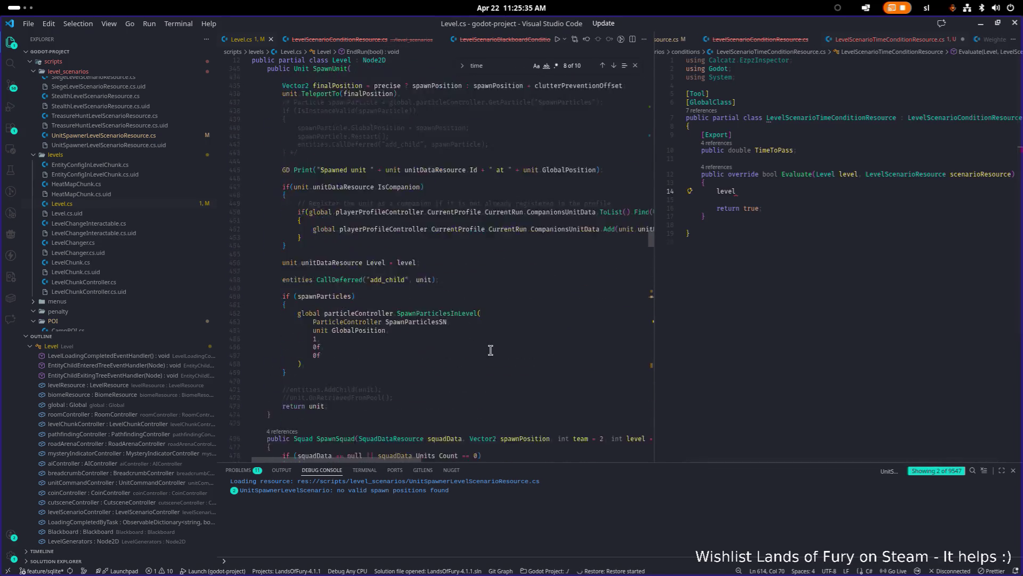
scroll(488, 341, "up", 20)
left_click(496, 289)
scroll(480, 288, "down", 13)
left_click(453, 363)
scroll(458, 354, "down", 6)
scroll(467, 339, "down", 1)
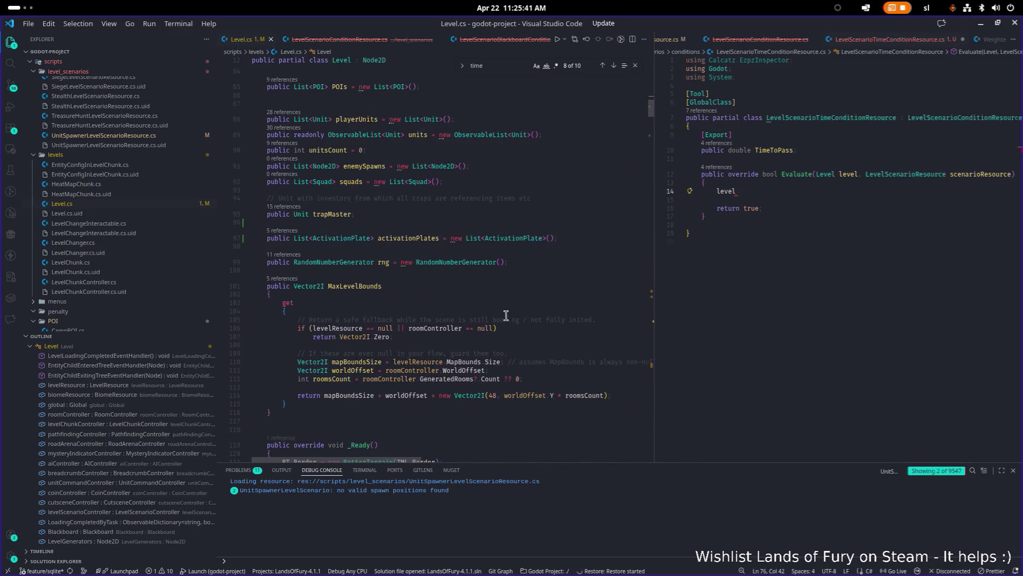
scroll(458, 325, "down", 3)
left_click(464, 331)
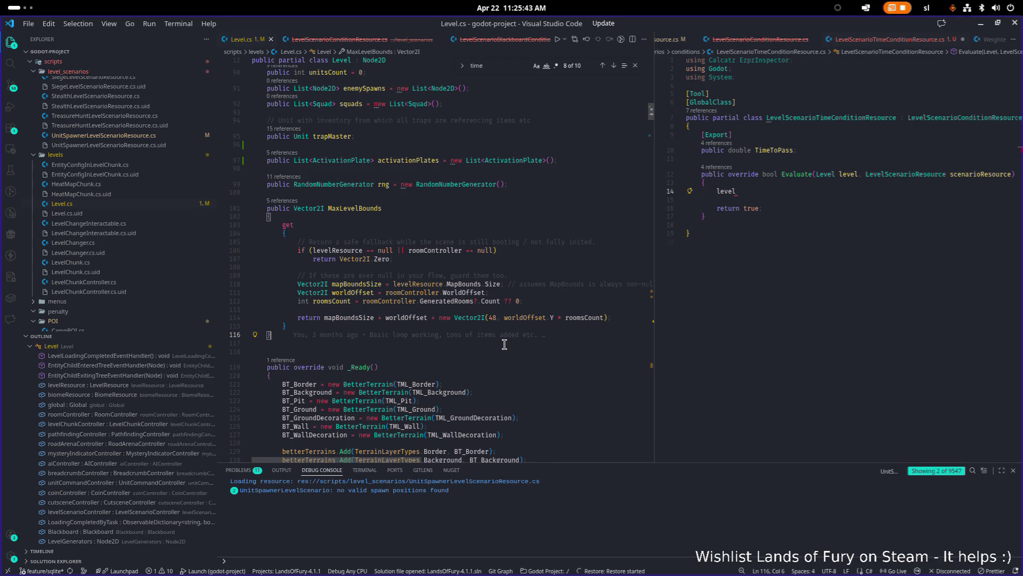
left_click(565, 184)
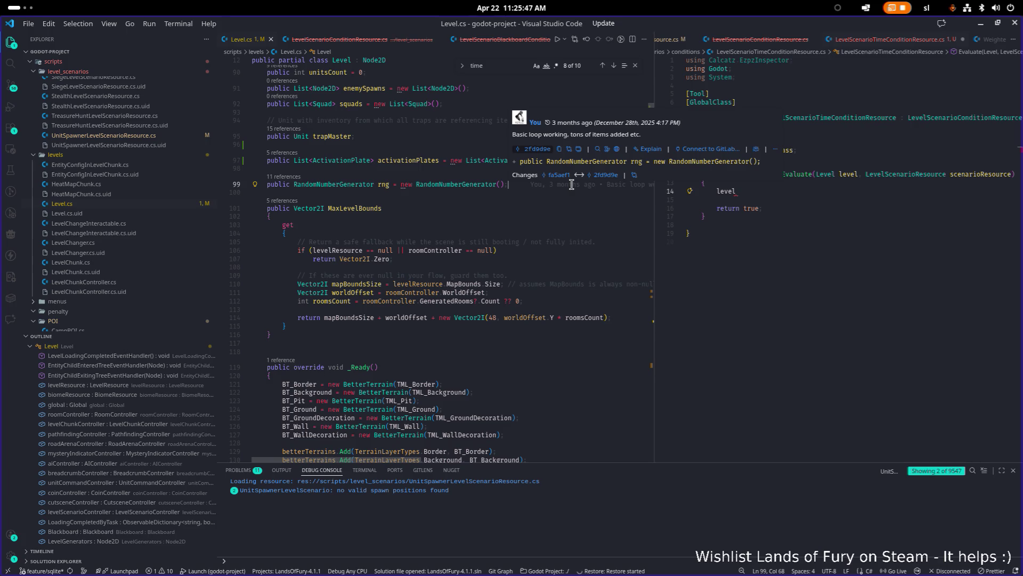
Search Level.cs for 'timeout', then search the whole project for 'time +='
key("ctrl+f")
type("timeout")
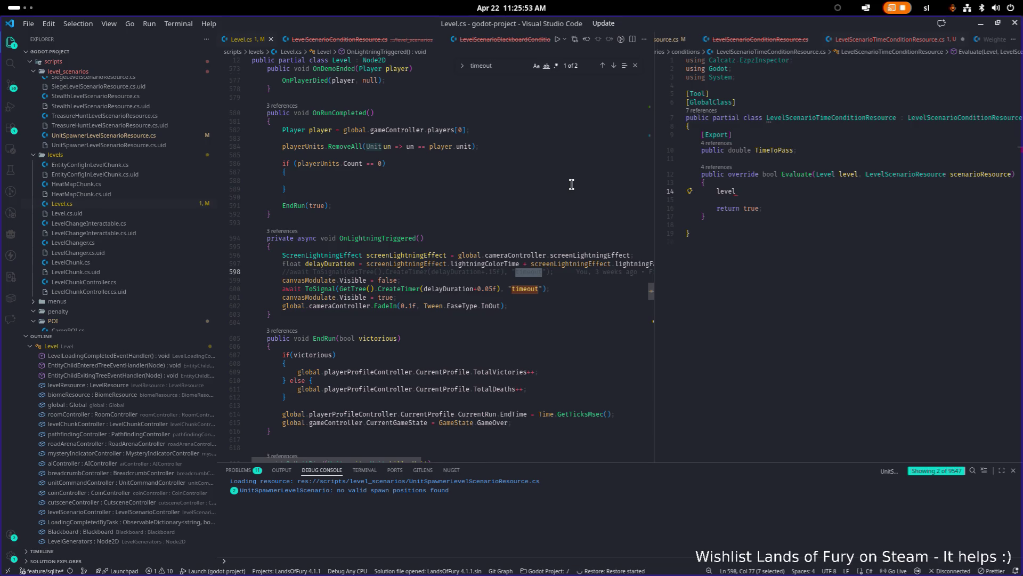
left_click(536, 255)
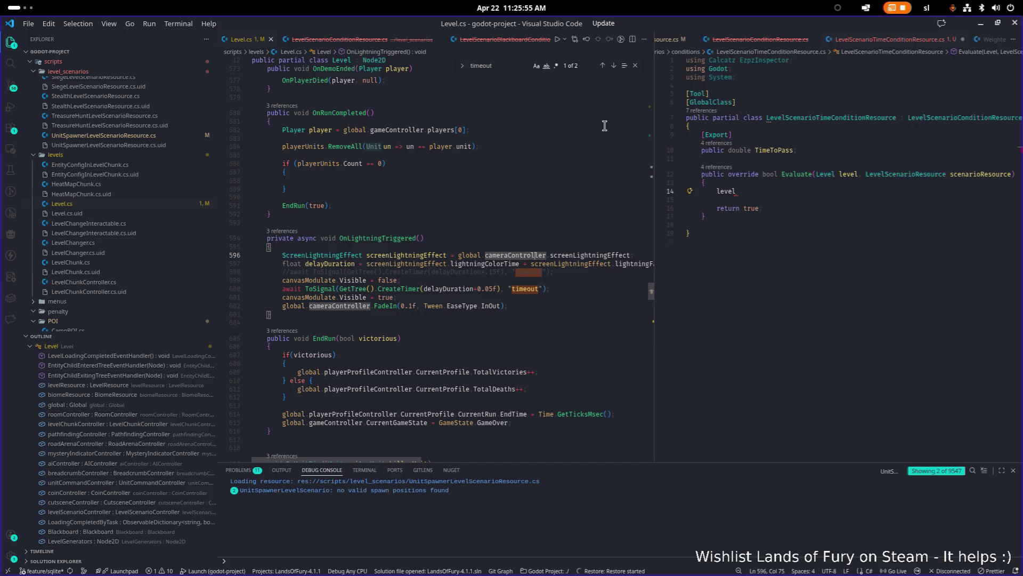
left_click(613, 65)
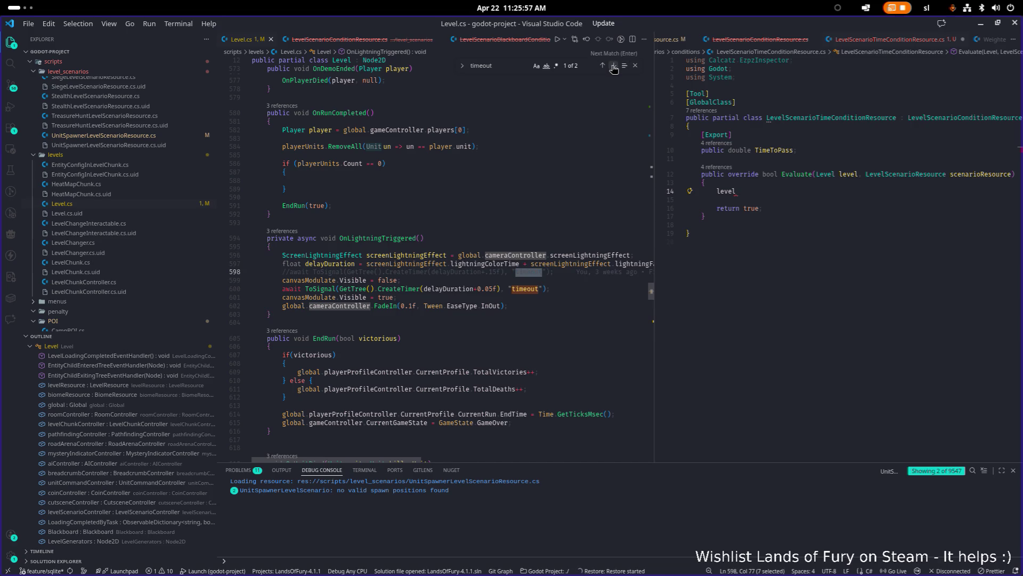
scroll(508, 267, "up", 10)
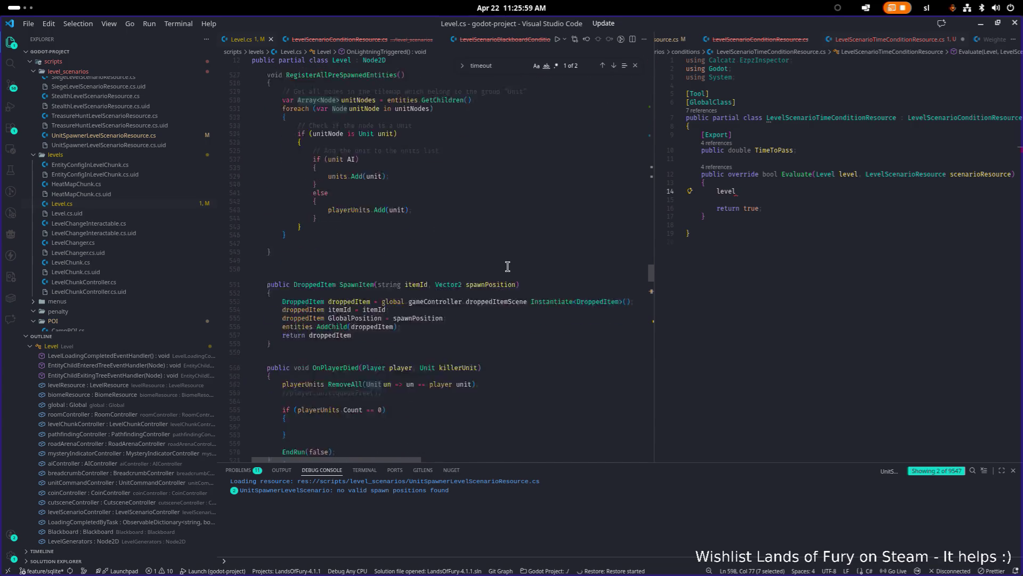
left_click(509, 241)
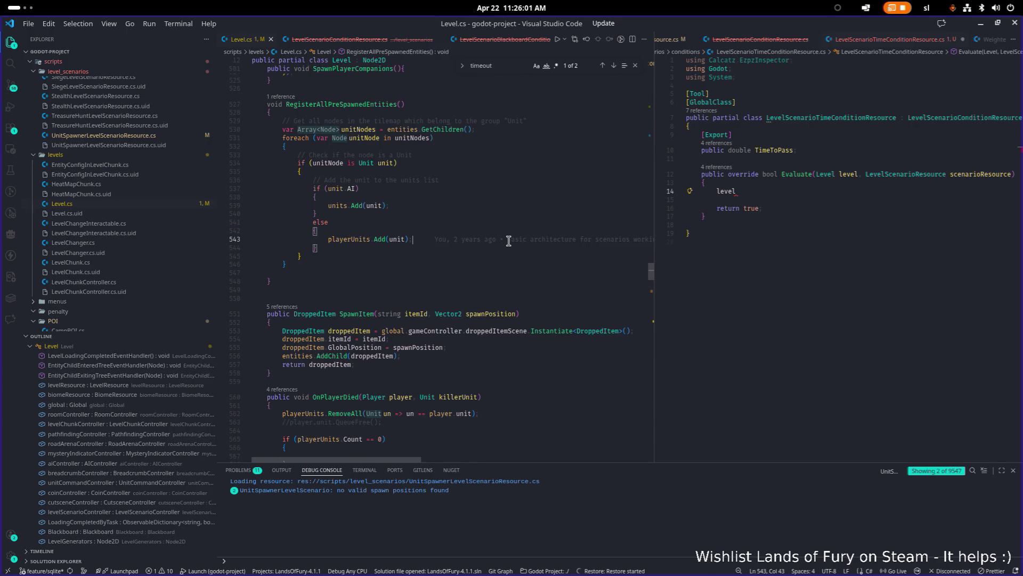
key("ctrl+shift+f")
type("time")
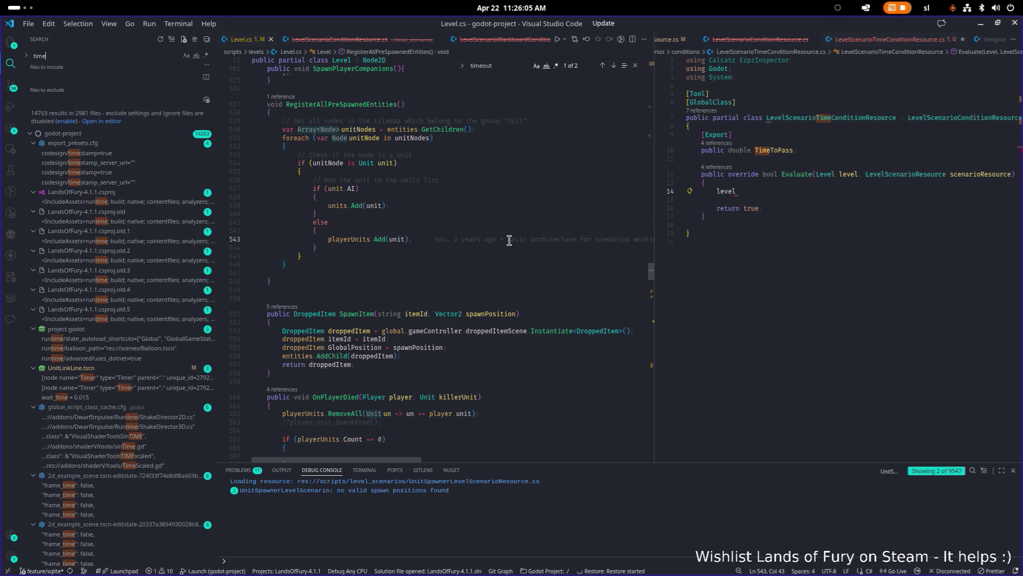
type(" +=")
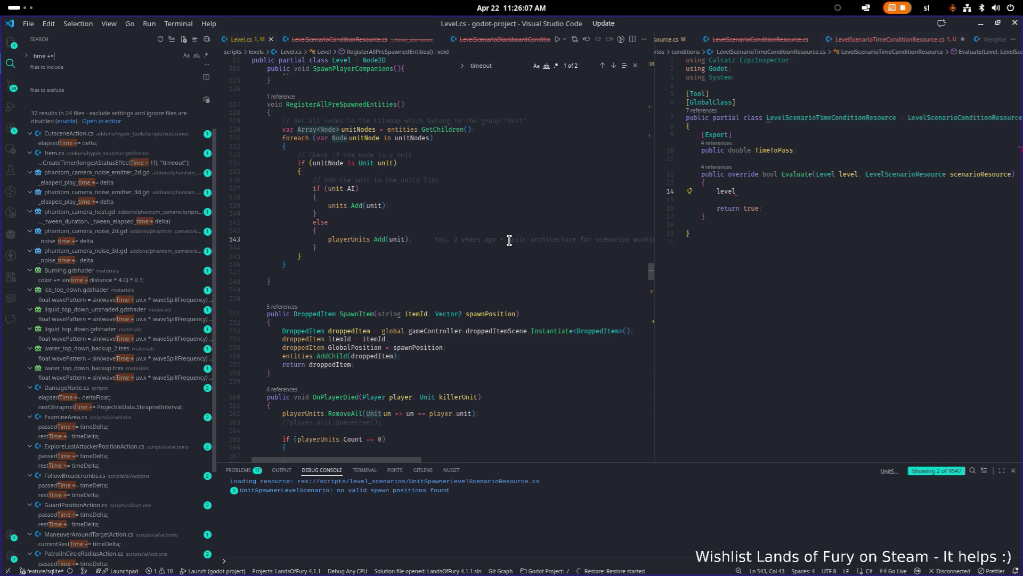
Scroll Level.cs up to the field declarations and open a new line below the rng field
left_click(468, 223)
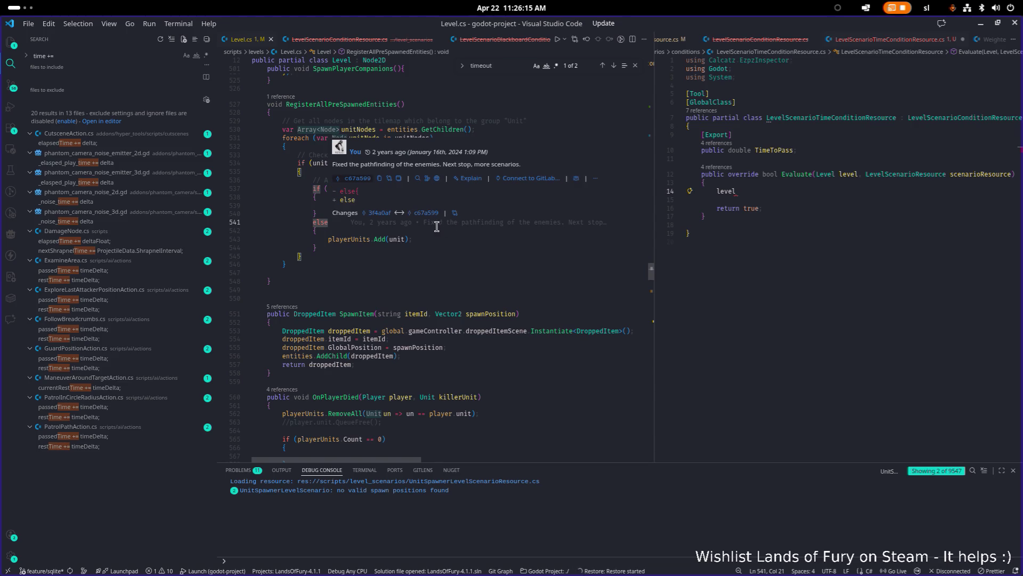
scroll(428, 228, "up", 1)
scroll(428, 228, "up", 20)
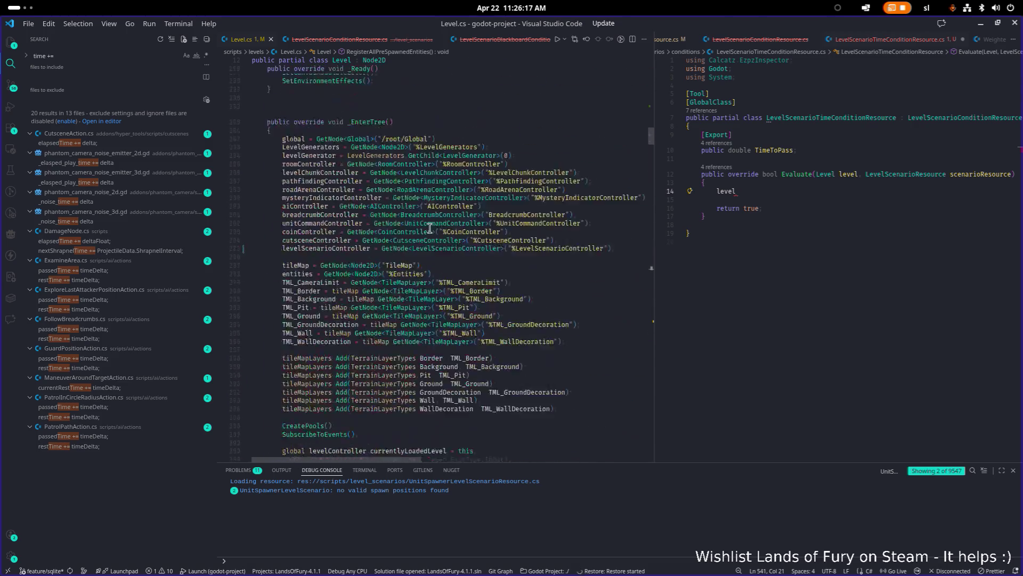
scroll(425, 230, "down", 5)
left_click(400, 252)
scroll(400, 261, "up", 3)
left_click(543, 193)
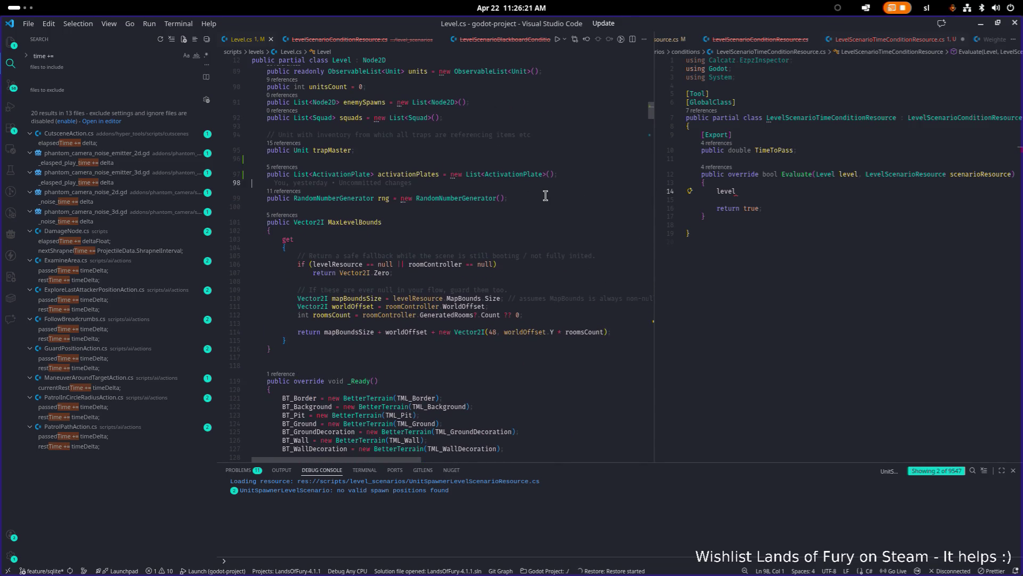
scroll(530, 209, "down", 10)
scroll(447, 235, "up", 9)
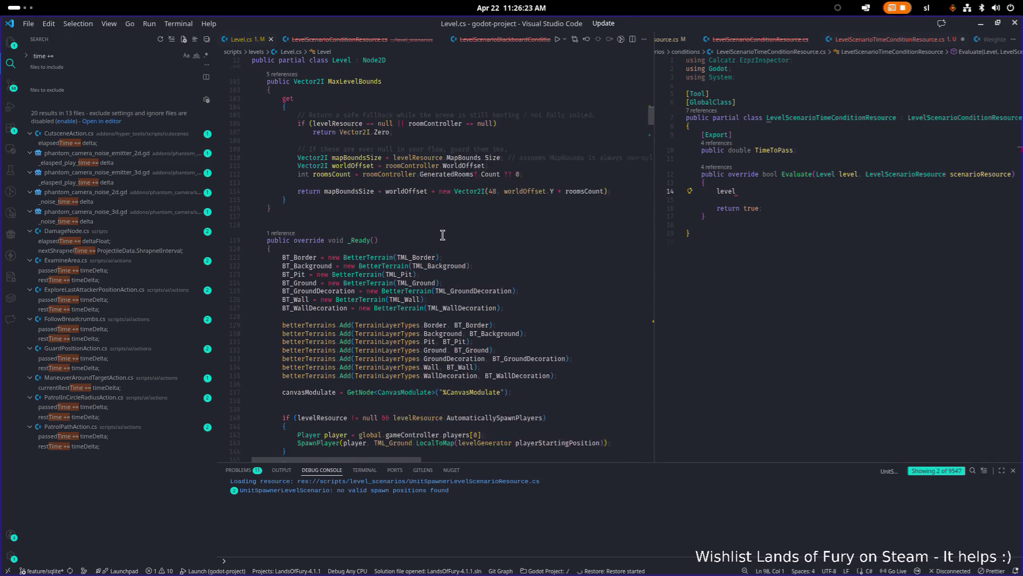
scroll(396, 262, "up", 4)
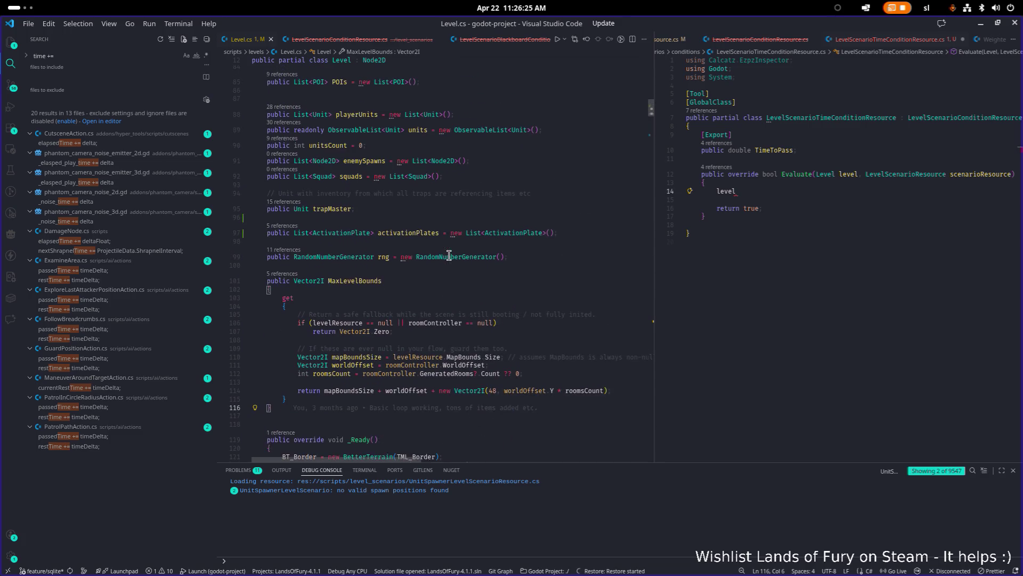
left_click(560, 250)
key("Return")
key("Return")
Add 'public double timePassedInLevel;' to Level.cs, save, and search the file for 'timer'
type("public ")
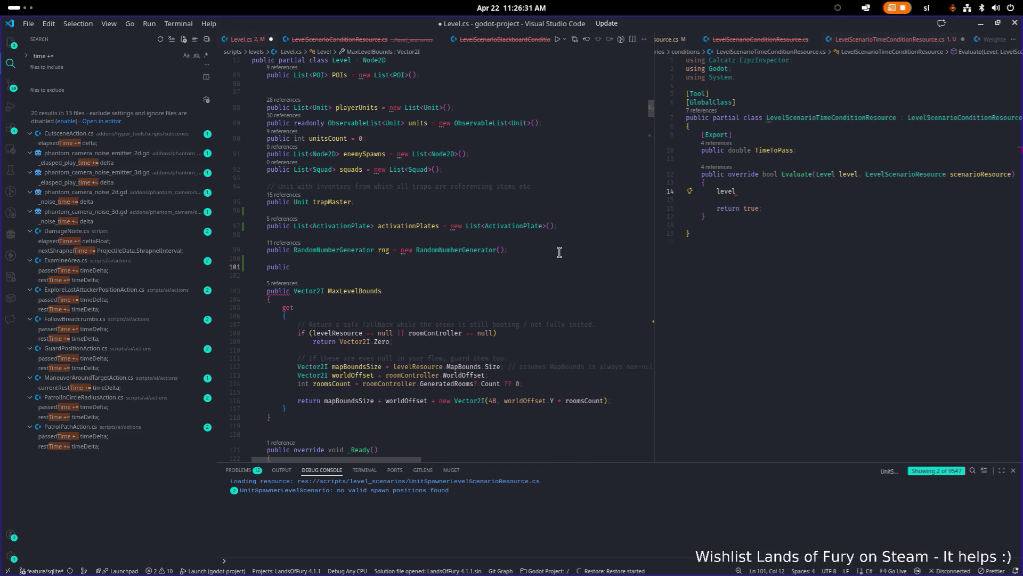
type("do")
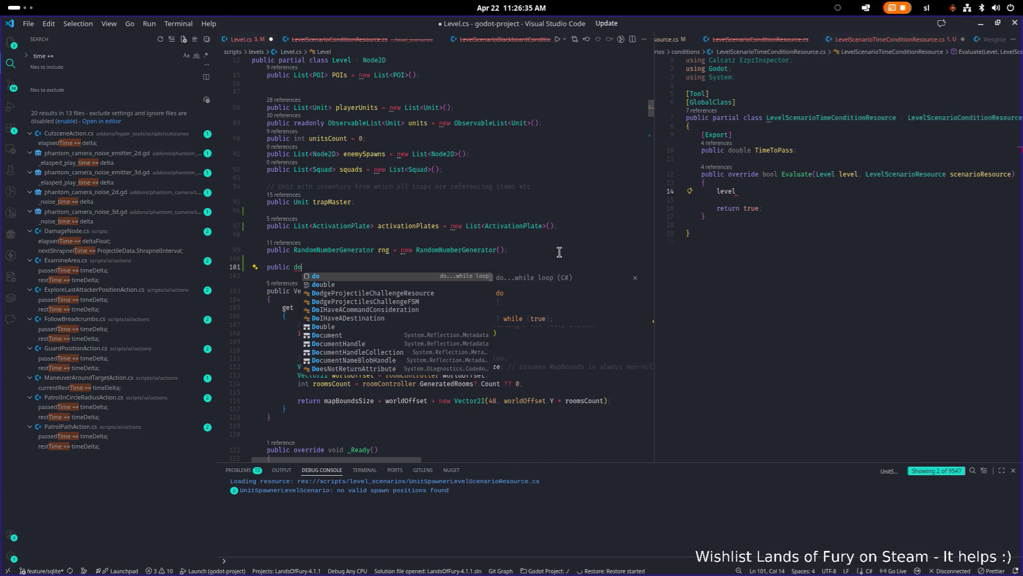
type("uble ti")
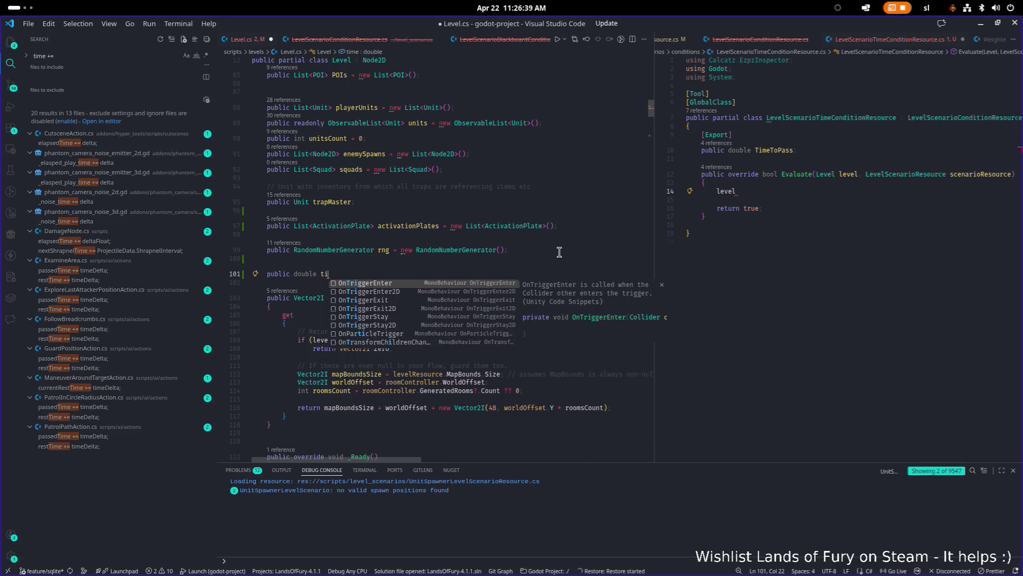
type("meIn")
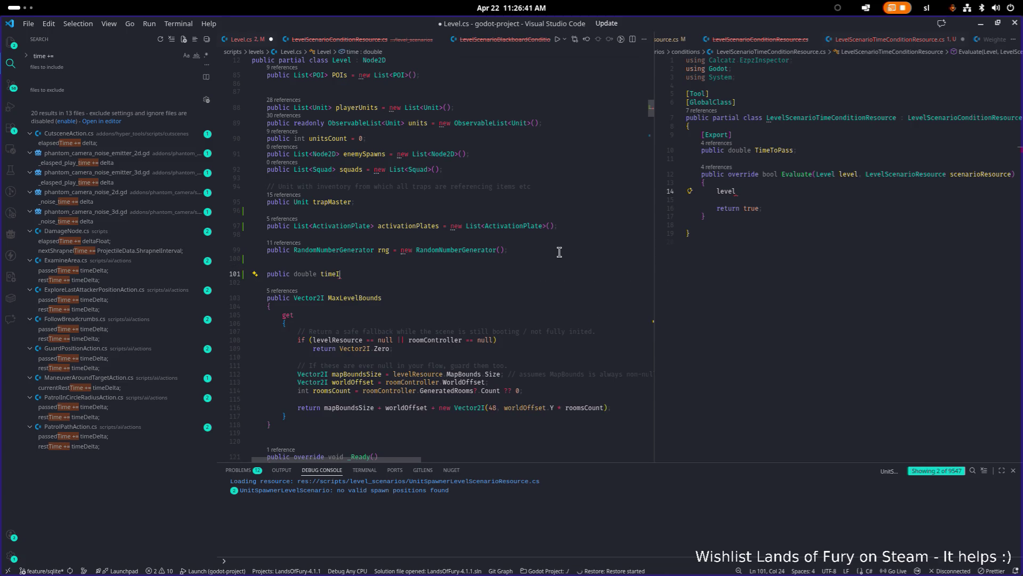
key("BackSpace")
key("BackSpace")
type("PassedInLevel;")
key("ctrl+s")
key("ctrl+f")
type("timer")
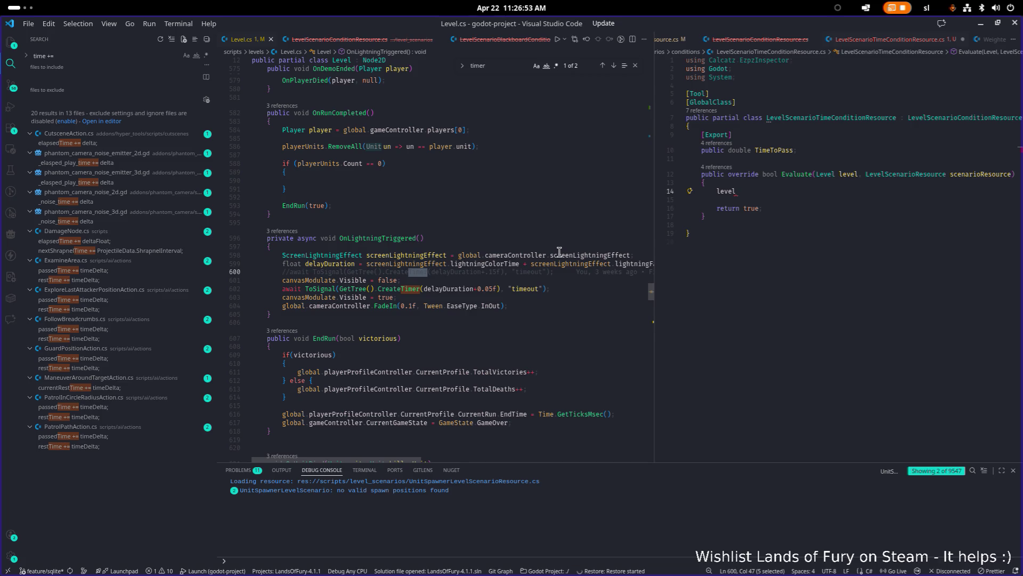
key("alt+Tab")
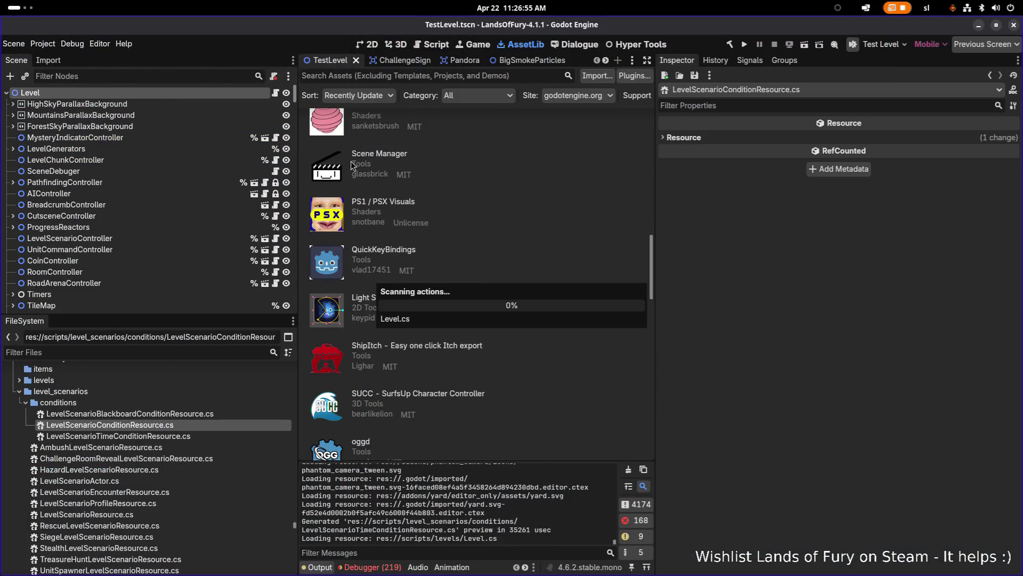
Filter the Scene dock by 'timer' and inspect ScenarioTickTimer and SpawnRateTimer under Timers
left_click(155, 75)
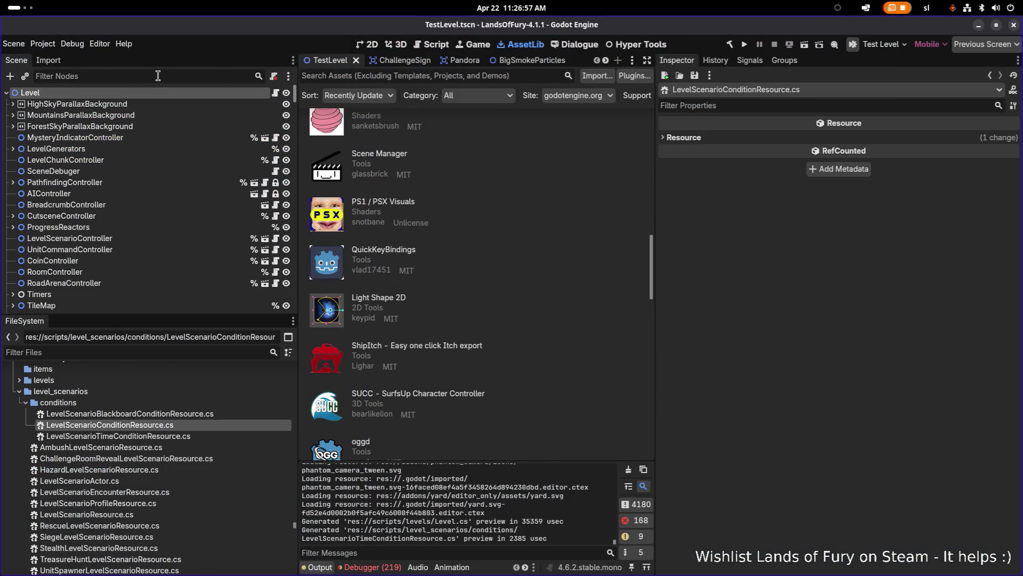
type("g:timer")
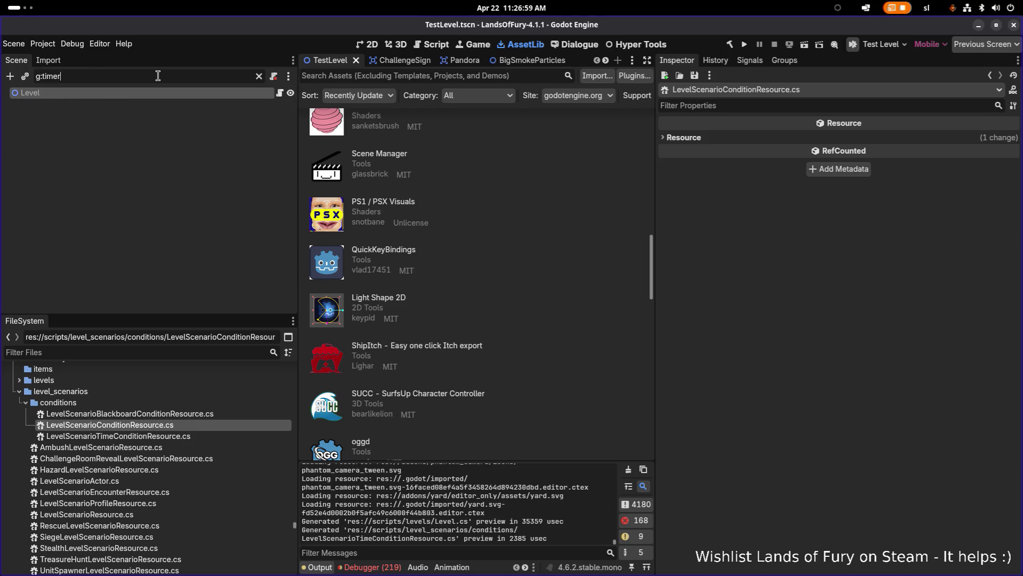
key("ctrl+a")
type("timer")
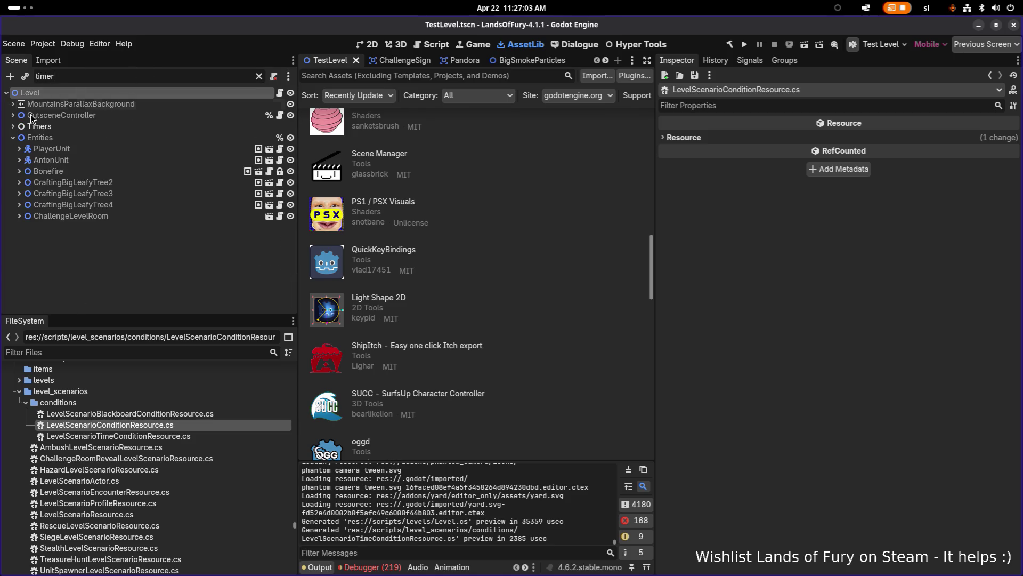
left_click(158, 137)
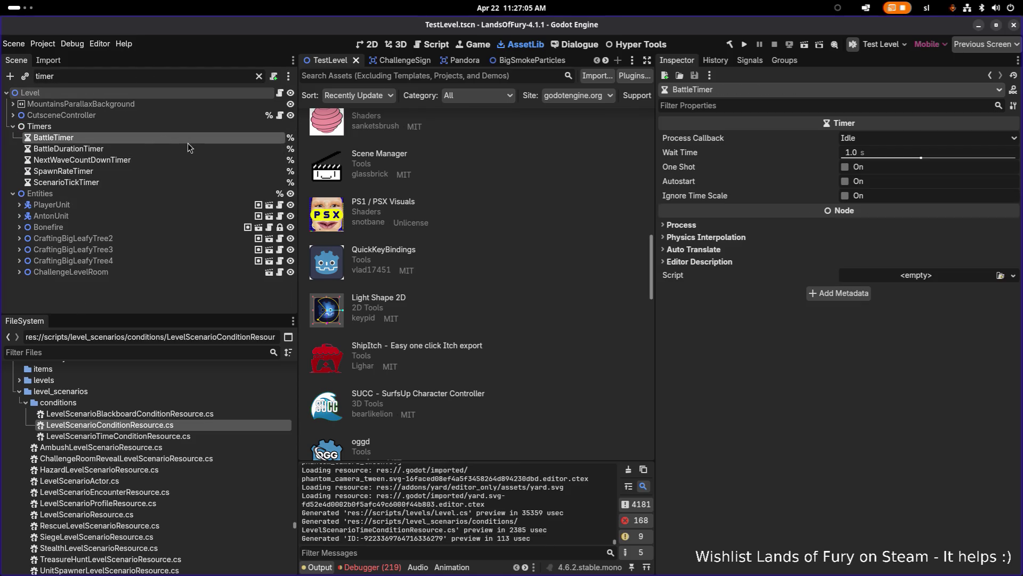
left_click(158, 183)
left_click(163, 172)
left_click(160, 180)
left_click(161, 179)
key("Return")
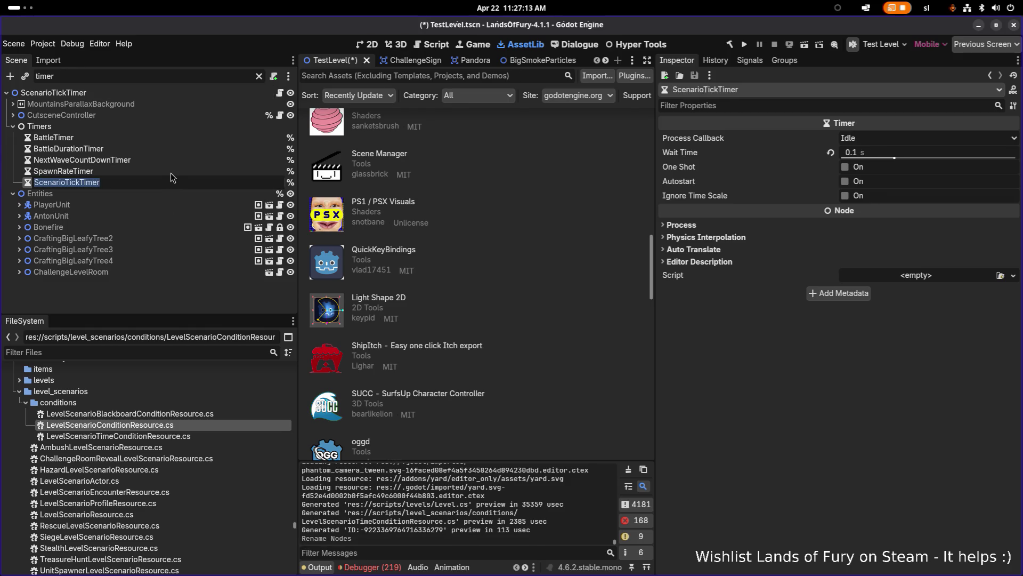
Compare the timers' wait times, then clear the filter and collapse the Entities node
left_click(171, 171)
left_click(162, 181)
left_click(12, 126)
left_click(259, 76)
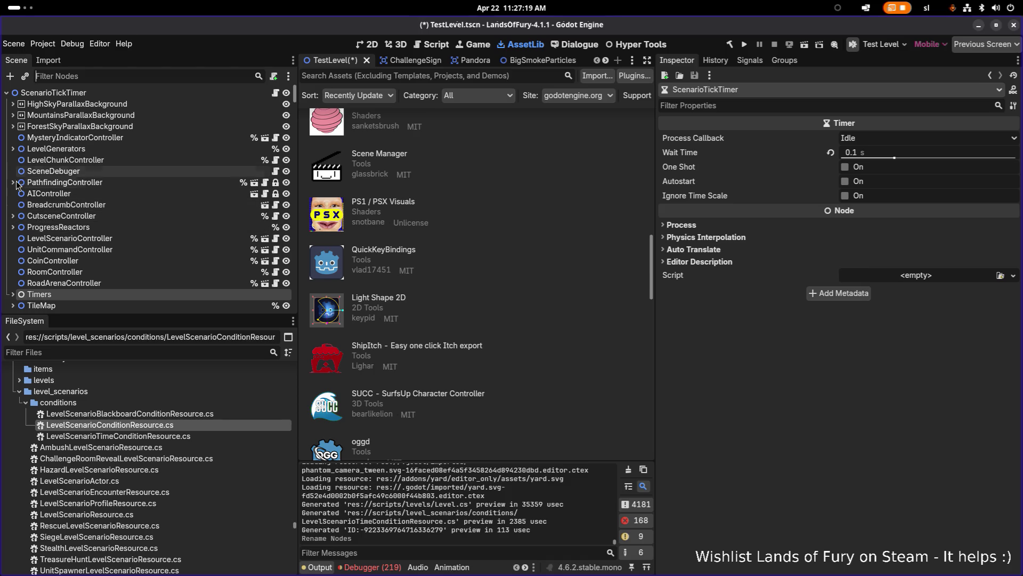
scroll(43, 191, "down", 2)
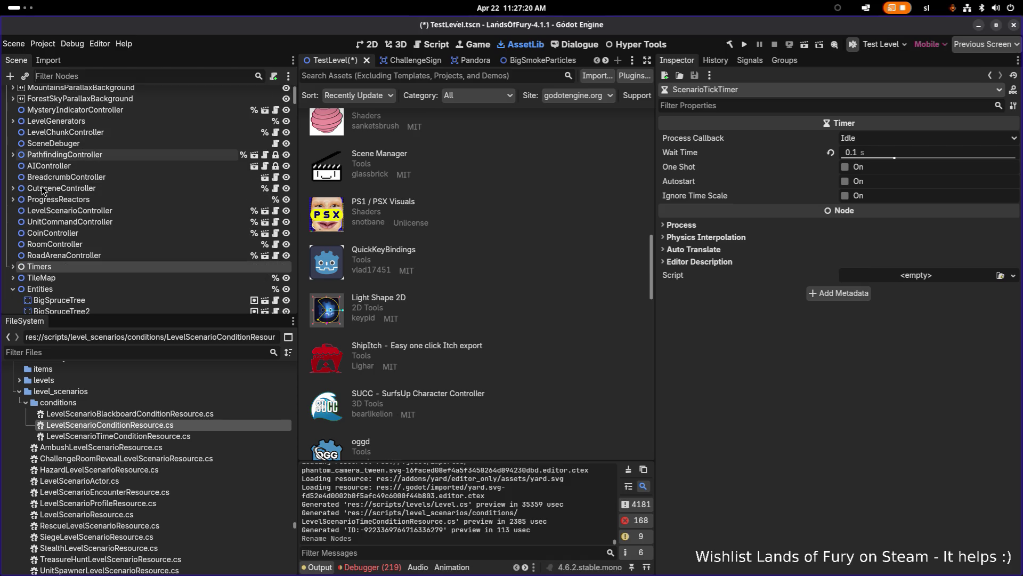
left_click(13, 288)
left_click(119, 75)
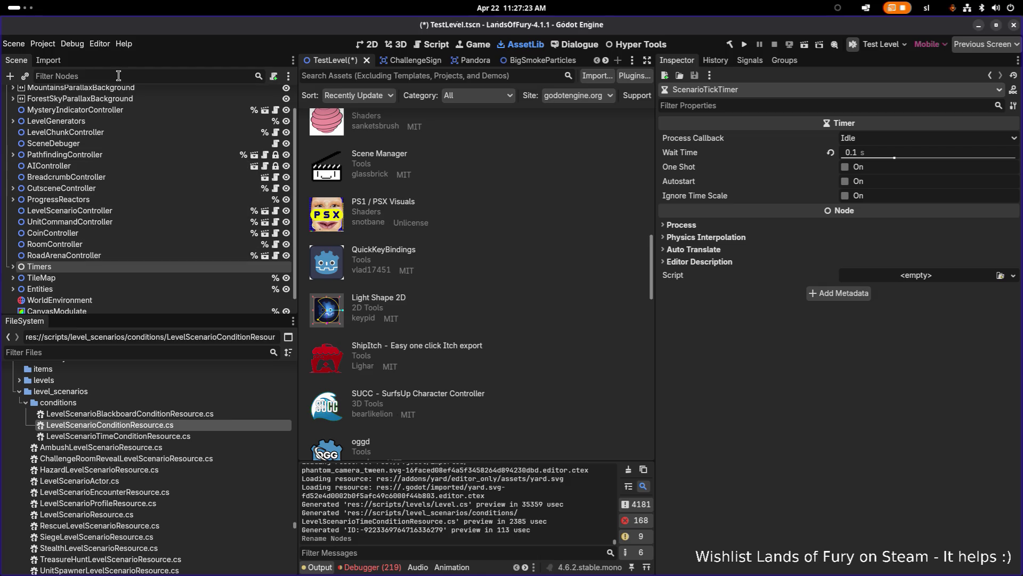
Filter nodes by 'scenario' and briefly open the LevelScenarioController scene
type("scenario")
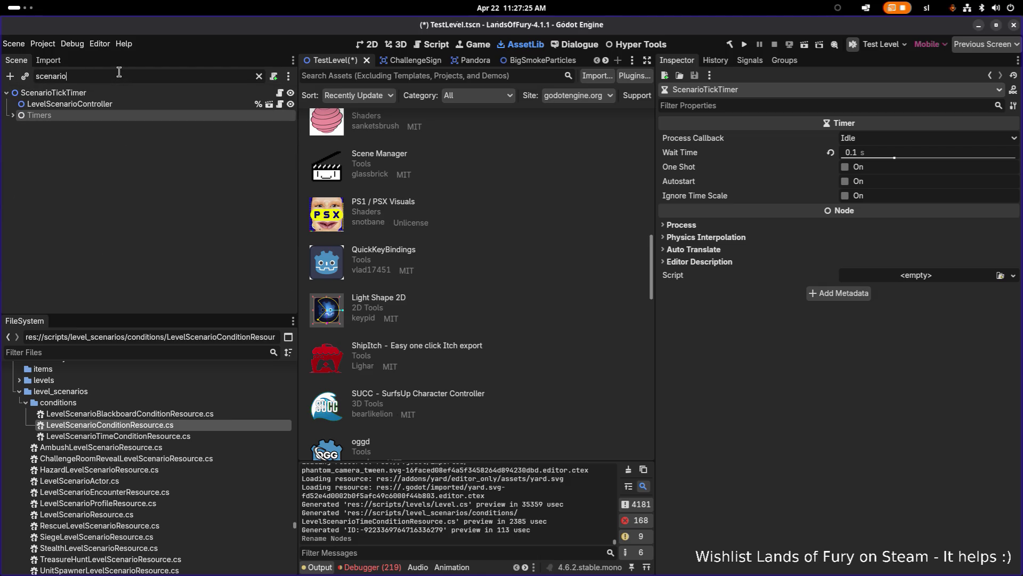
left_click(126, 103)
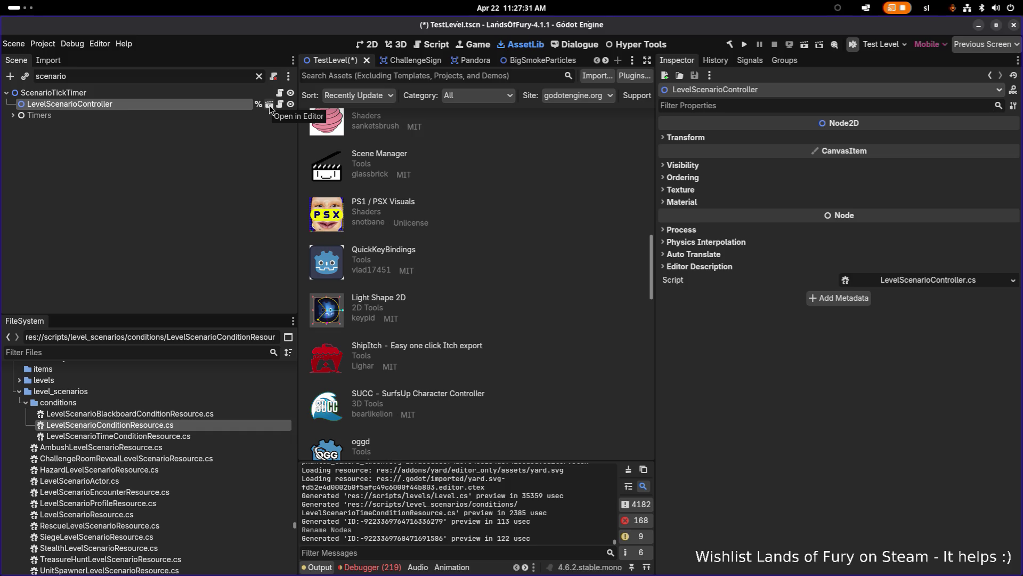
left_click(270, 105)
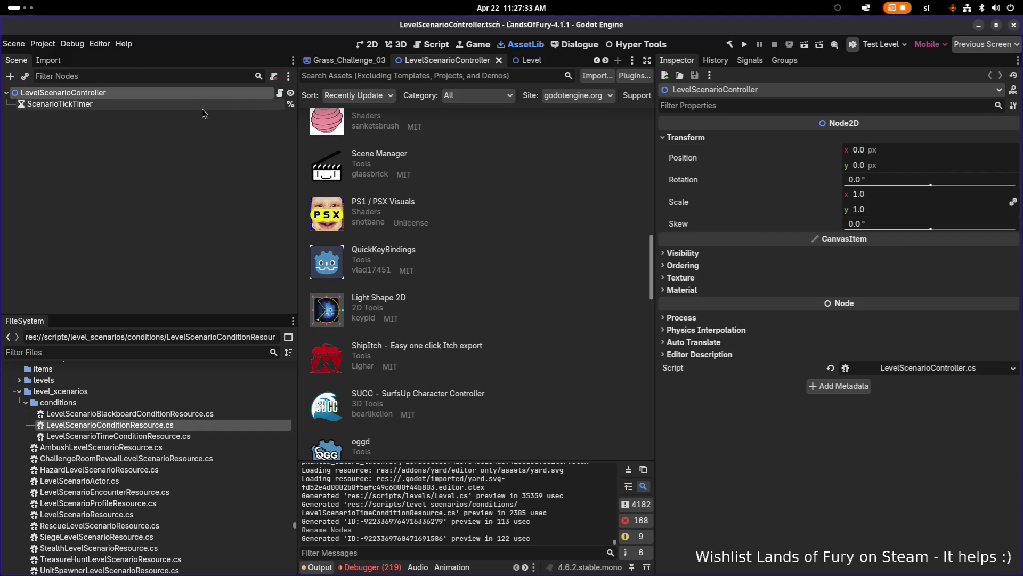
left_click(498, 61)
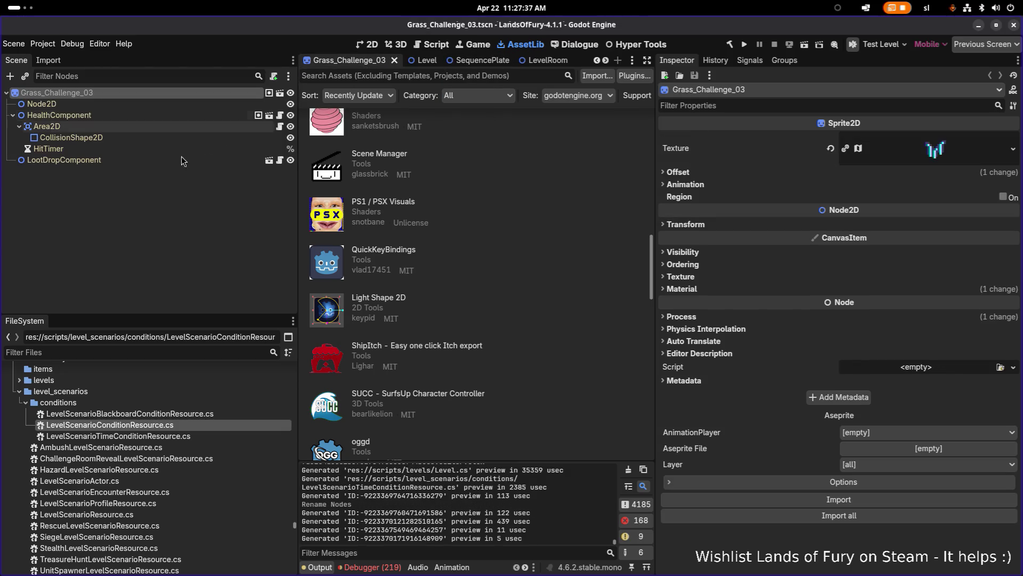
left_click(220, 189)
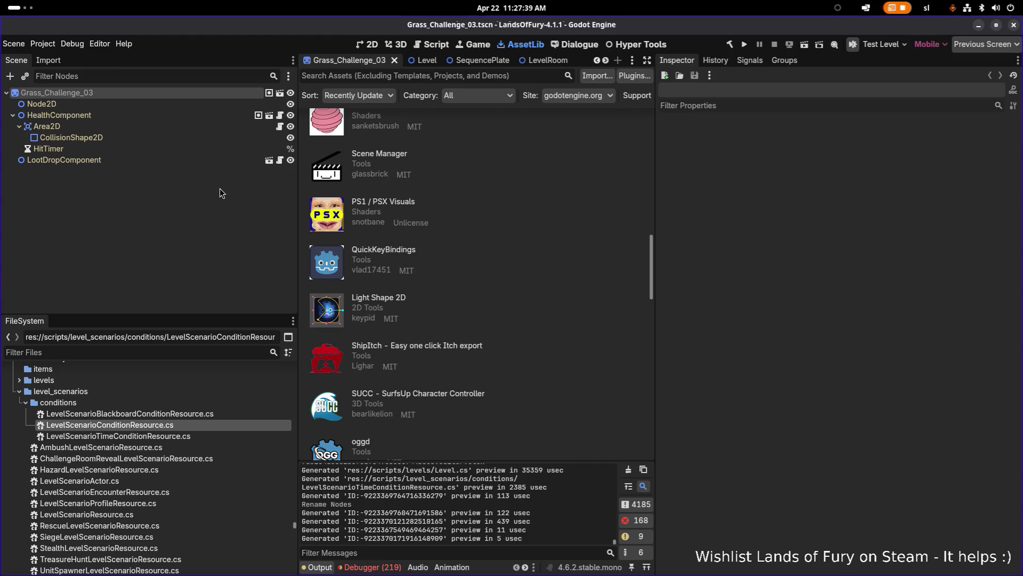
Reopen TestLevel.tscn and select ScenarioTickTimer inside the expanded Timers node
key("ctrl+shift+o")
type("test")
key("Return")
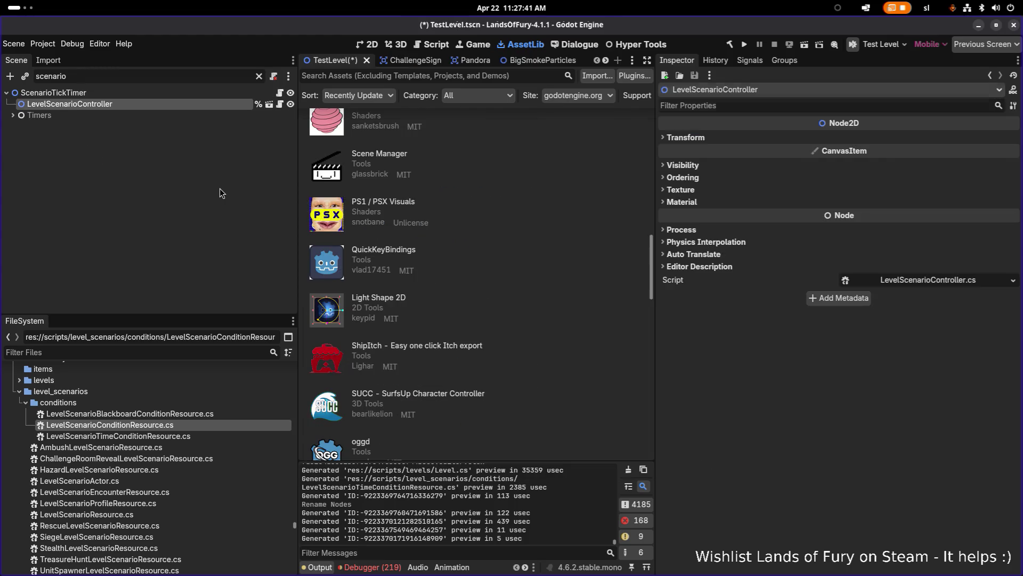
left_click(13, 115)
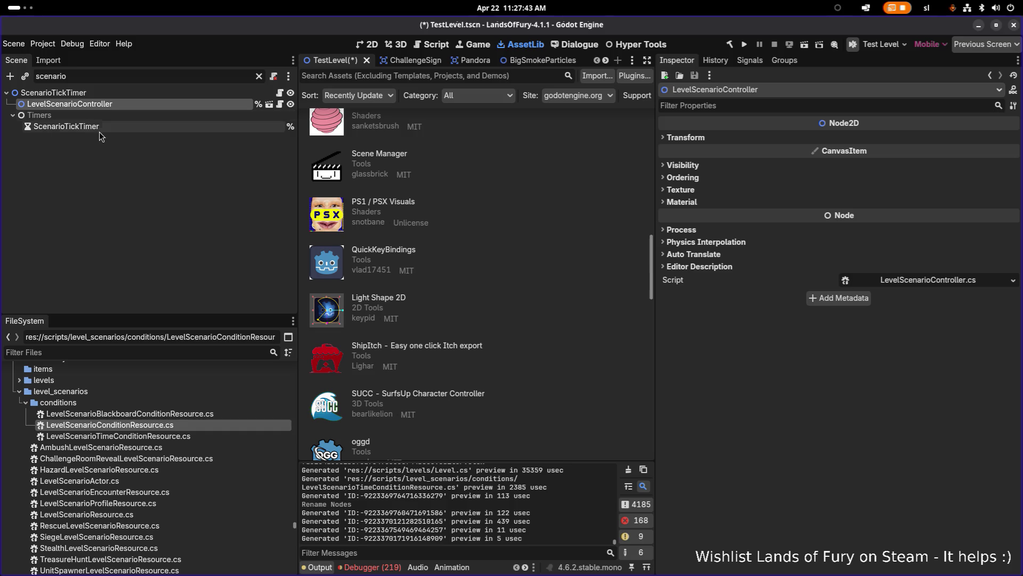
left_click(107, 127)
left_click(140, 128)
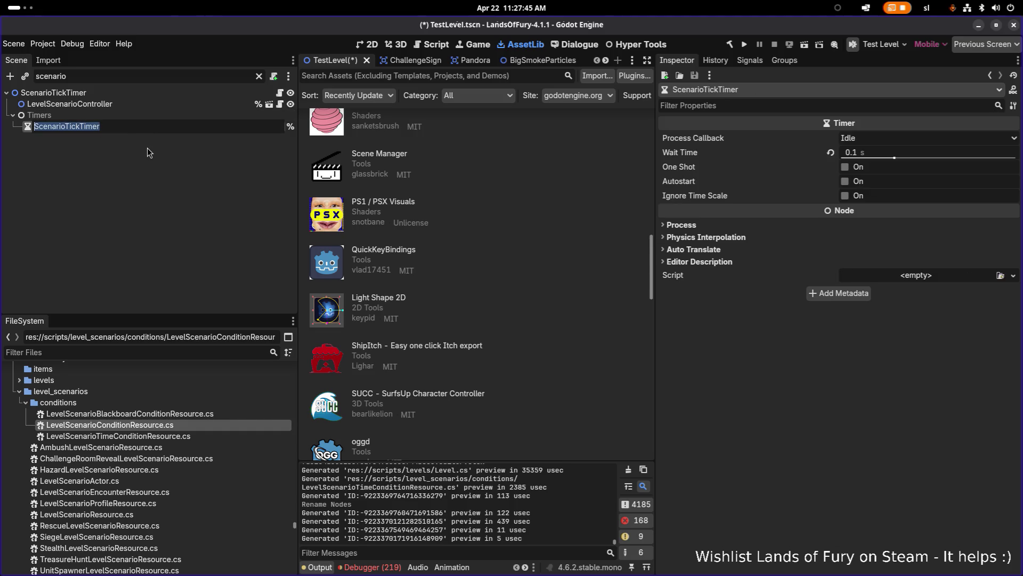
Rename ScenarioTickTimer to 'LevelTimer', clear the node filter, and save TestLevel.tscn
key("Escape")
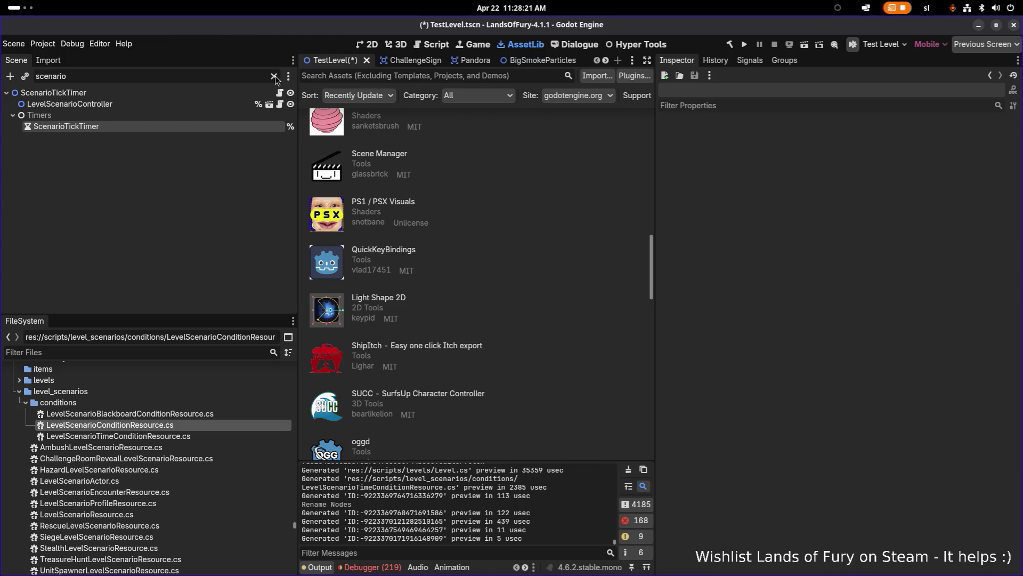
double_click(173, 125)
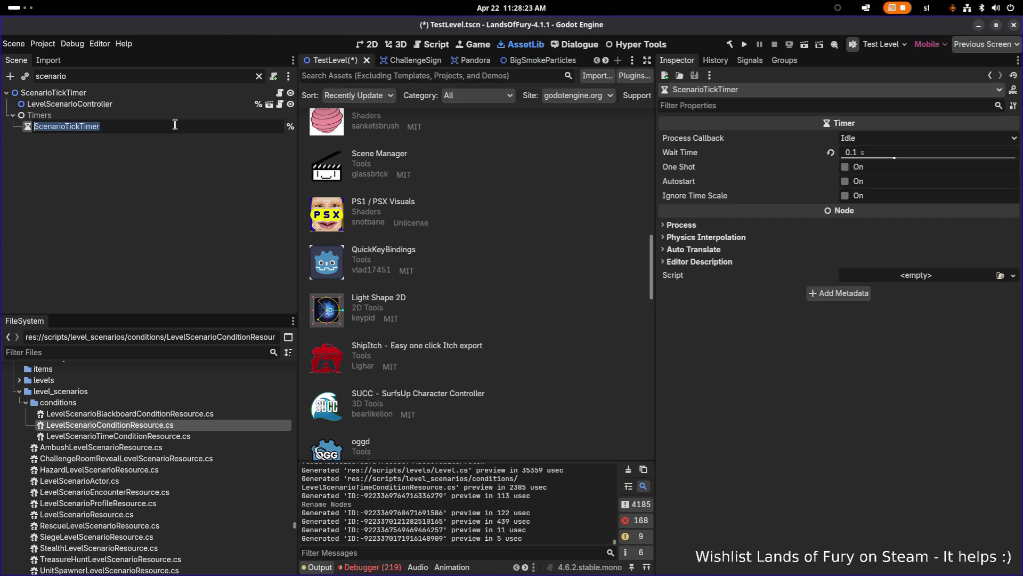
type("LevelTimer")
key("Return")
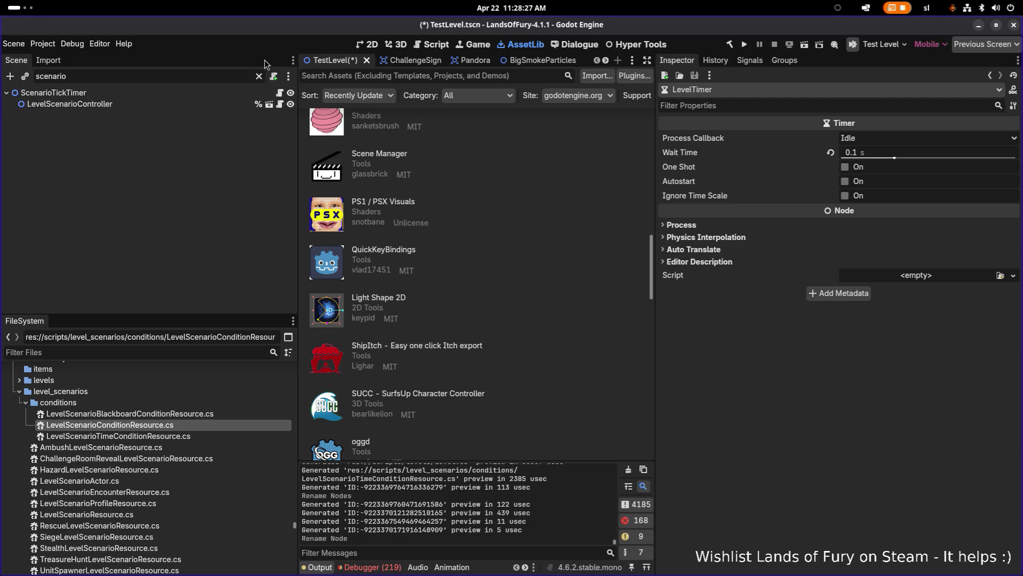
left_click(259, 75)
scroll(126, 250, "down", 1)
left_click(125, 266)
left_click(125, 276)
left_click(136, 264)
key("ctrl+s")
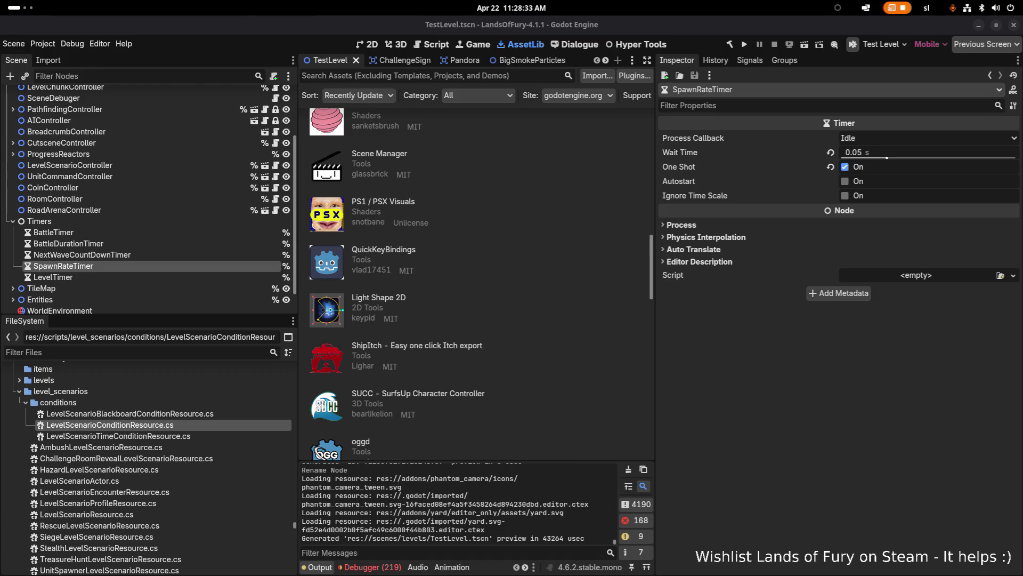
Turn on Autostart for LevelTimer, set its Wait Time to 1 s, and save
left_click(94, 278)
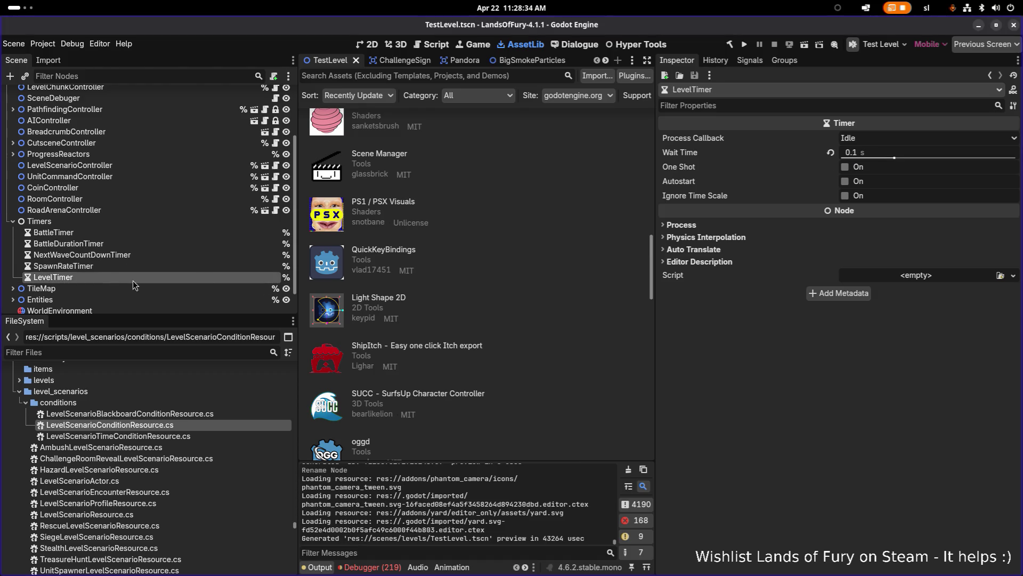
left_click(846, 182)
left_click(895, 154)
type("1")
key("Return")
key("ctrl+s")
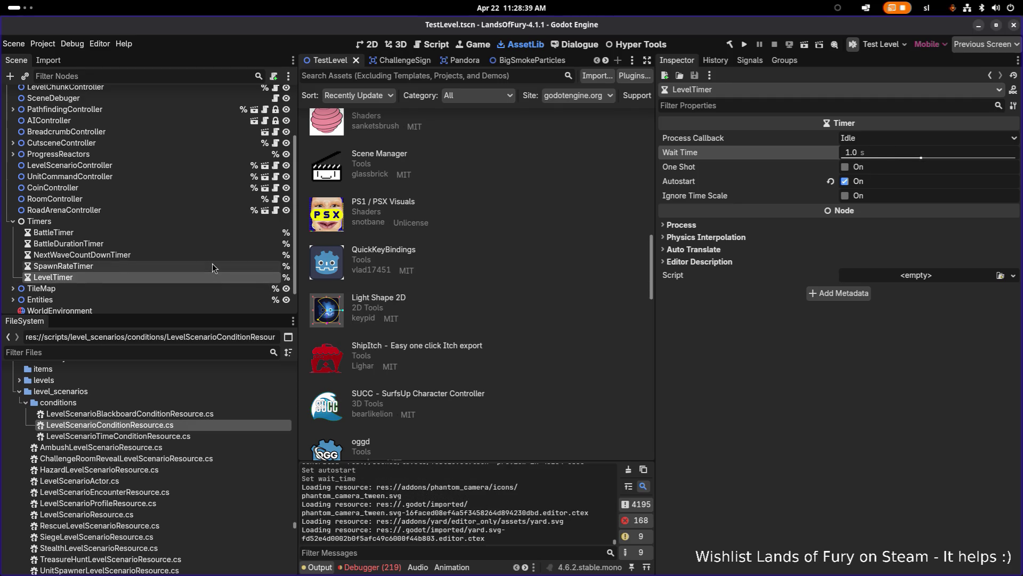
left_click(213, 266)
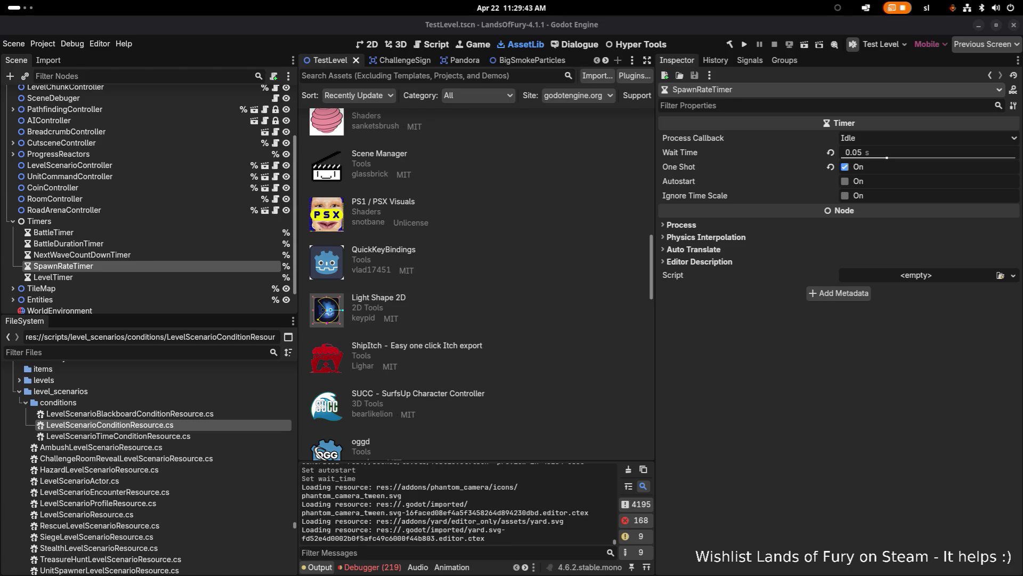
Complete line 157 as GetNode<Timer>("%LevelTimer"); with correct capitalisation and save Level.cs
key("alt+Tab")
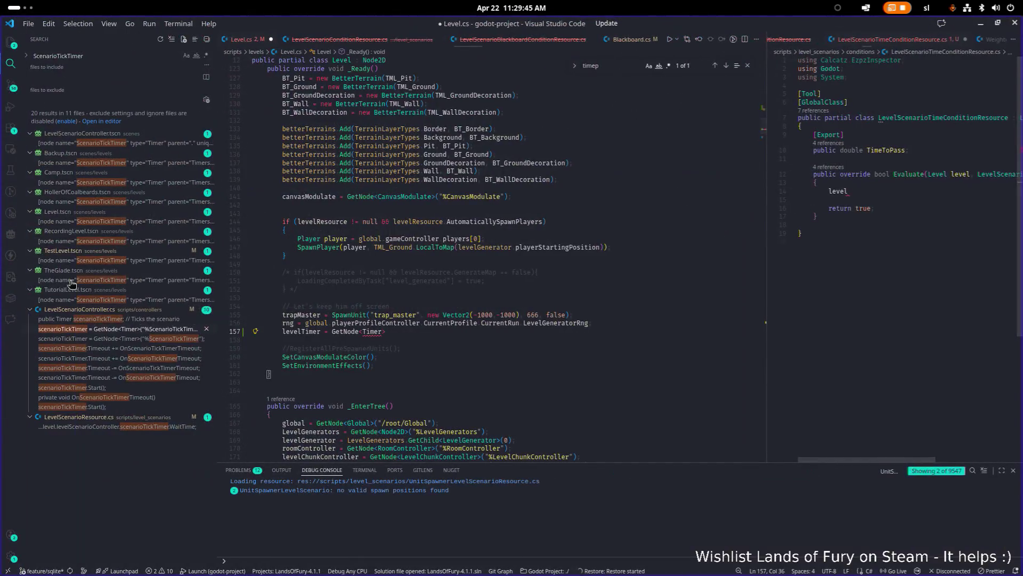
key("Up")
key("End")
type("(")
type("\"%")
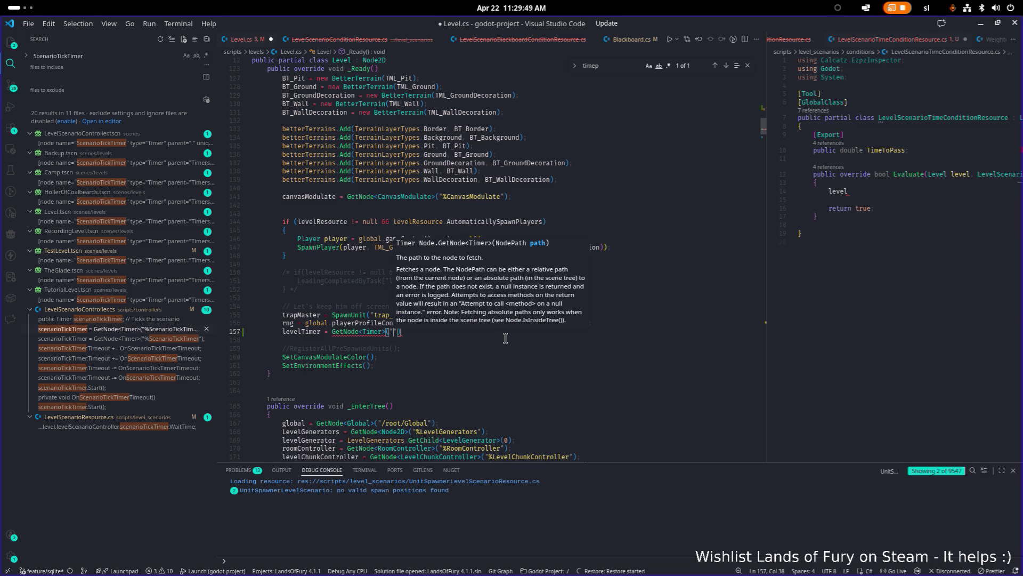
type("levelTimer")
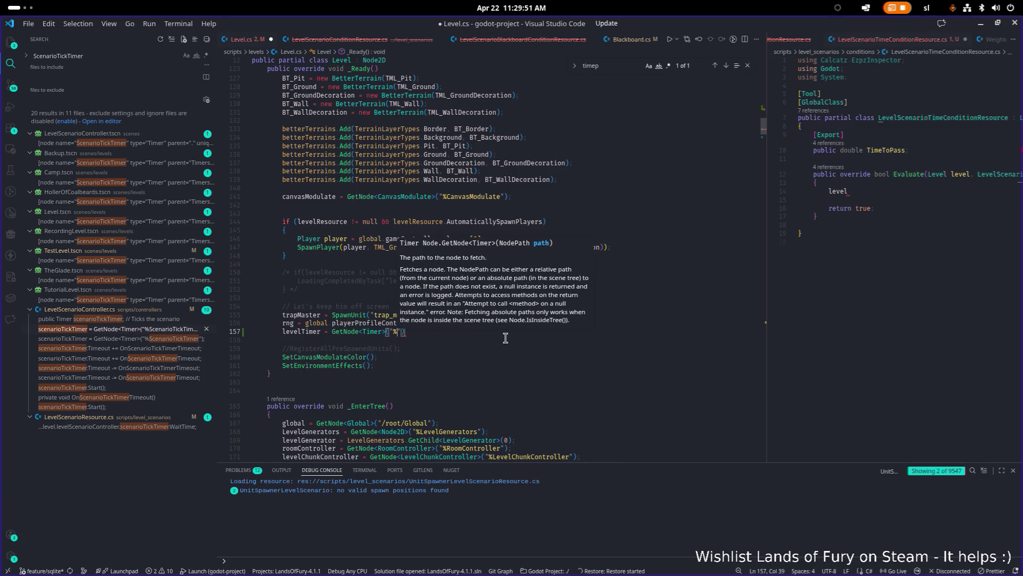
key("ctrl+Left")
key("Delete")
type("KL")
key("Left")
key("BackSpace")
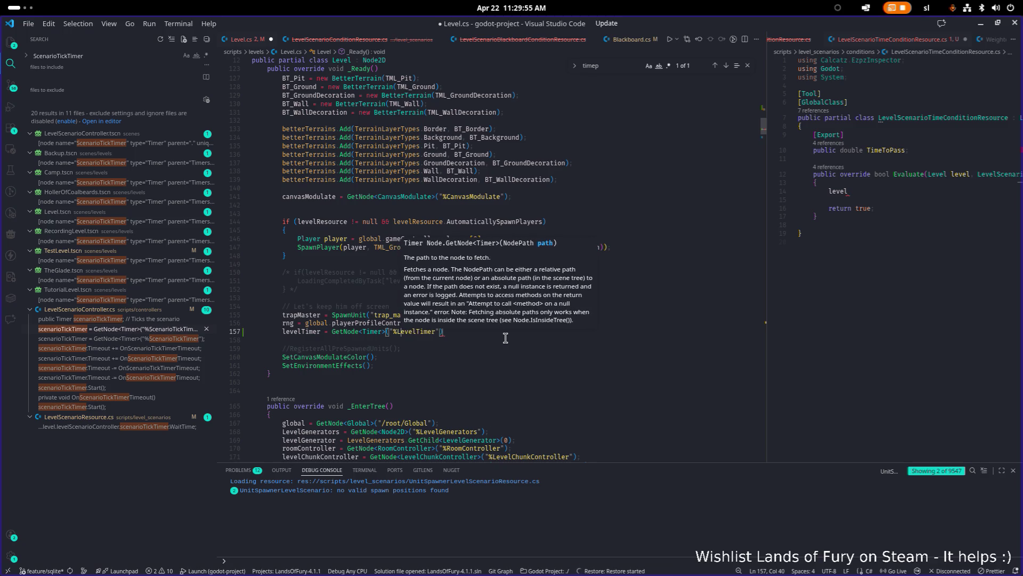
key("End")
type(";")
key("ctrl+s")
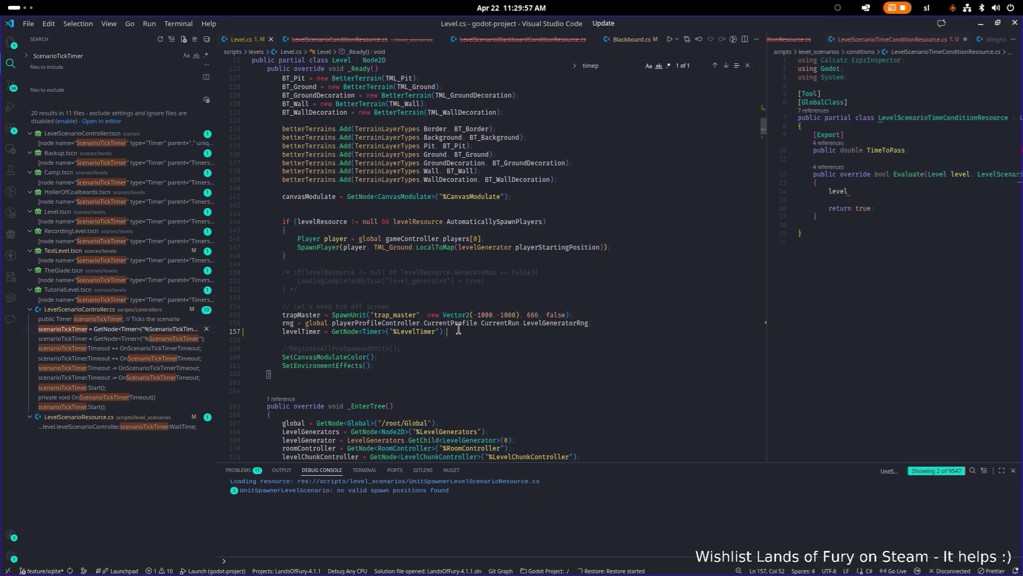
double_click(305, 331)
Navigate to the SubscribeToEvents definition and its event subscription lines in Level.cs
scroll(421, 329, "down", 10)
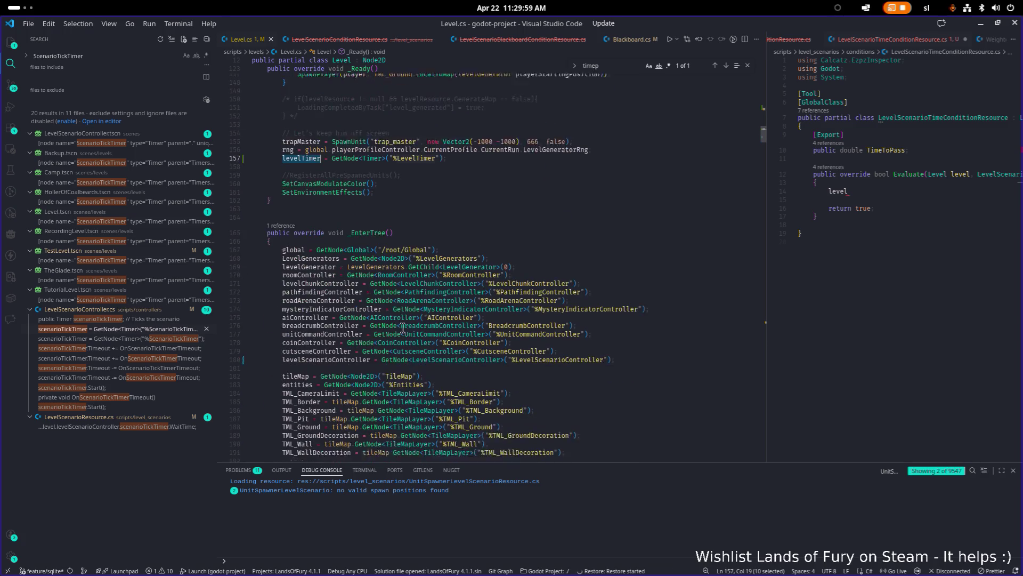
scroll(457, 335, "down", 10)
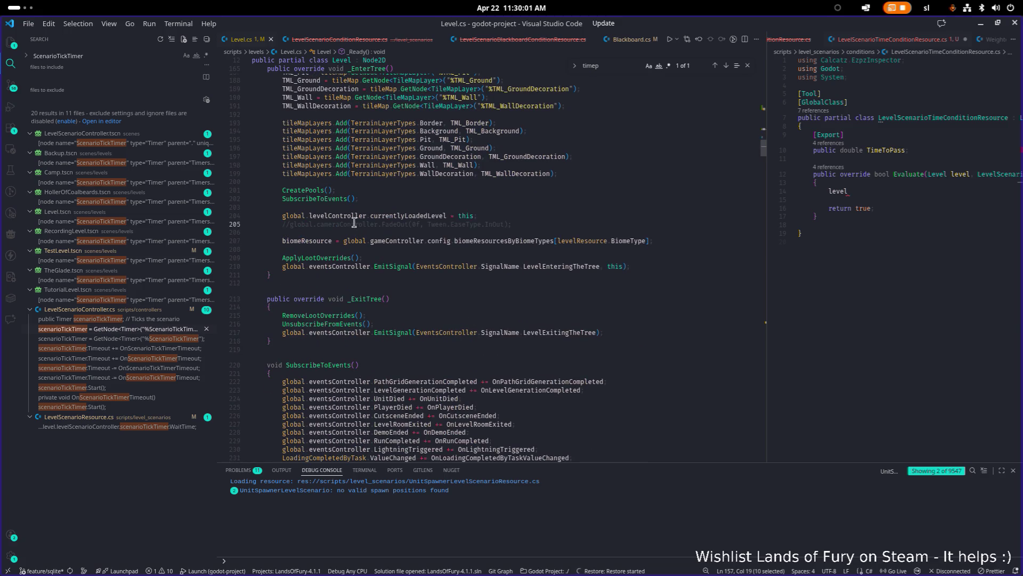
left_click(332, 201)
left_click(332, 200, "ctrl")
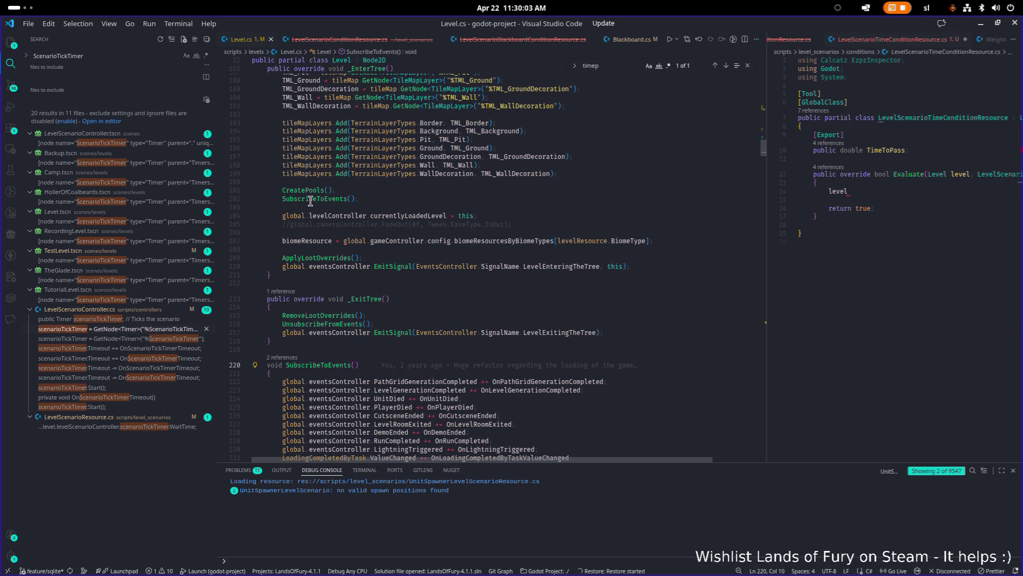
scroll(507, 203, "down", 11)
left_click(596, 185)
left_click(443, 172)
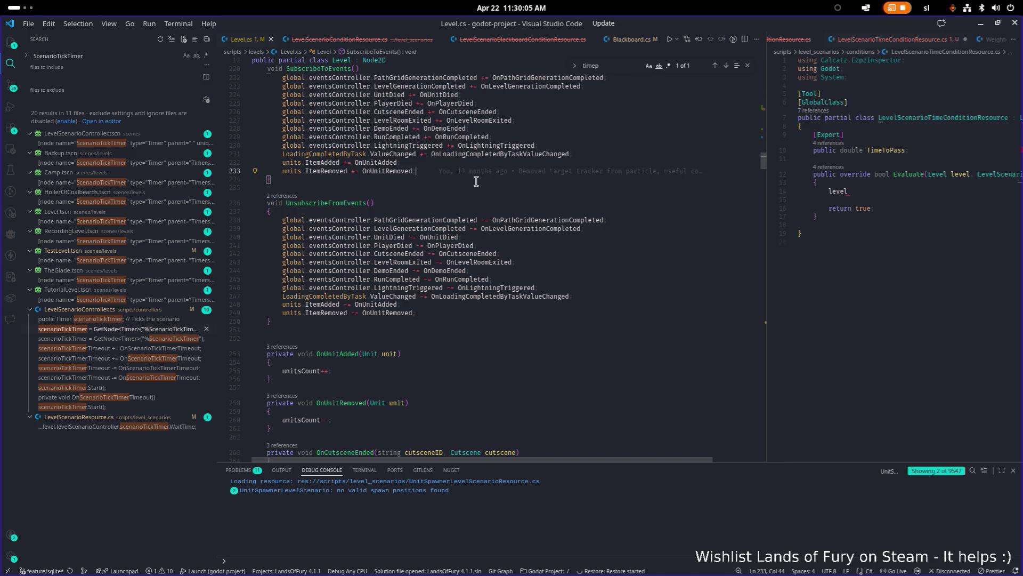
scroll(477, 178, "up", 2)
Add levelTimer.Timeout += MeasureTime in both SubscribeToEvents and UnsubscribeFromEvents, and save
left_click(437, 113)
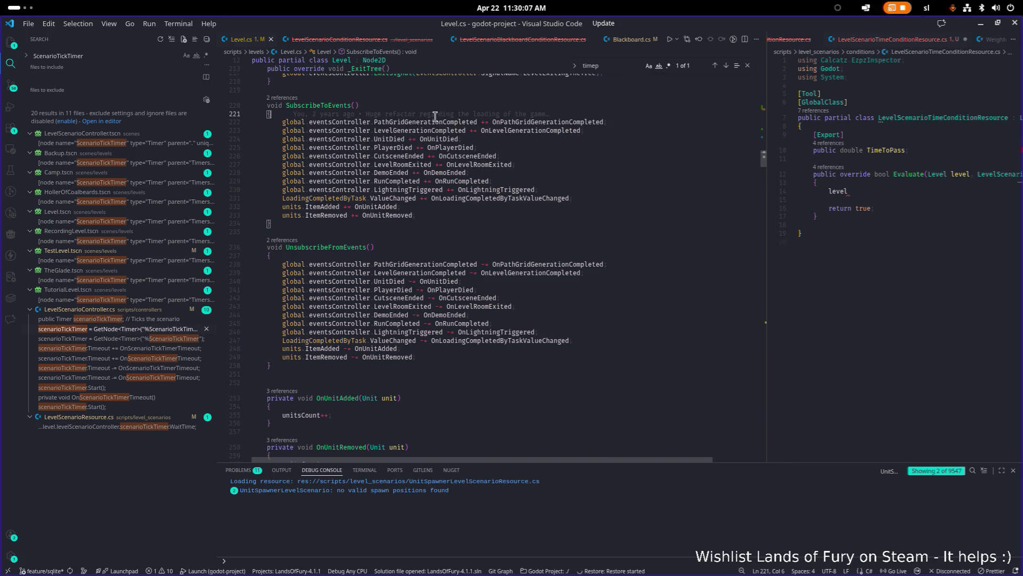
left_click(295, 256, "alt")
key("Return")
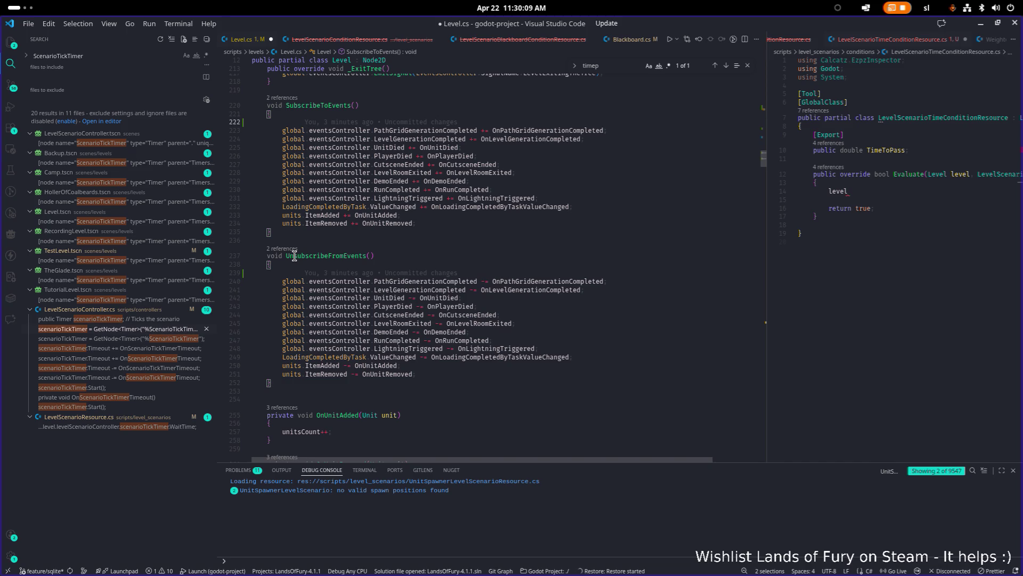
type("levelTimer.tim")
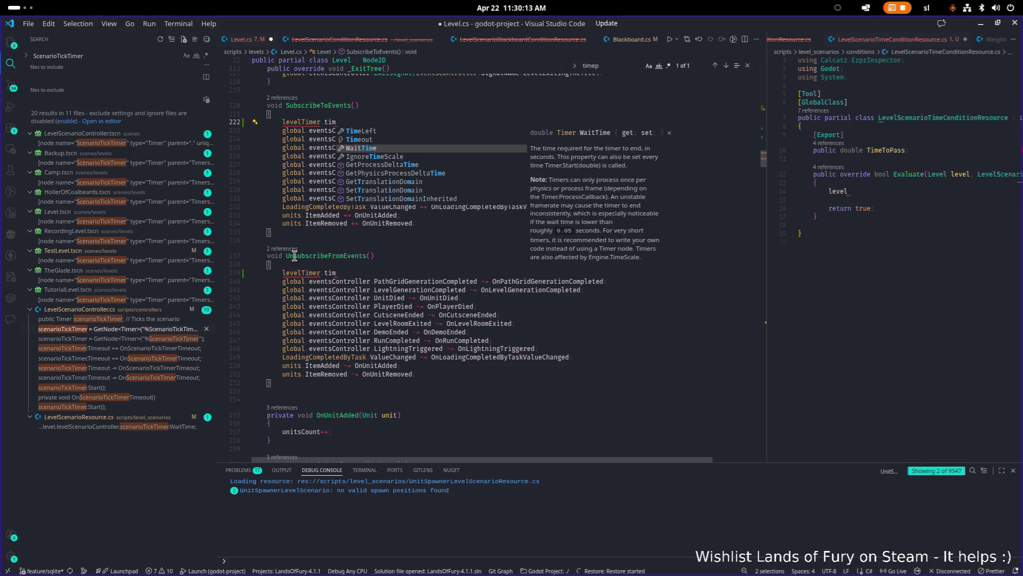
key("Tab")
type("+ ")
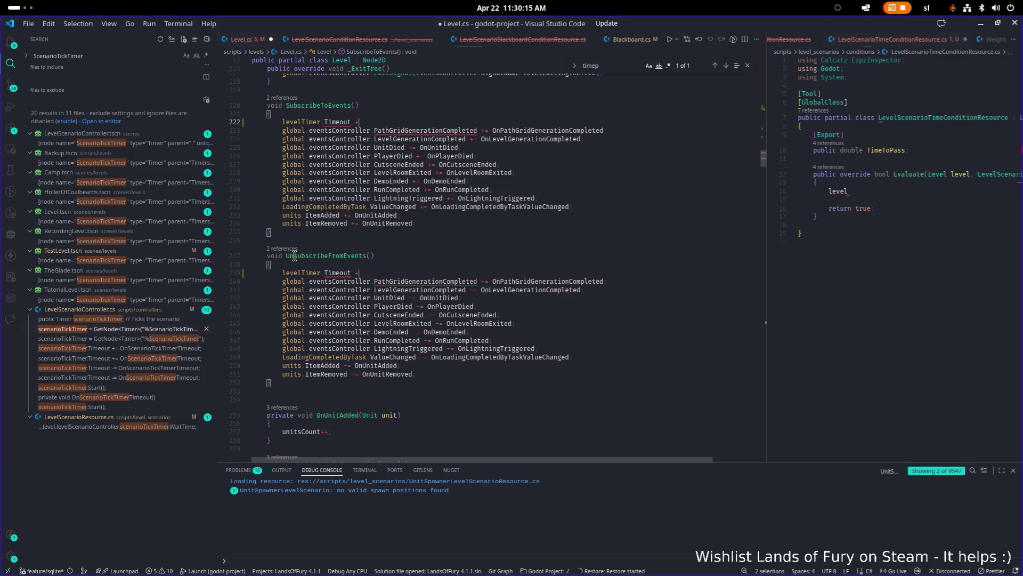
type("= Measur")
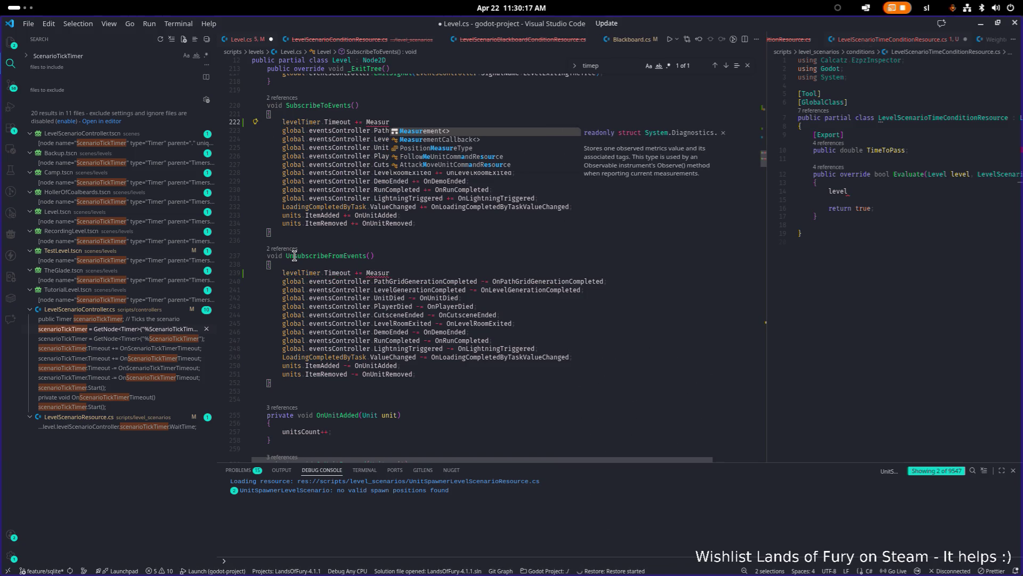
type("Time")
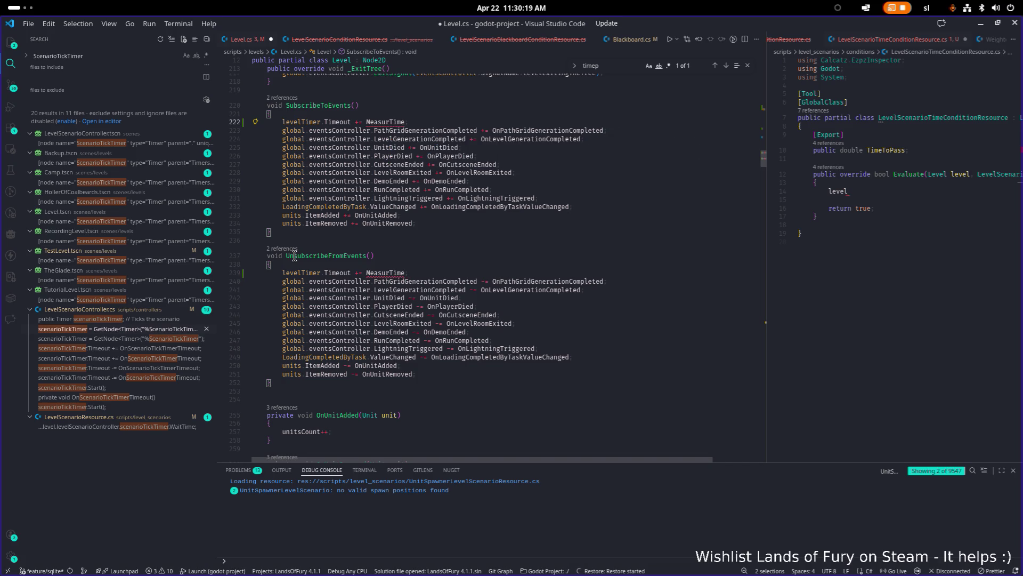
key("BackSpace")
key("BackSpace")
key("BackSpace")
type("eTime")
key("ctrl+s")
Change the UnsubscribeFromEvents line's += to -= so MeasureTime is unhooked
left_click(283, 256)
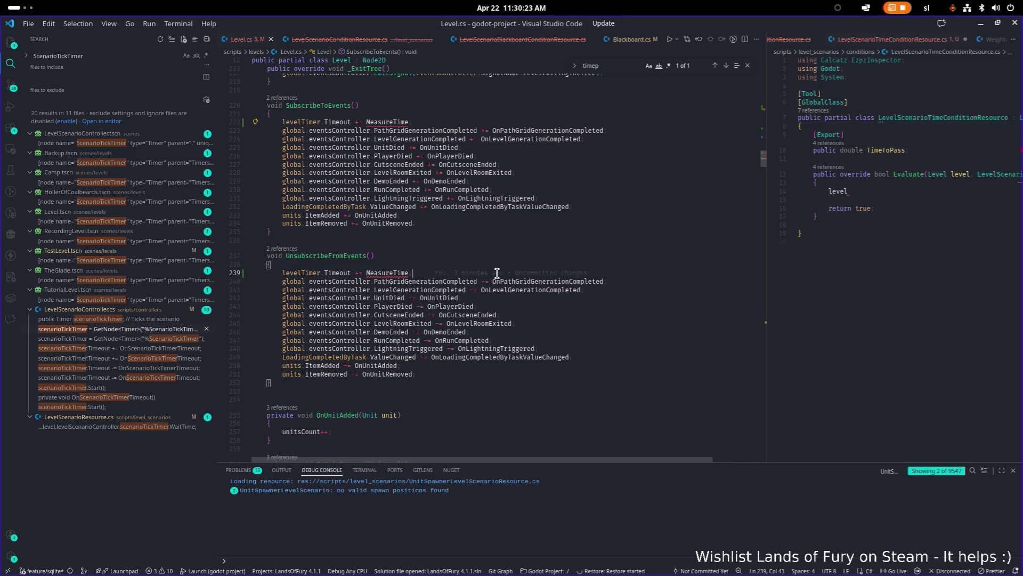
double_click(396, 273)
left_click_drag(355, 273, 361, 273)
type("-")
scroll(402, 263, "down", 2)
scroll(402, 263, "down", 3)
left_click(421, 259)
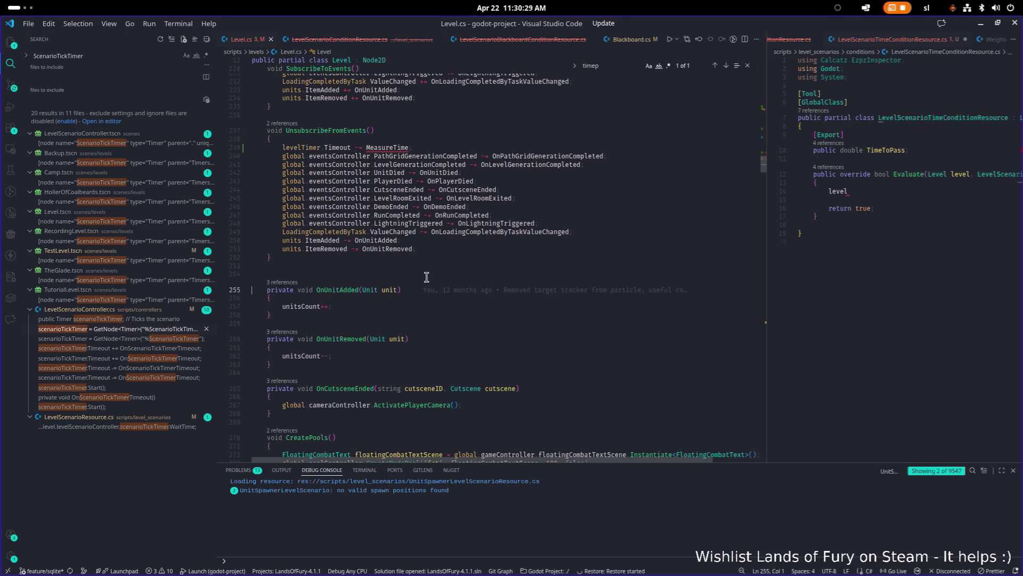
Add an empty private void MeasureTime() method below UnsubscribeFromEvents and save
key("End")
key("Return")
key("Return")
type("private void Measuer")
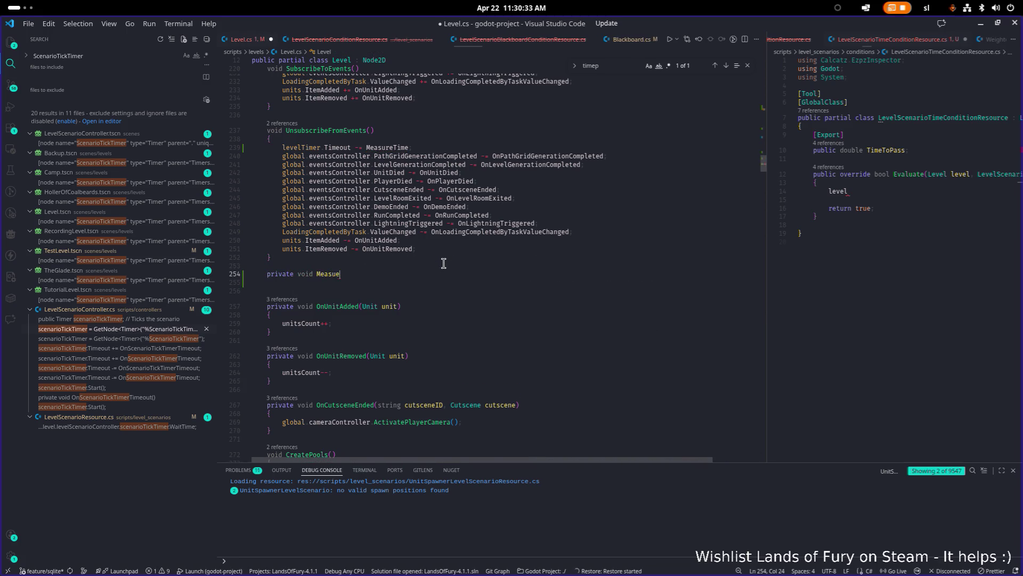
key("BackSpace")
key("BackSpace")
type("reTime(")
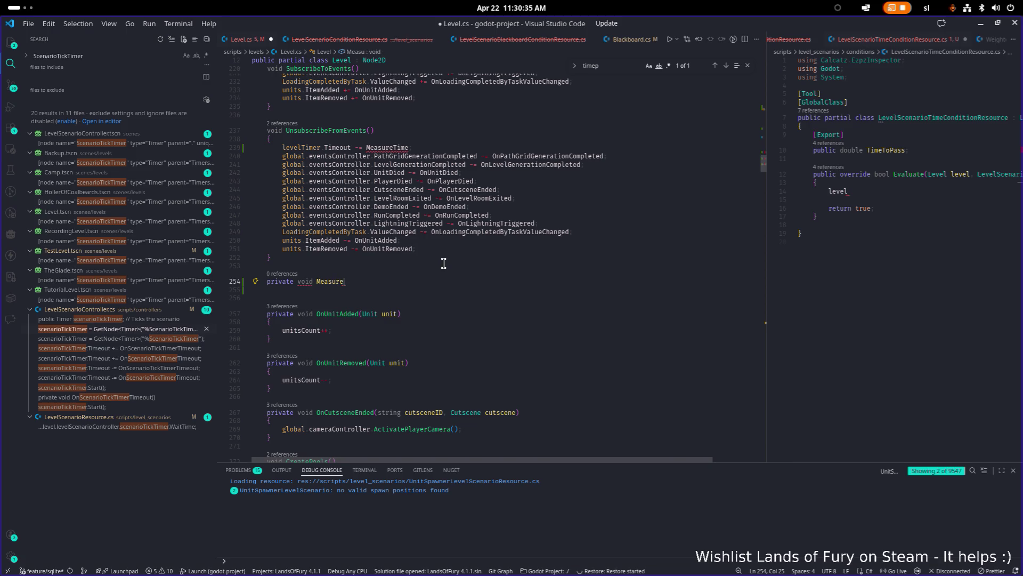
key("End")
key("Return")
type("{")
key("Return")
key("ctrl+s")
Write timePassedInLevel += levelTimer.WaitTime; inside MeasureTime and save
type("time")
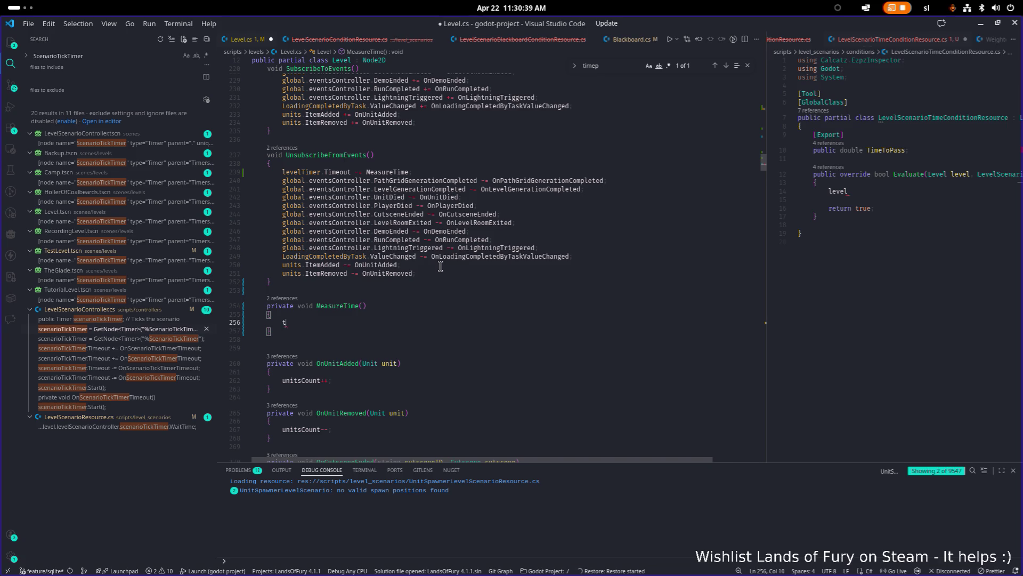
key("Down")
key("Tab")
type("+")
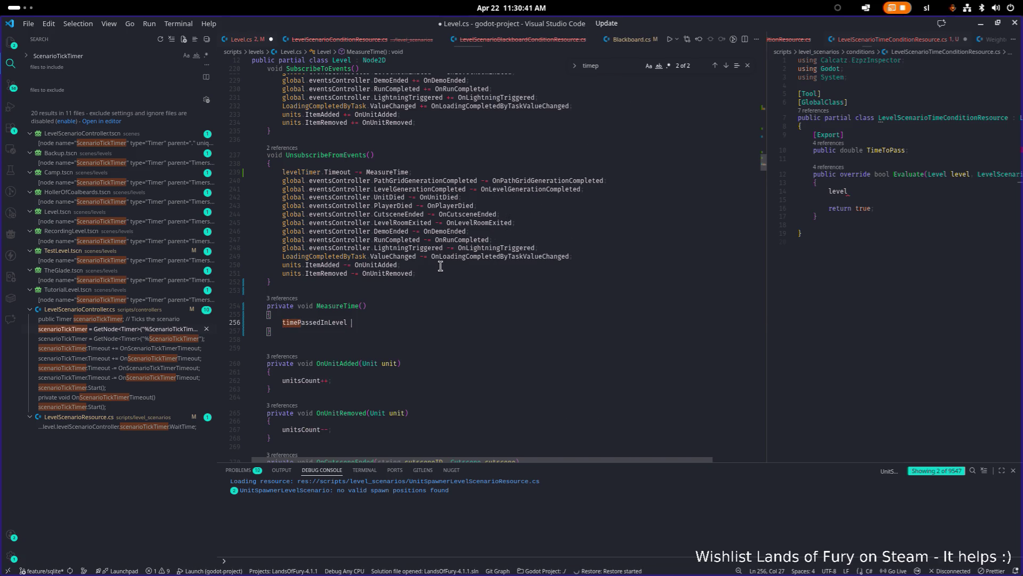
type("= ")
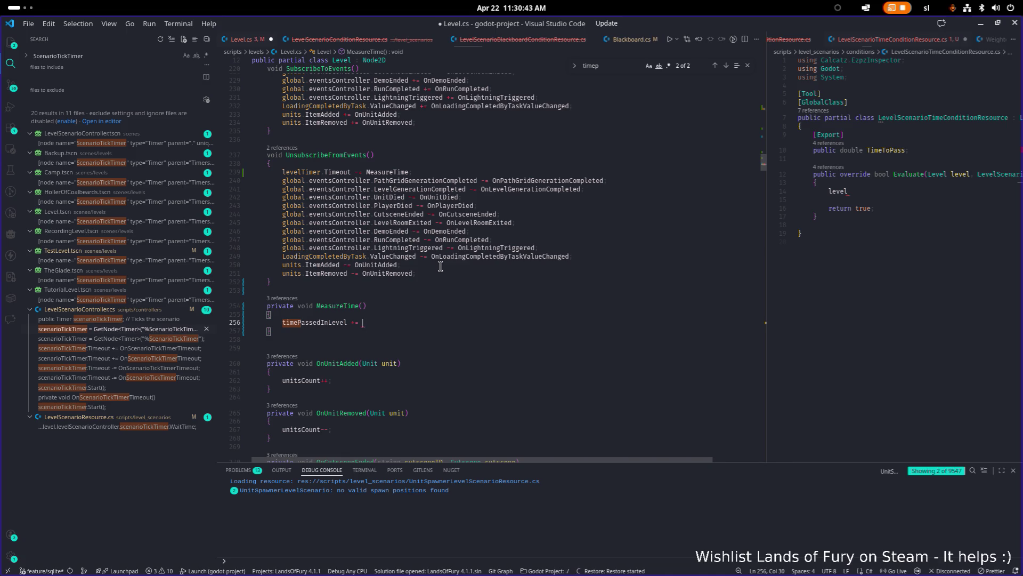
type("time")
key("BackSpace")
key("BackSpace")
key("BackSpace")
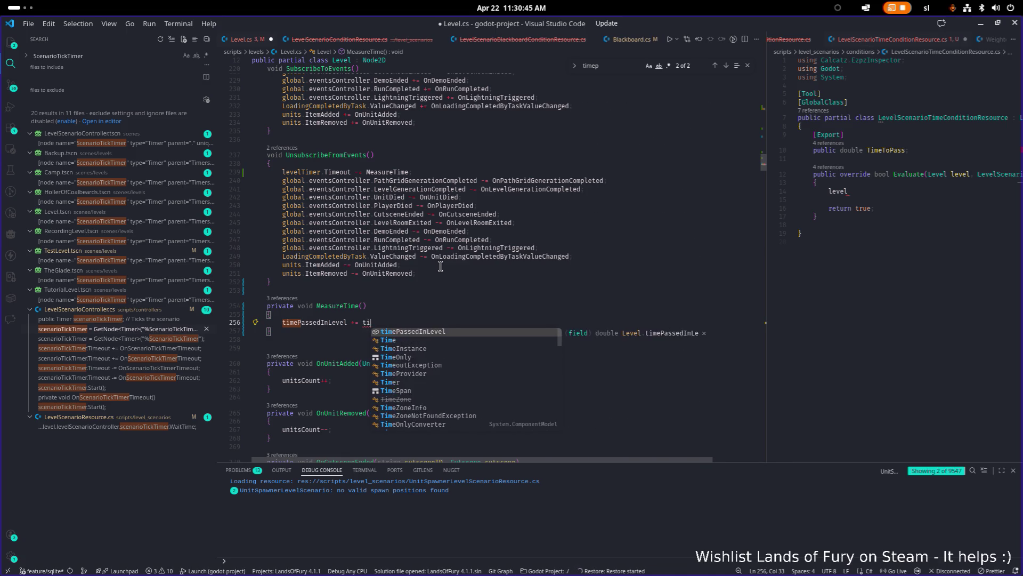
type("levelT")
key("Tab")
type(".Wa")
key("Tab")
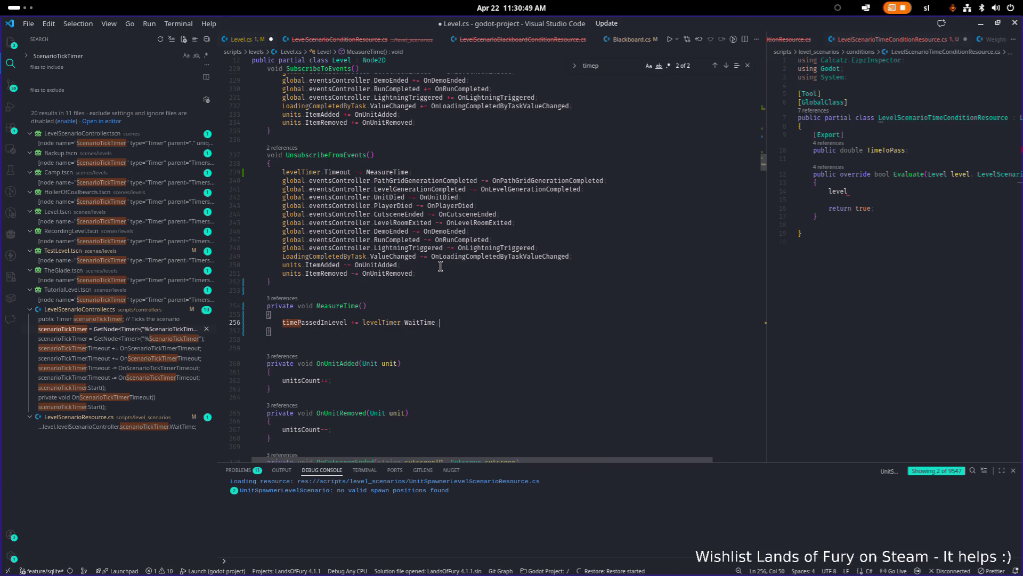
key("ctrl+s")
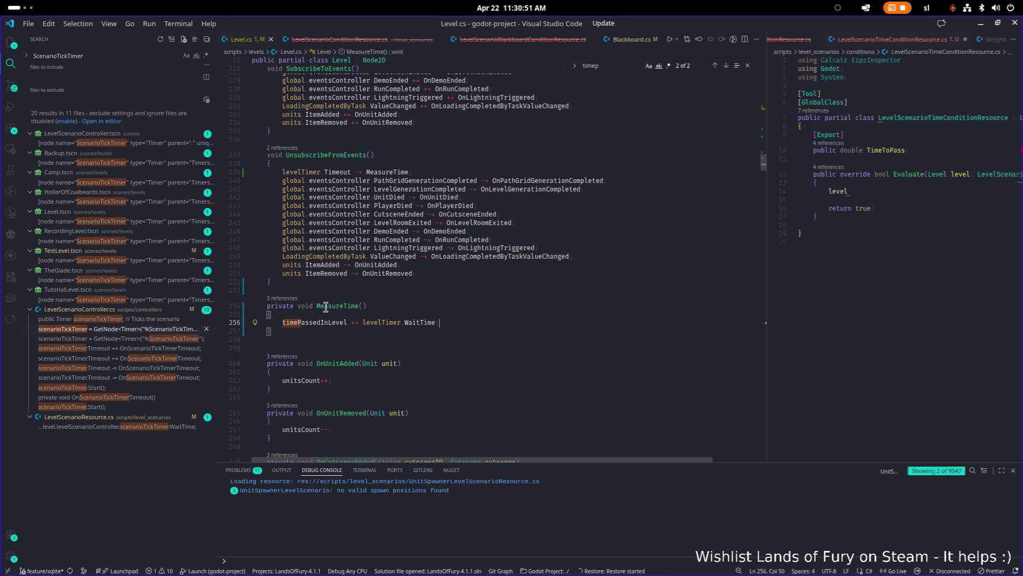
Highlight timePassedInLevel on line 256, then glance at Godot and return
double_click(327, 322)
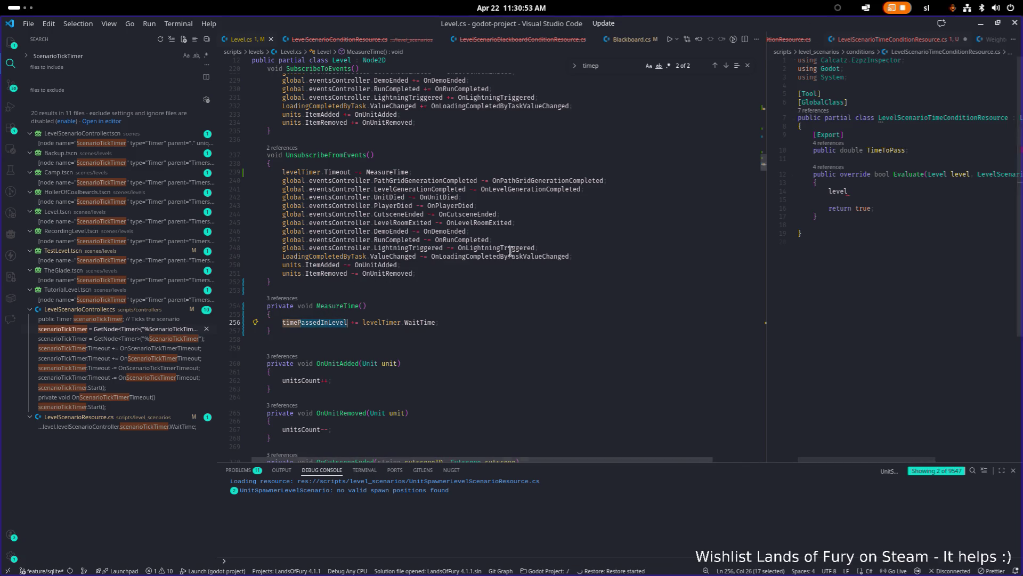
left_click(332, 314)
double_click(327, 322)
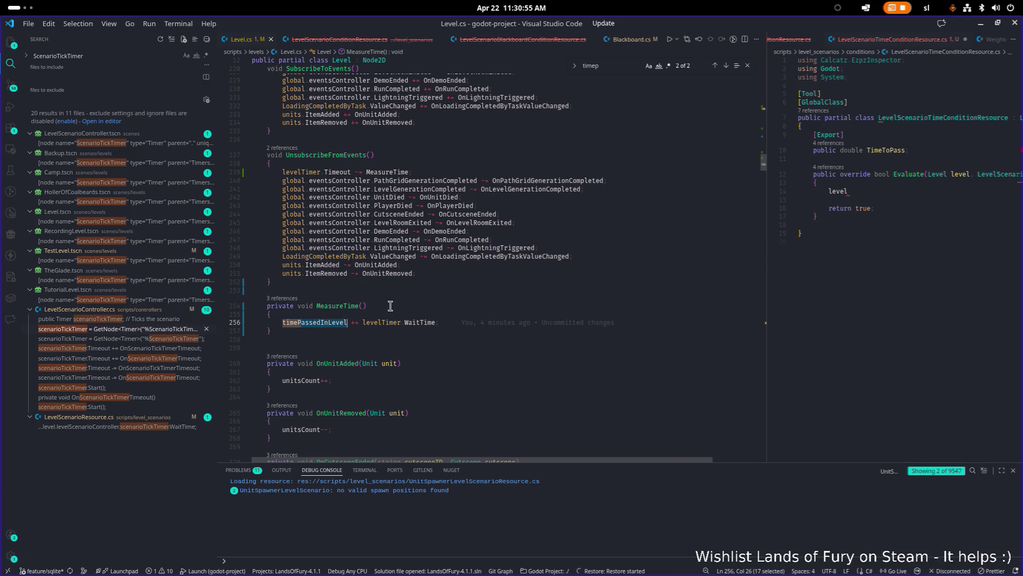
key("alt+Tab")
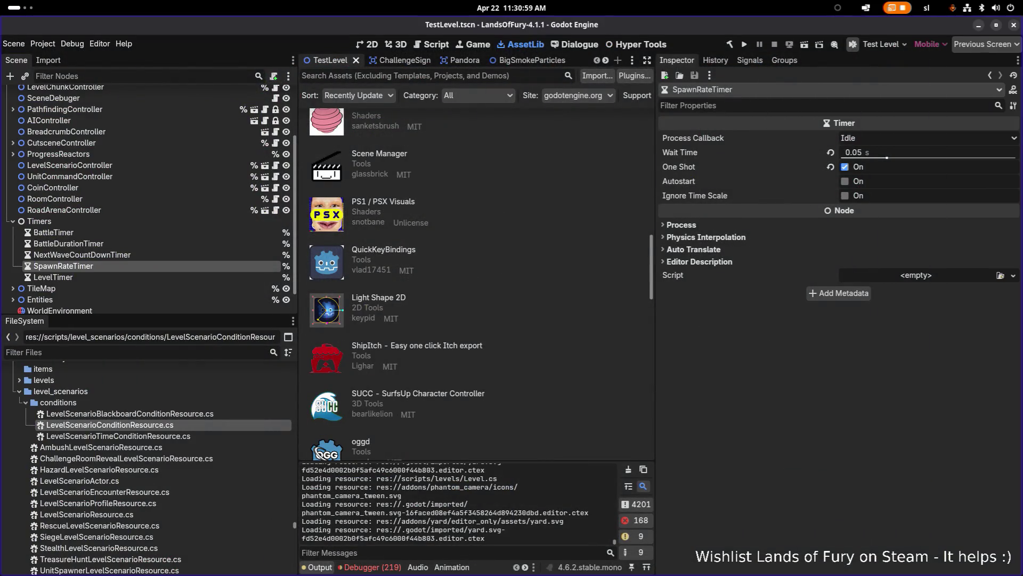
key("alt+Tab")
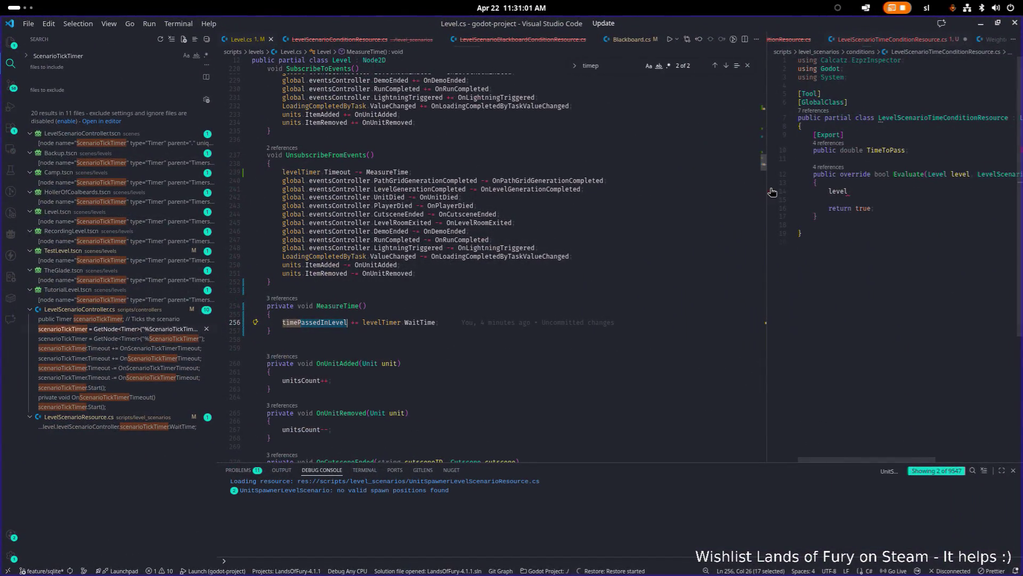
Widen the right-hand code pane and review the TimeToPass declaration
mouse_move(767, 196)
left_mouse_down()
mouse_move(564, 201)
mouse_move(600, 201)
left_mouse_up()
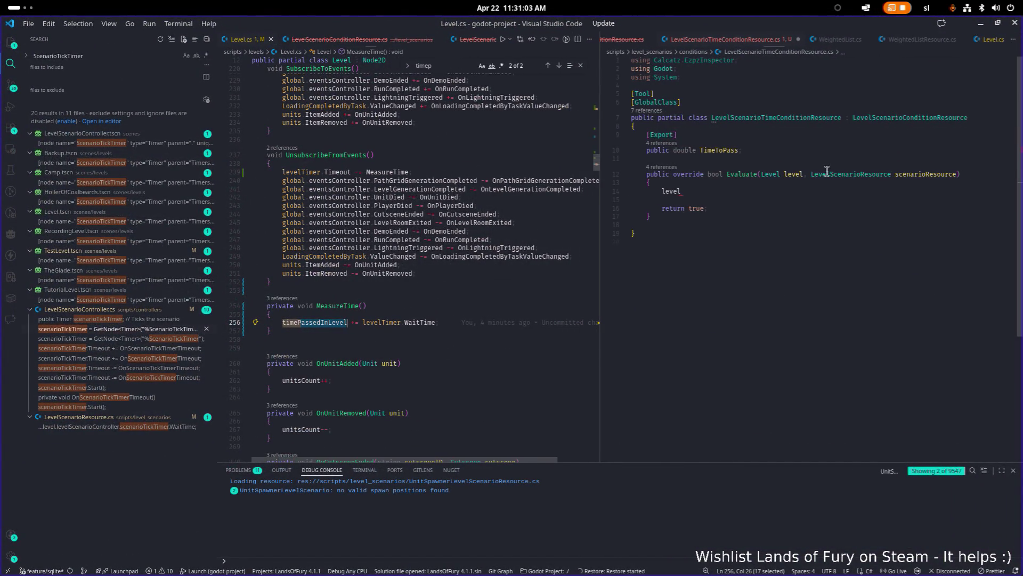
left_click(682, 191)
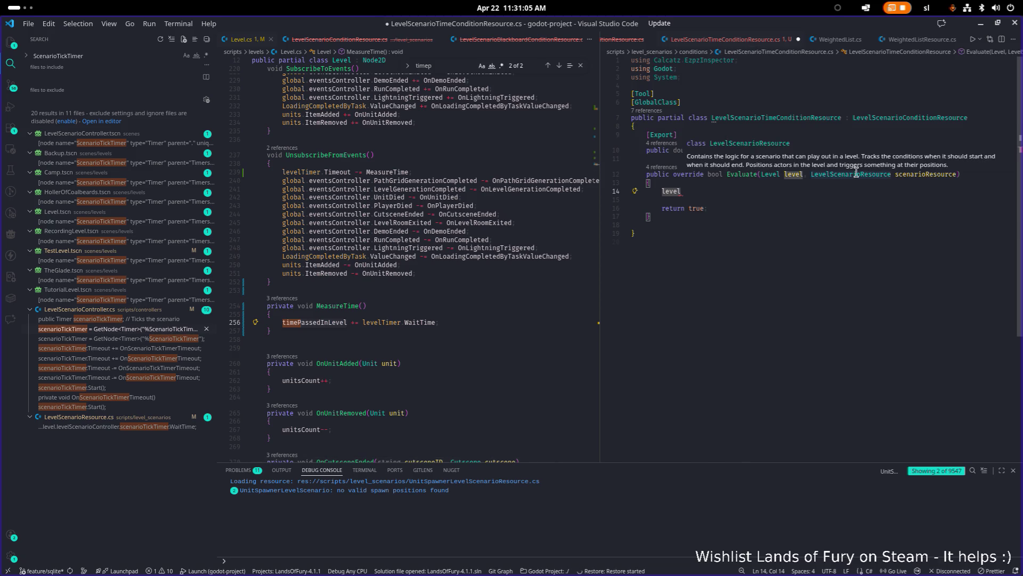
key("Up")
key("Up")
key("Up")
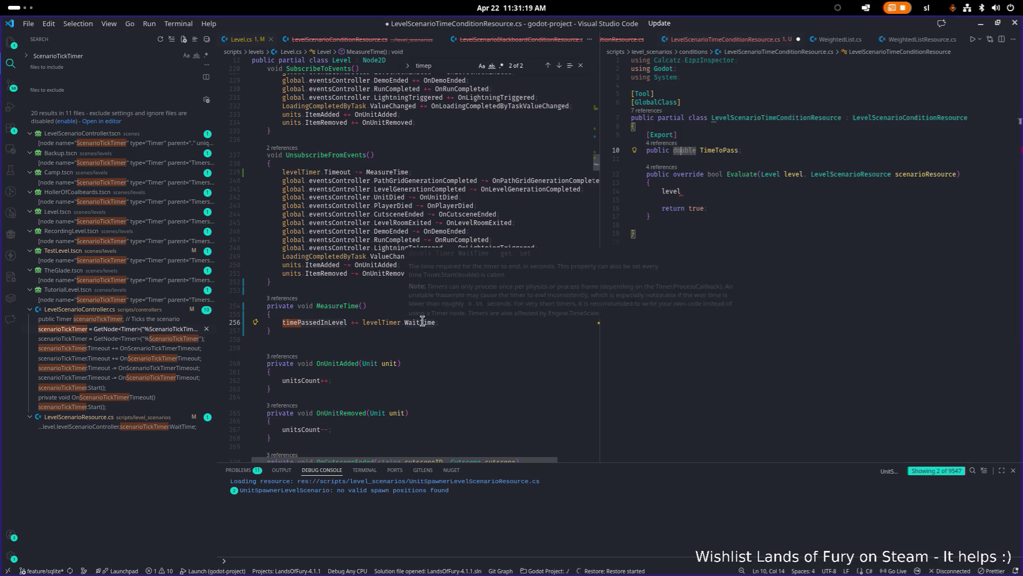
mouse_move(423, 322)
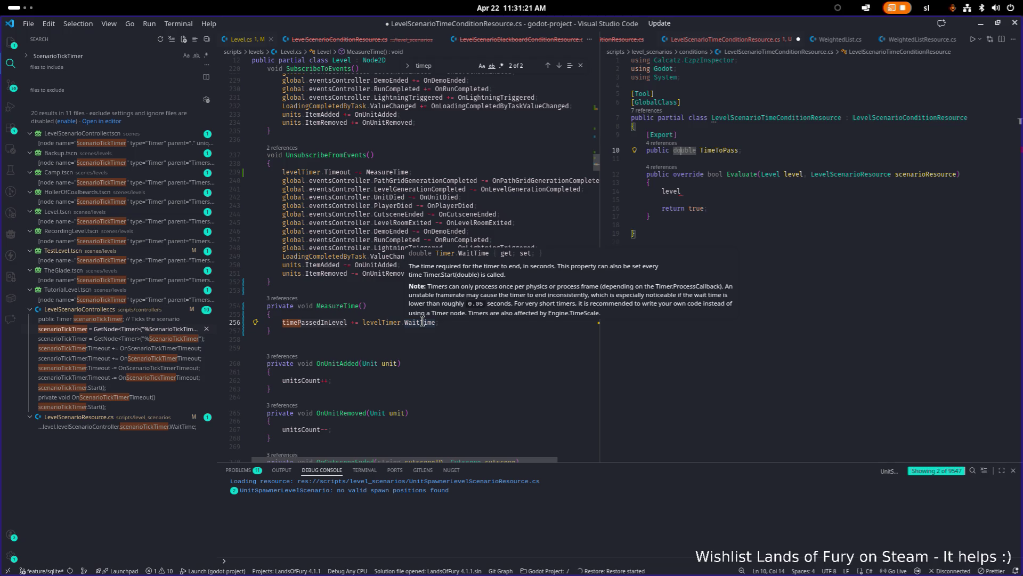
Clear the unfinished 'level', blank lines and 'true' from Evaluate's body
left_click(815, 186)
key("Down")
key("End")
key("ctrl+shift+Left")
key("BackSpace")
type("l")
key("BackSpace")
key("ctrl+shift+k")
key("ctrl+shift+k")
key("ctrl+Delete")
Make Evaluate return level.timePassedInLevel > TimeToPass; and save the file
type("level.timep")
key("Tab")
type("> Tim")
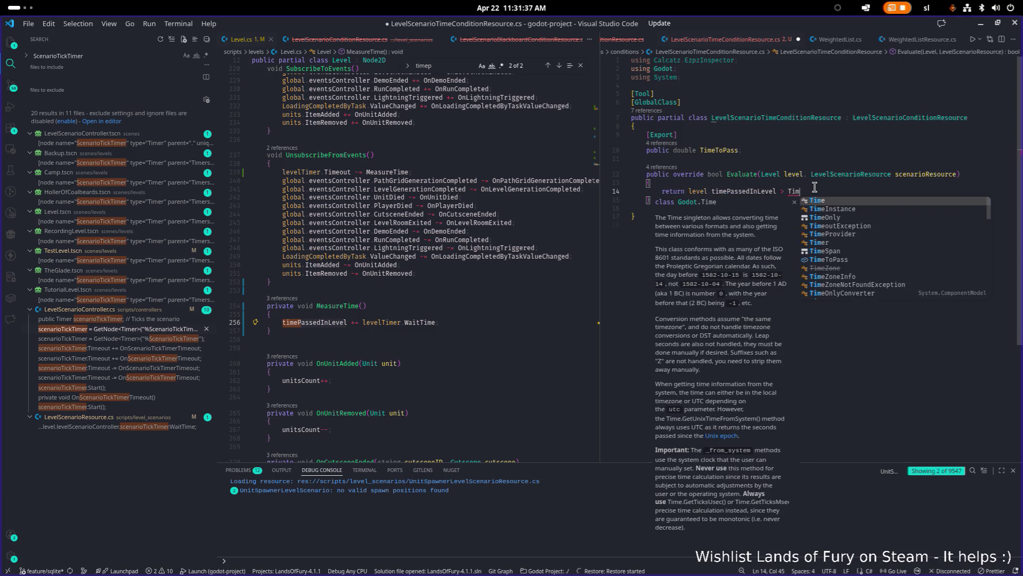
type("eTo")
key("Tab")
type(";")
key("ctrl+s")
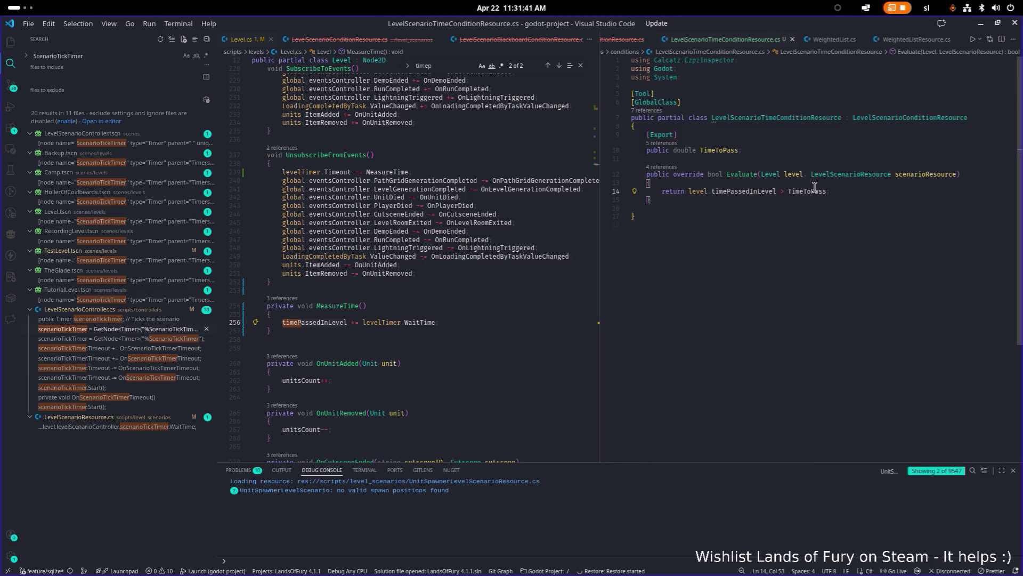
key("Up")
key("Up")
key("Up")
key("Down")
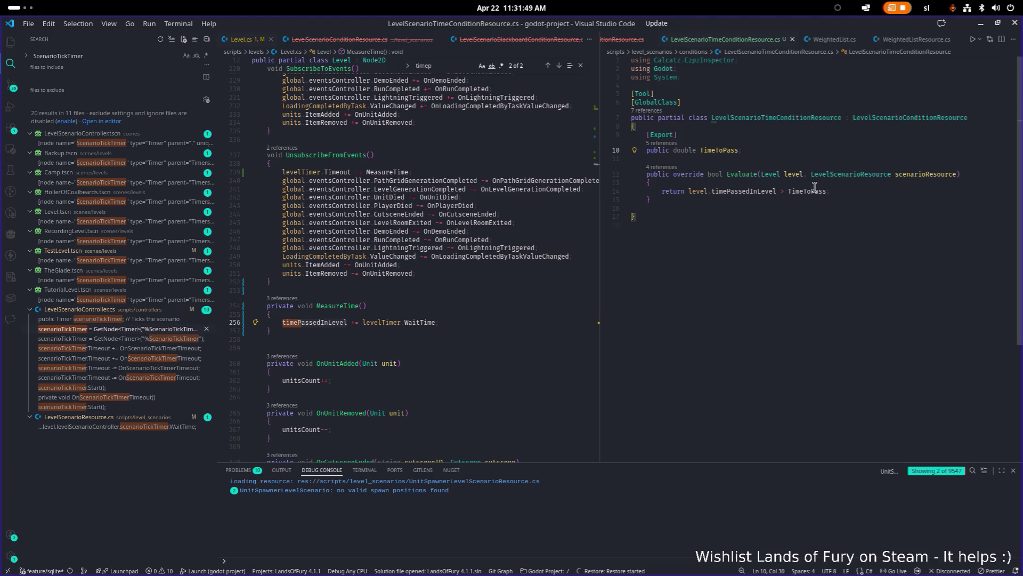
key("Return")
key("Return")
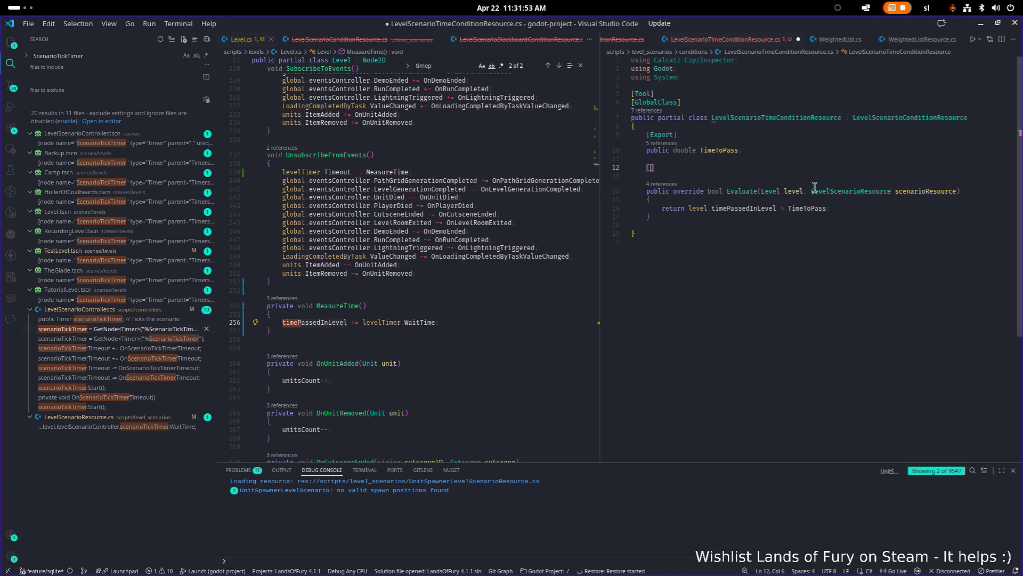
type("[Expo")
key("Escape")
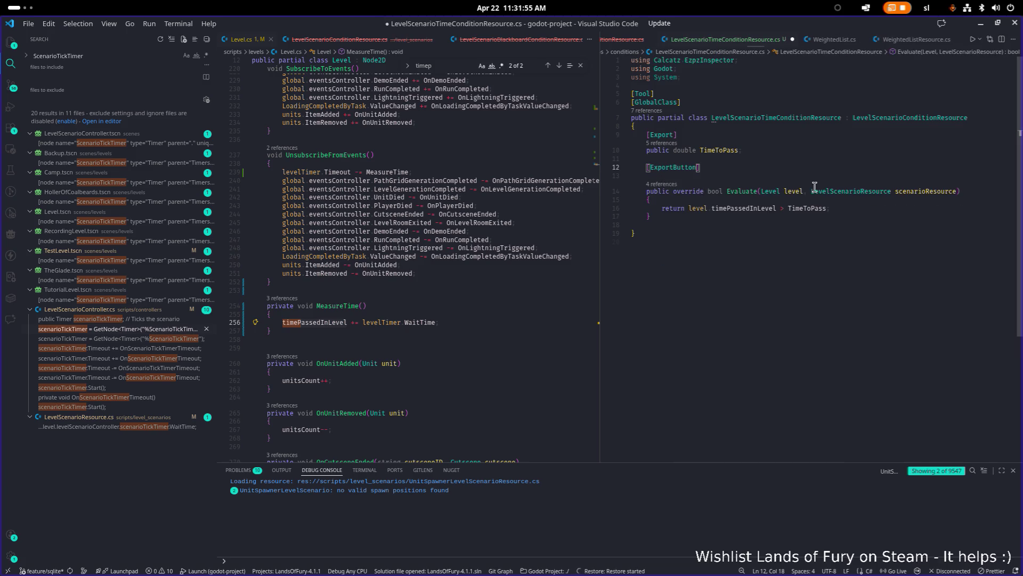
type("rt")
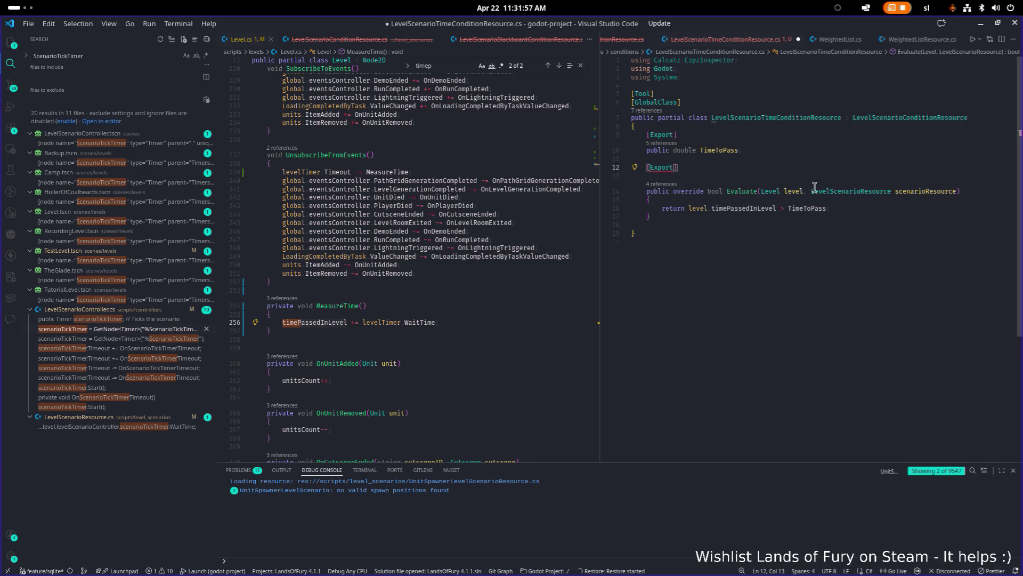
key("Return")
type("public ")
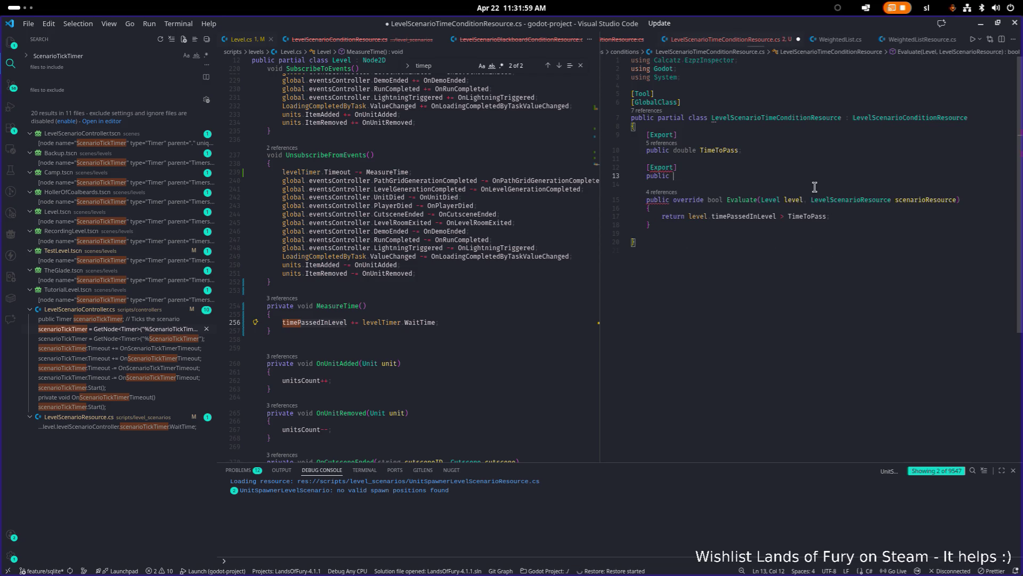
type("bool Invert")
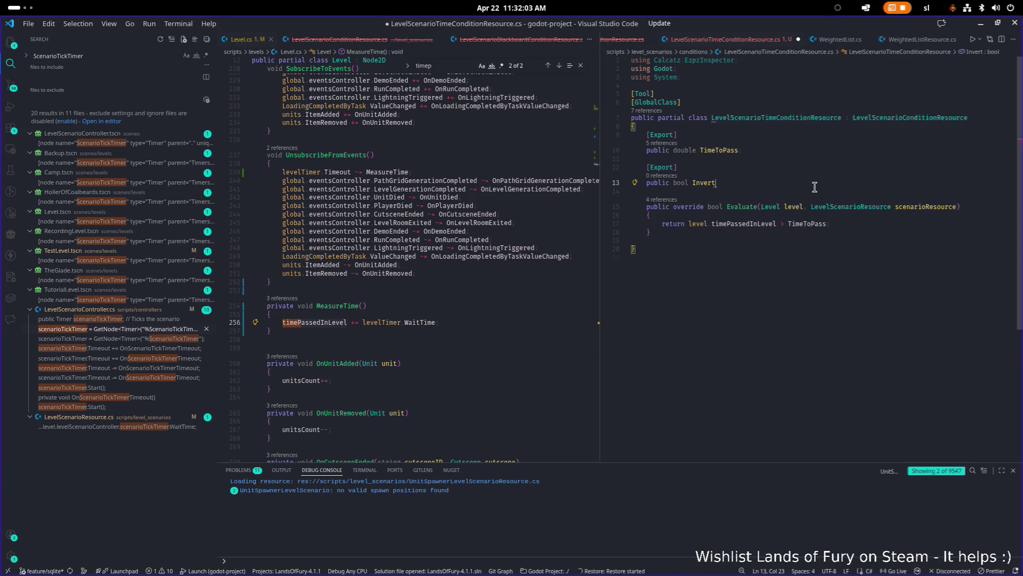
type(" = ")
type("false")
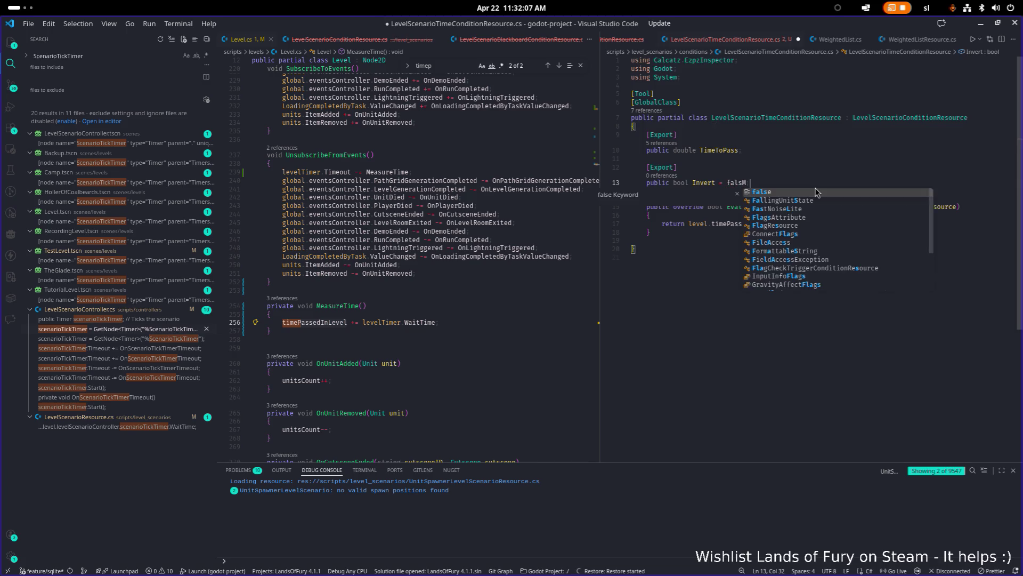
type(";")
key("ctrl+s")
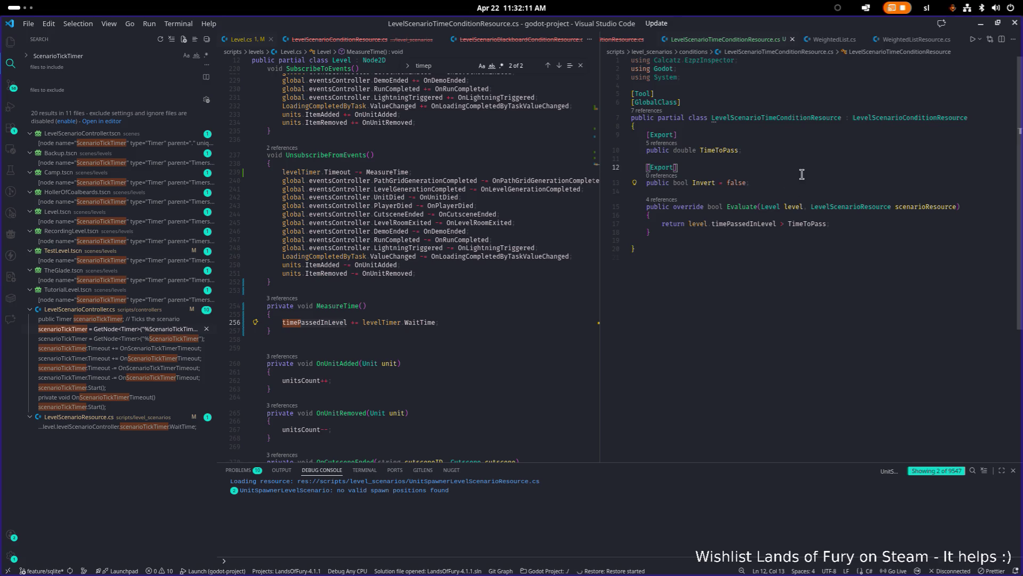
key("shift+Up")
key("shift+Up")
key("shift+Up")
key("BackSpace")
key("ctrl+s")
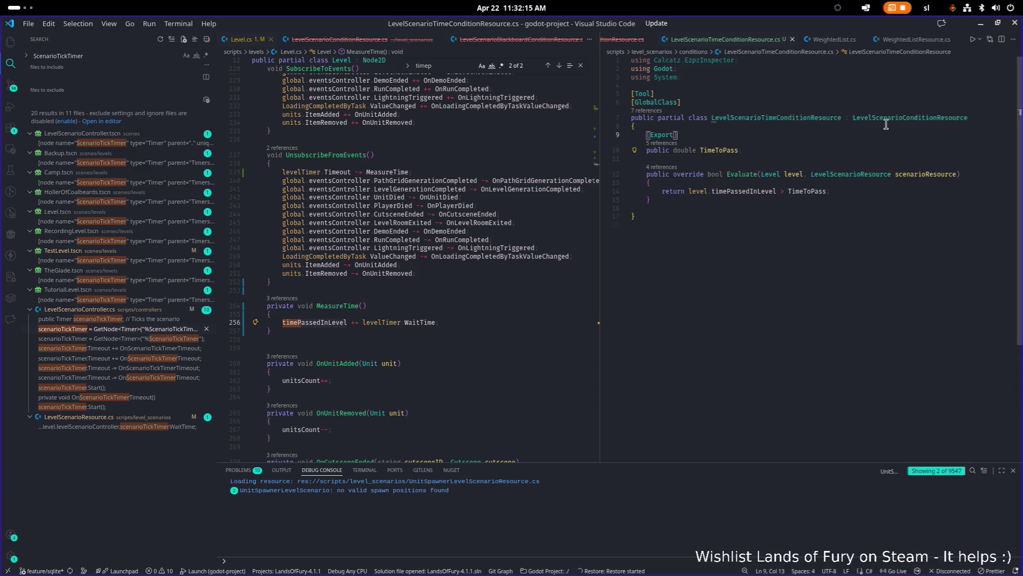
left_click(893, 118)
Open the LevelScenarioConditionResource definition and add blank lines in its class body
left_click(894, 118, "ctrl")
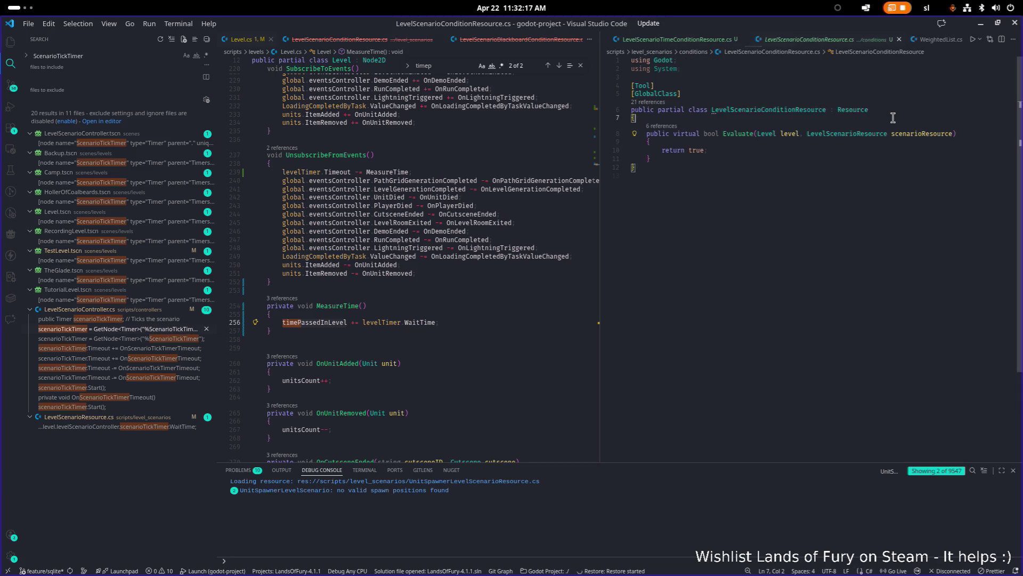
key("Return")
key("Return")
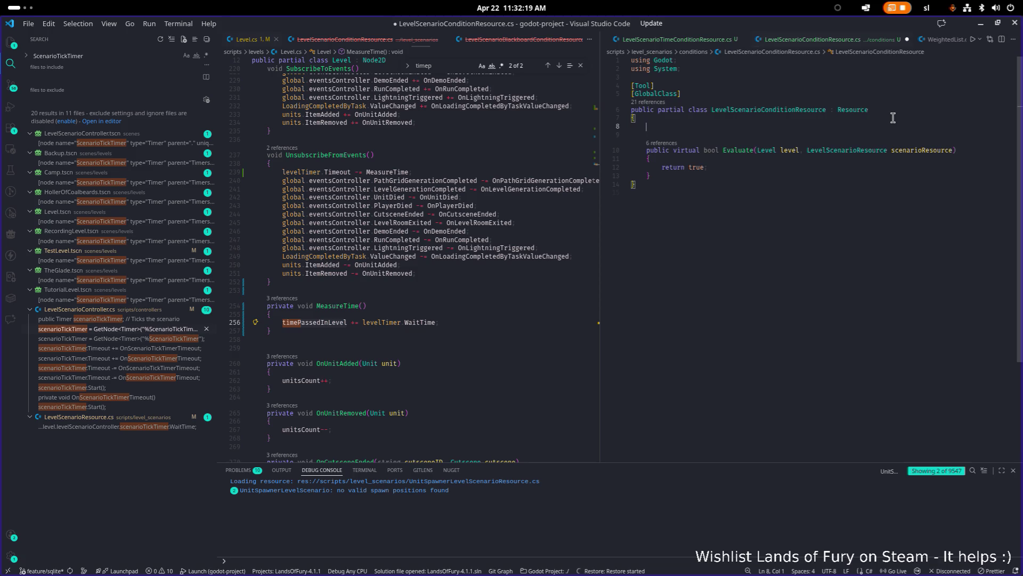
key("Tab")
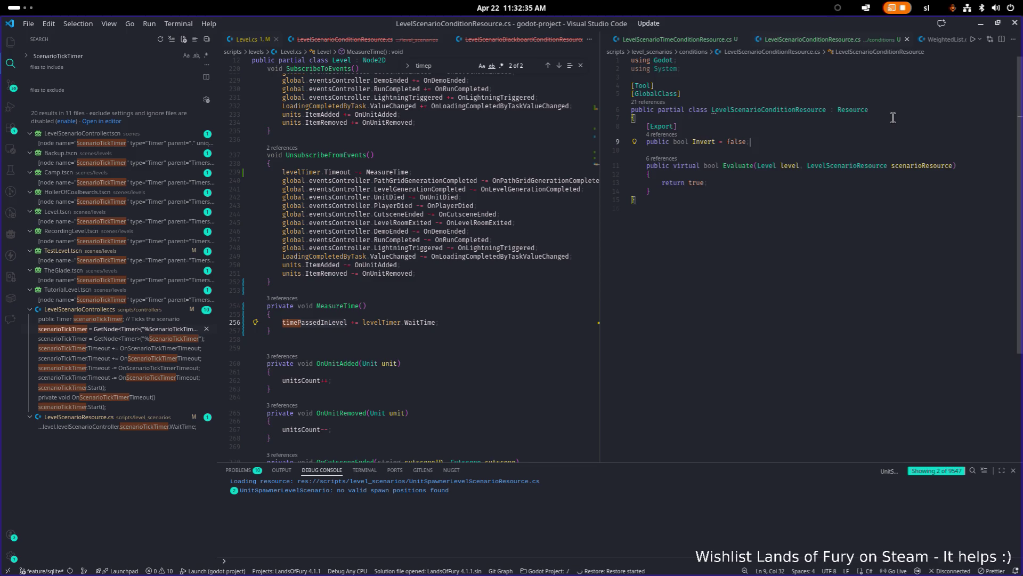
key("Down")
key("Down")
key("Down")
key("Return")
key("Return")
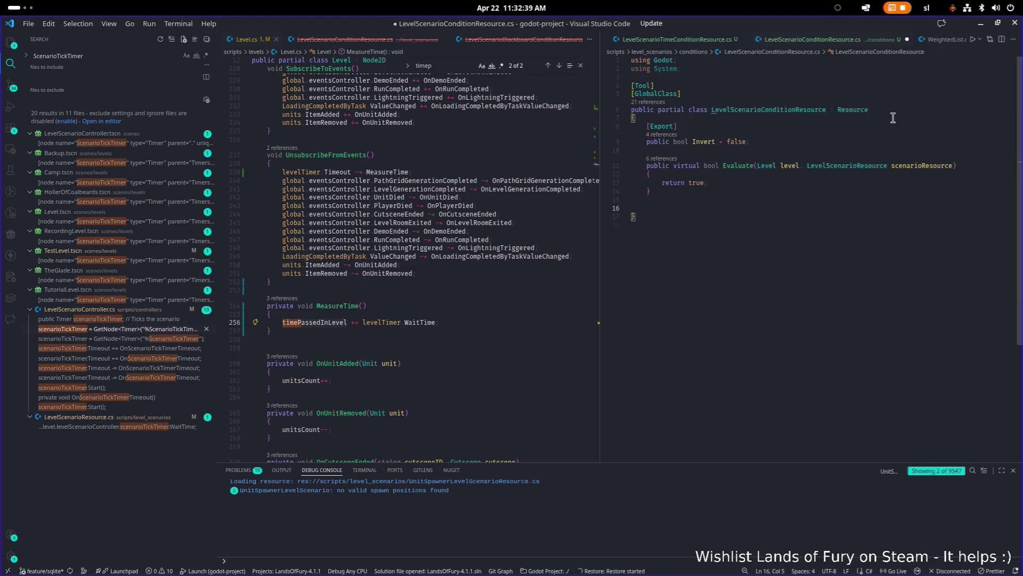
Remove virtual from Evaluate's signature and open blank lines below the method
key("Up")
key("Up")
key("Up")
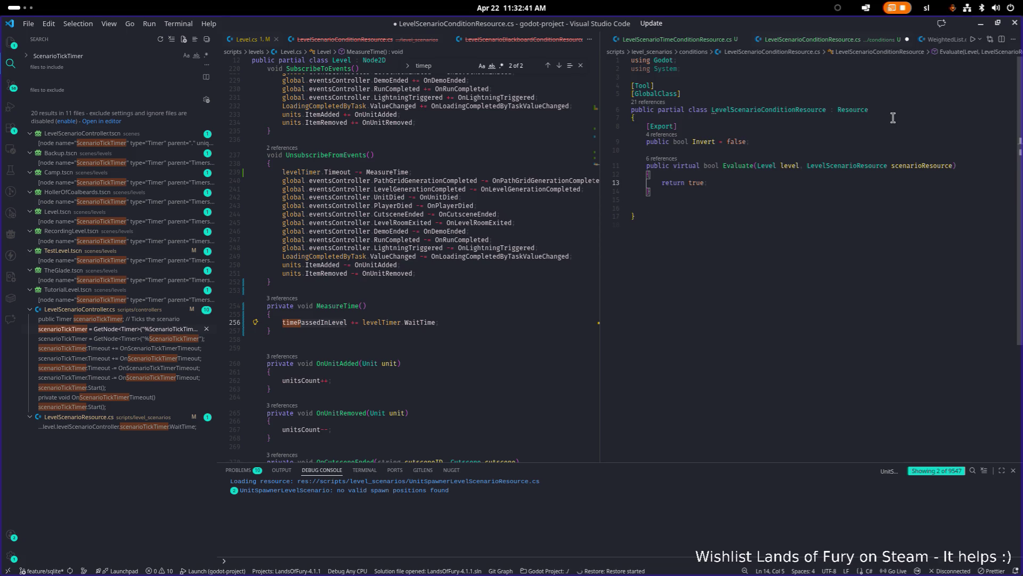
key("ctrl+Right")
key("ctrl+Right")
key("ctrl+shift+Left")
key("Delete")
key("Delete")
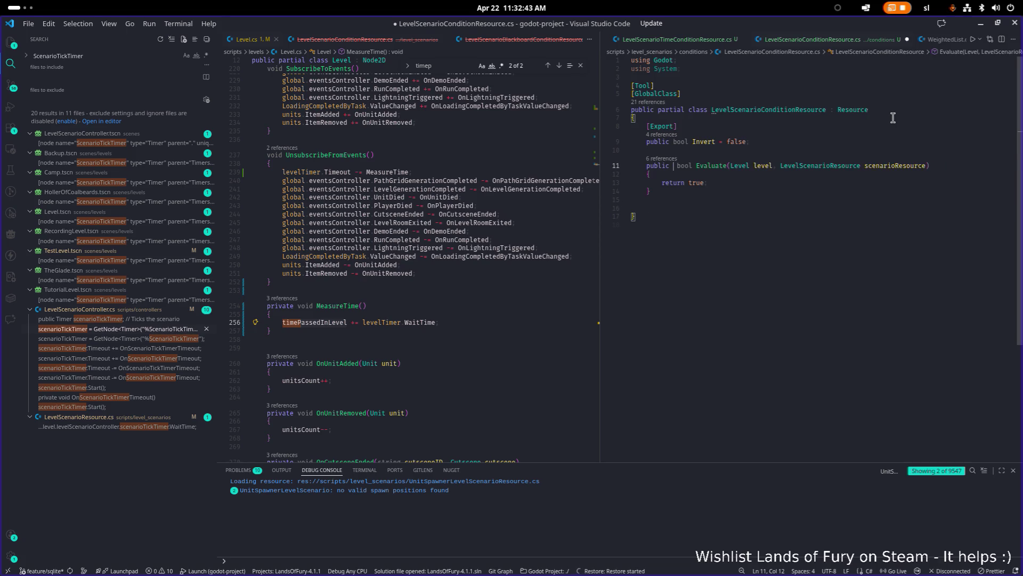
key("Down")
key("Down")
key("Down")
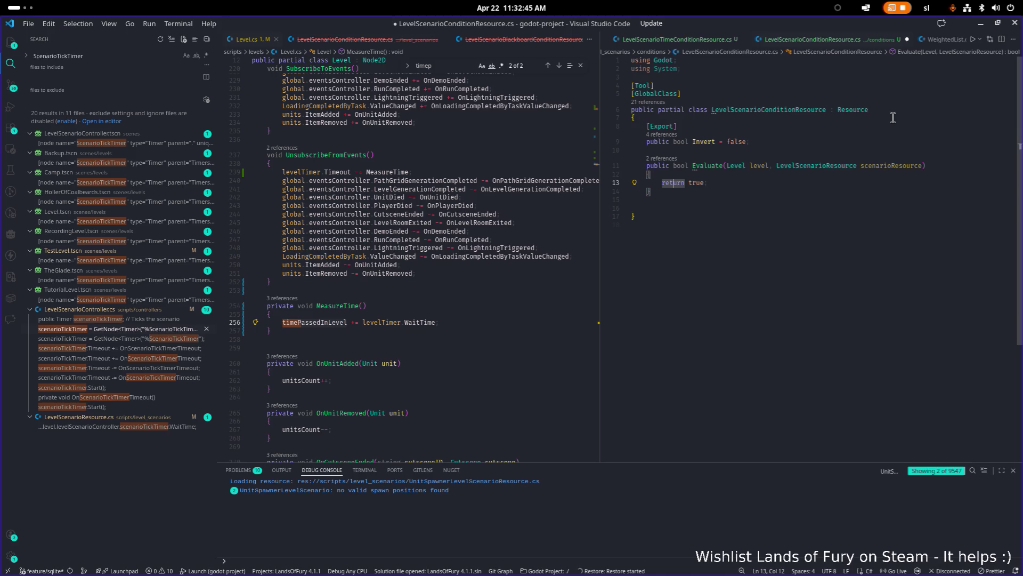
key("Return")
key("Return")
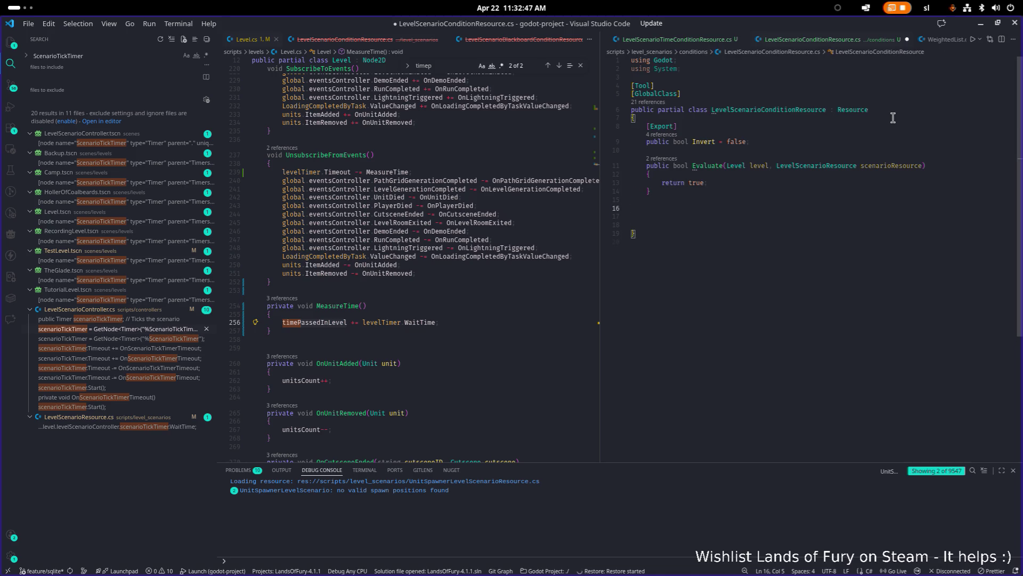
Type the signature protected bool EvaluateCustom(Level level, LevelScenarioResource levelScenarioResource)
type("protected bool ")
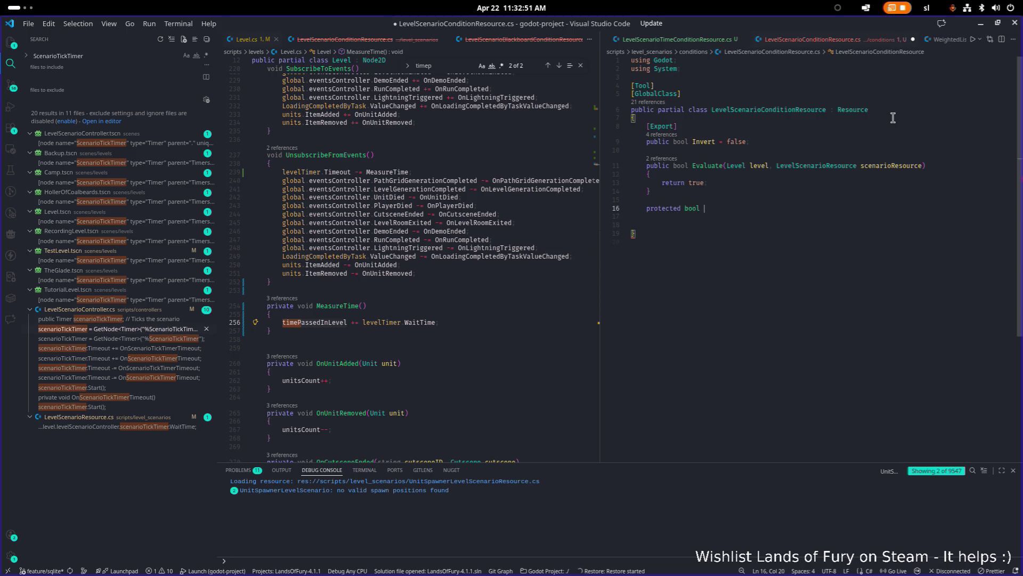
type("E")
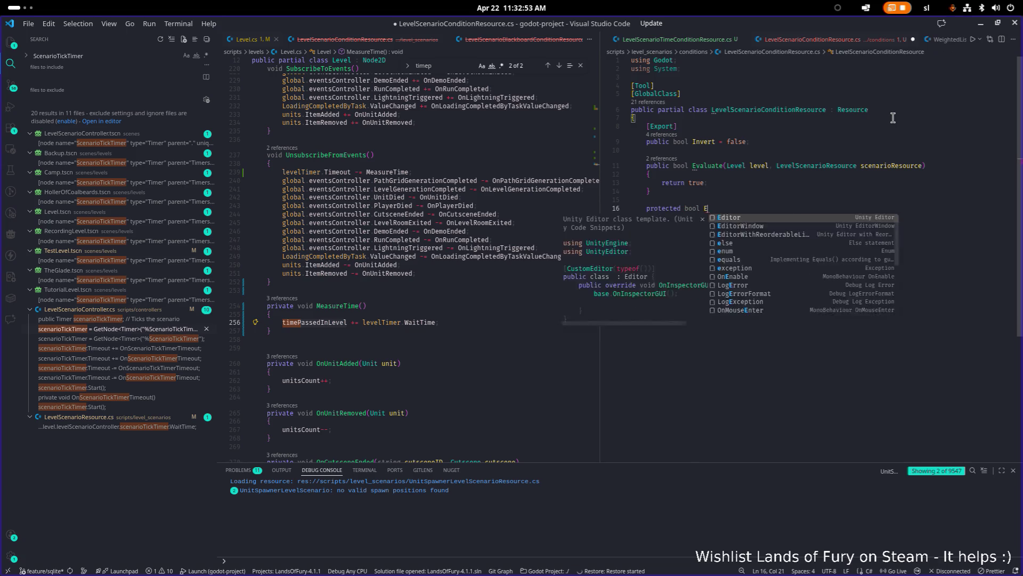
type("valua")
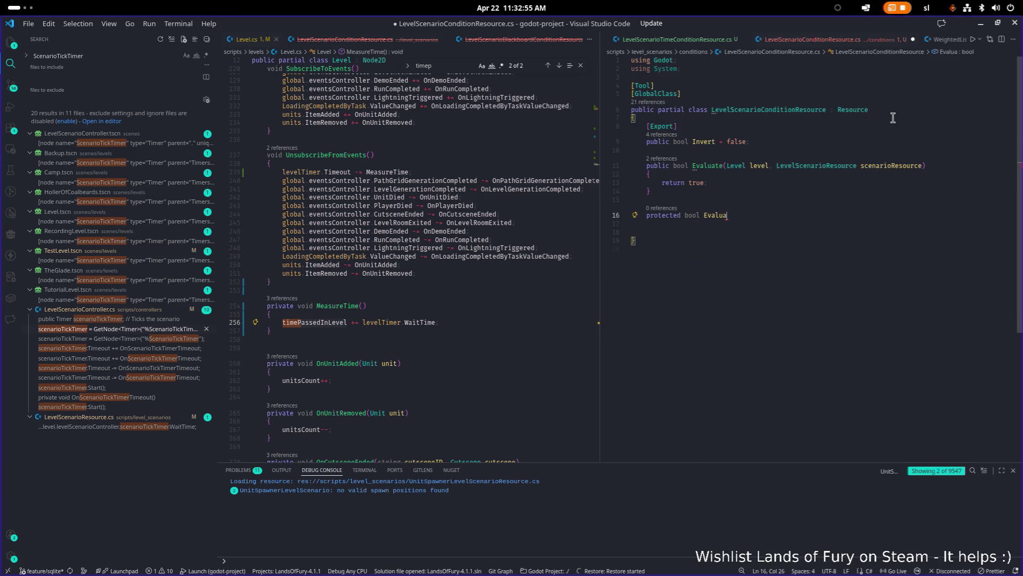
type("teCustom(Level l")
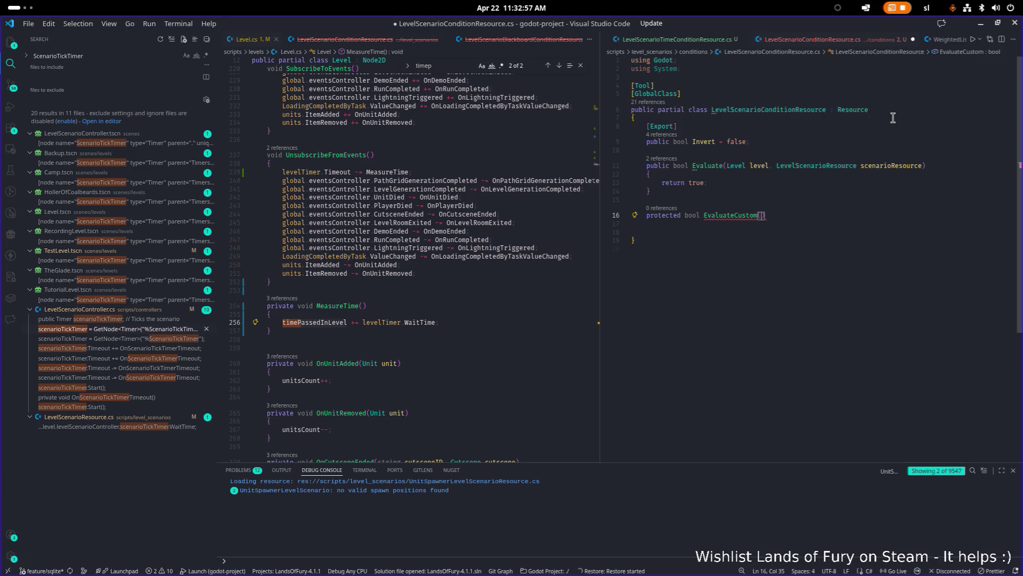
key("Tab")
type(", Levelscenn")
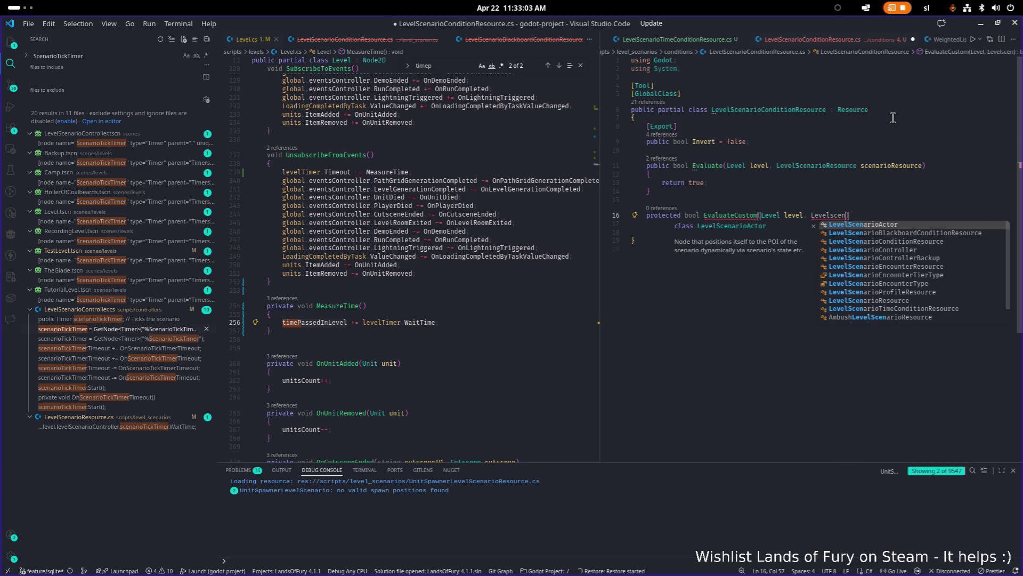
type("ariore")
key("BackSpace")
key("BackSpace")
key("BackSpace")
key("ctrl+space")
key("BackSpace")
type("cenarioRe")
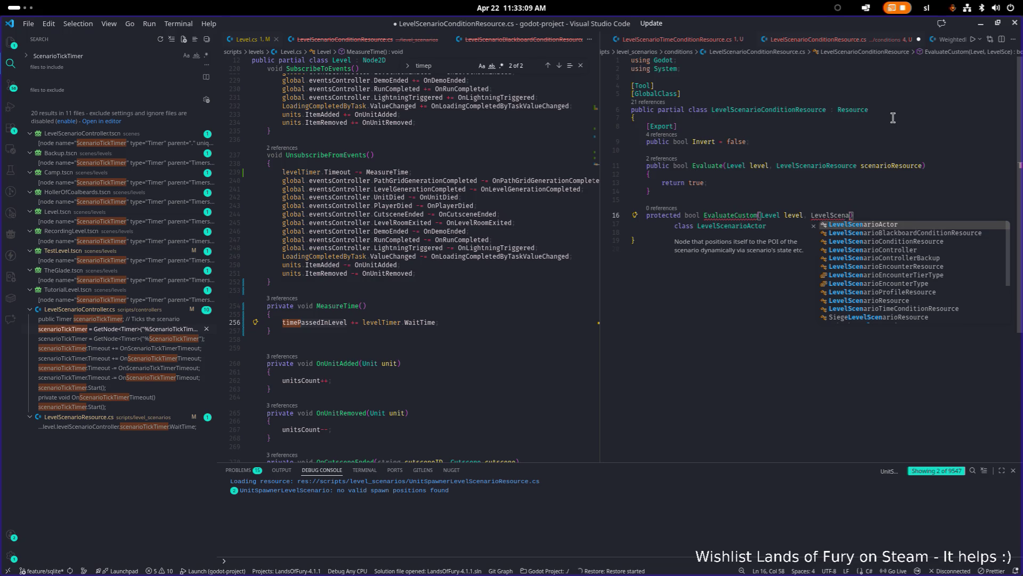
key("Return")
type("le")
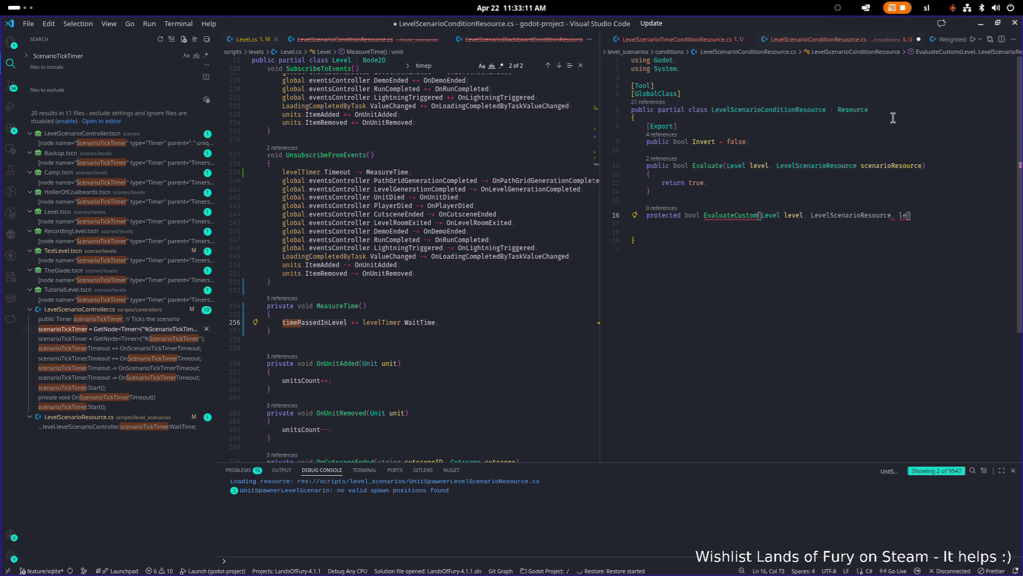
key("Return")
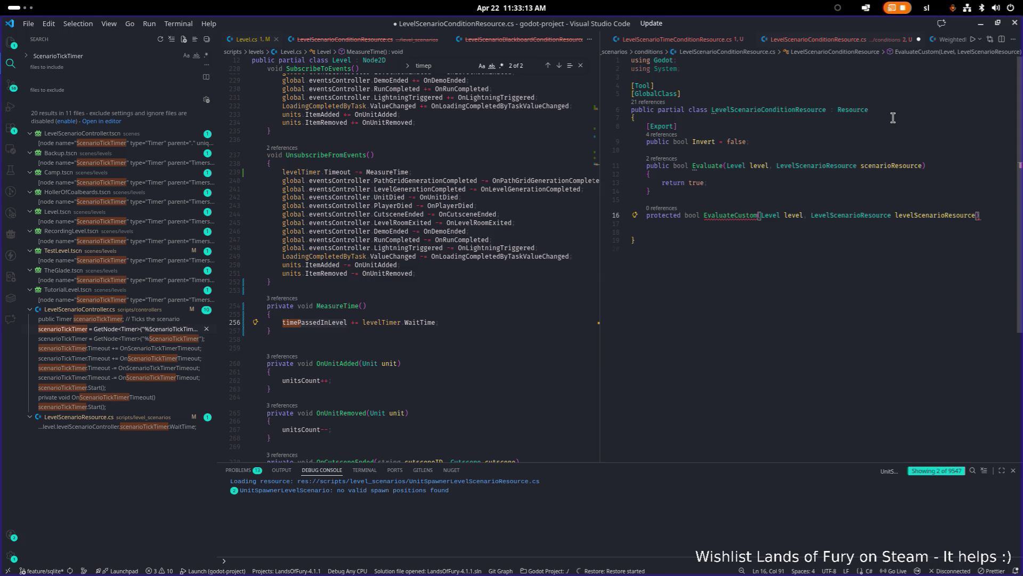
Give EvaluateCustom a body that returns true, and save the file
key("Return")
type("{")
key("Return")
type("return trui")
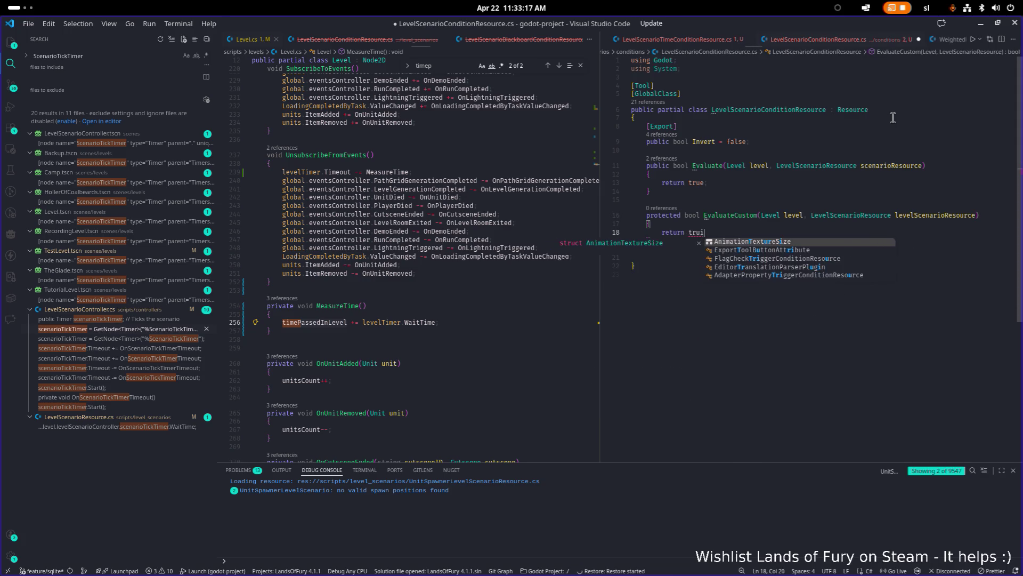
key("BackSpace")
key("BackSpace")
type("ue;")
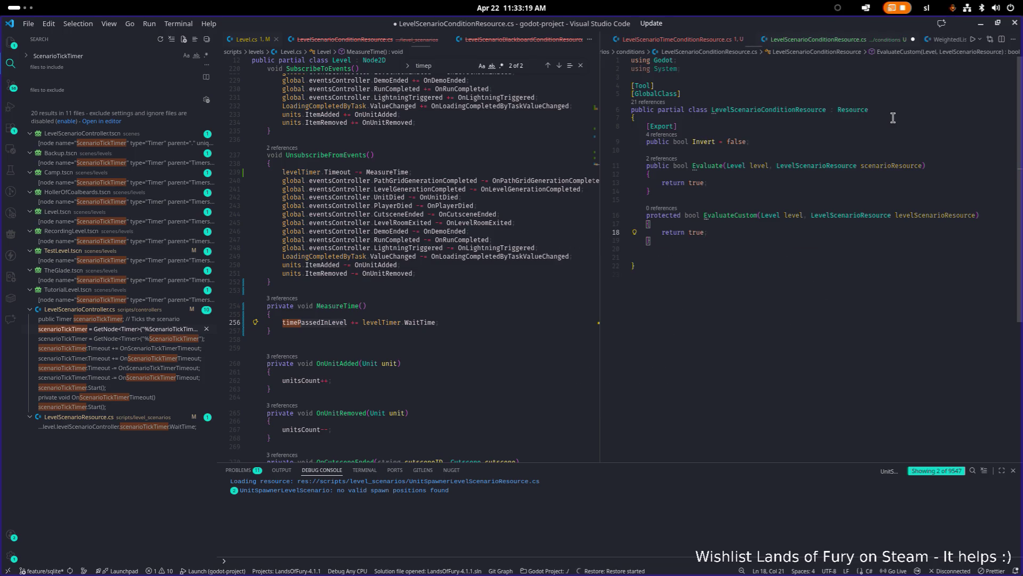
key("ctrl+s")
Erase true from Evaluate's return statement and select the EvaluateCustom signature
key("Up")
key("Up")
key("Up")
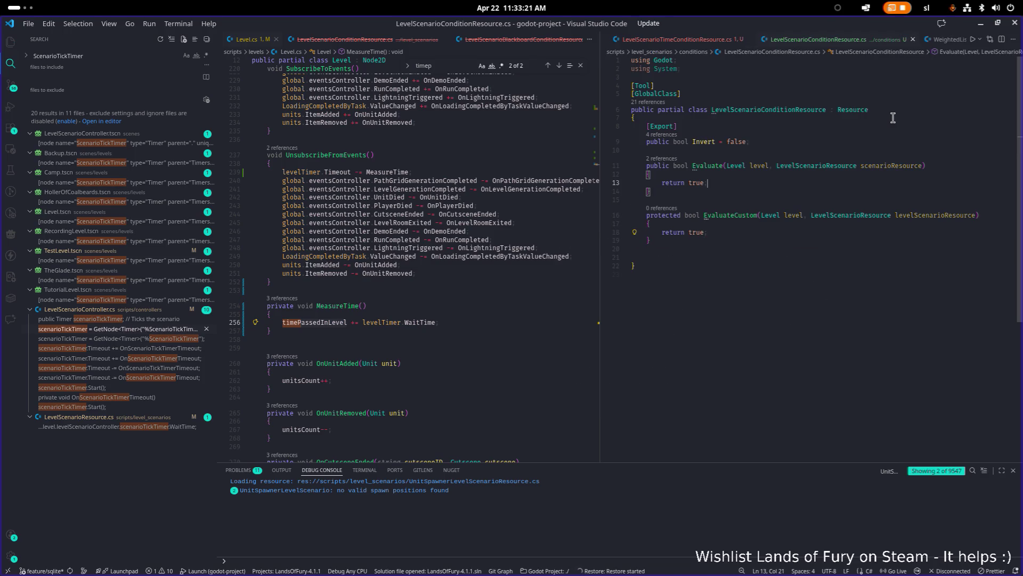
key("shift+End")
key("Delete")
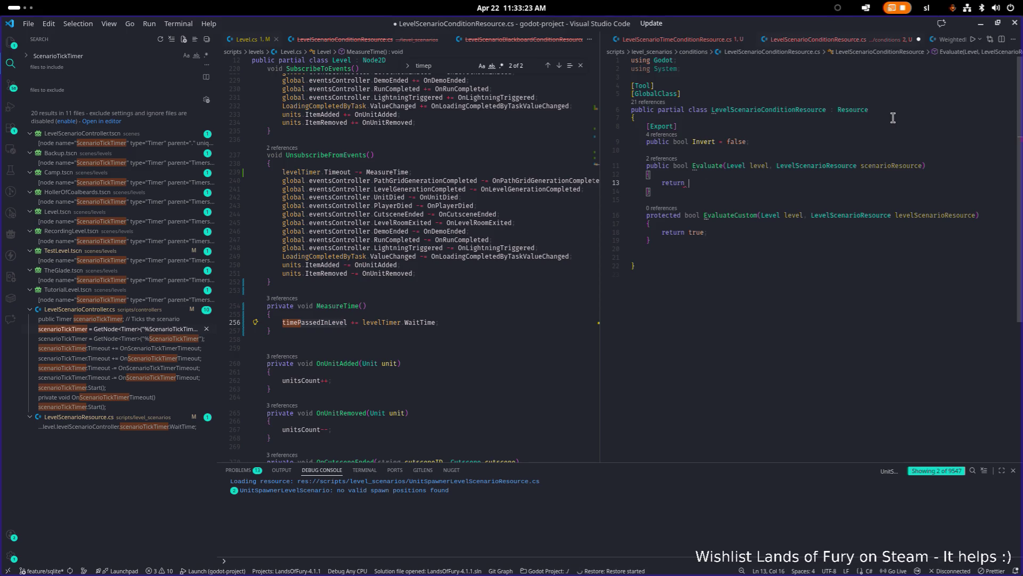
type("ret")
key("BackSpace")
key("BackSpace")
key("BackSpace")
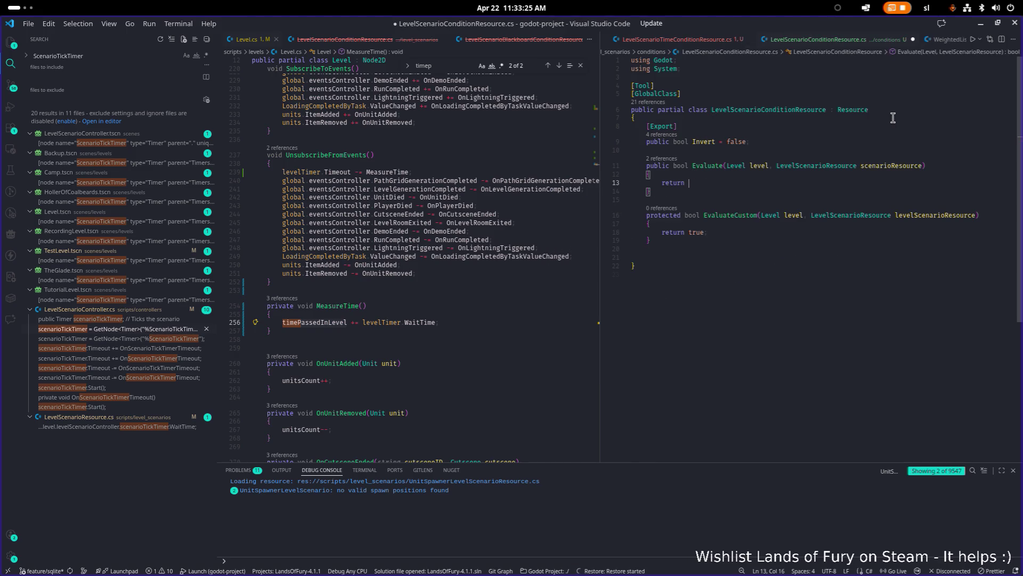
key("Down")
key("Down")
key("Down")
key("Right")
key("shift+Down")
key("shift+Down")
key("shift+Down")
key("Left")
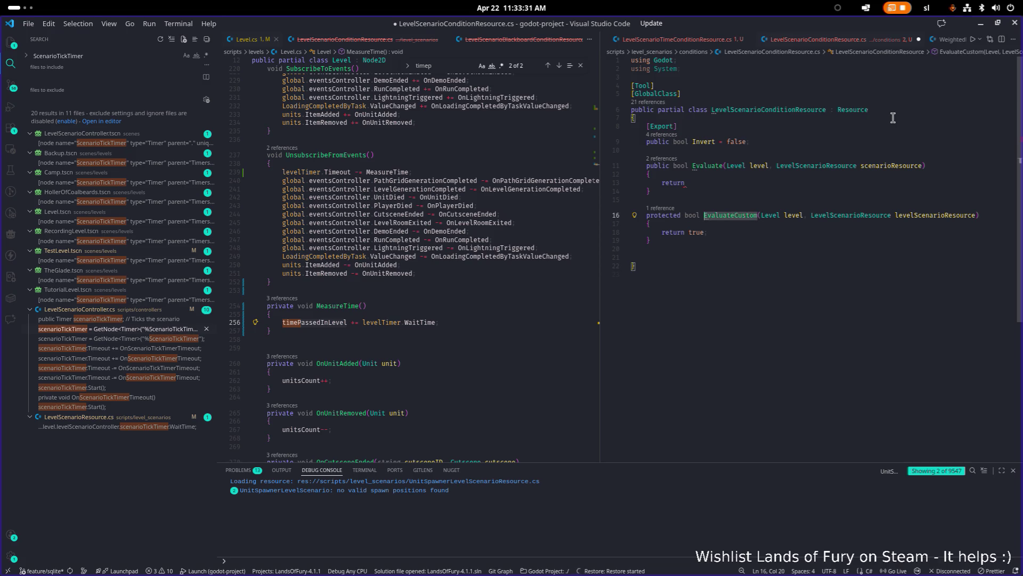
key("shift+End")
Turn Evaluate's return into an EvaluateCustom call built from the pasted signature, and save
key("ctrl+c")
key("Up")
key("Up")
key("Up")
key("ctrl+v")
type(";")
key("Left")
key("Left")
key("ctrl+BackSpace")
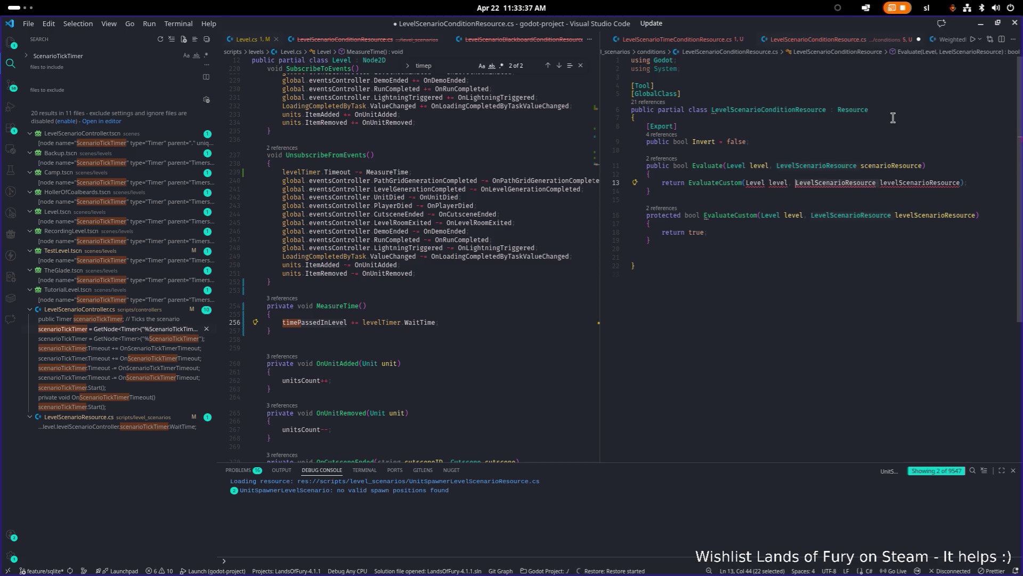
key("ctrl+Left")
key("ctrl+Left")
key("ctrl+BackSpace")
key("Delete")
key("End")
key("ctrl+s")
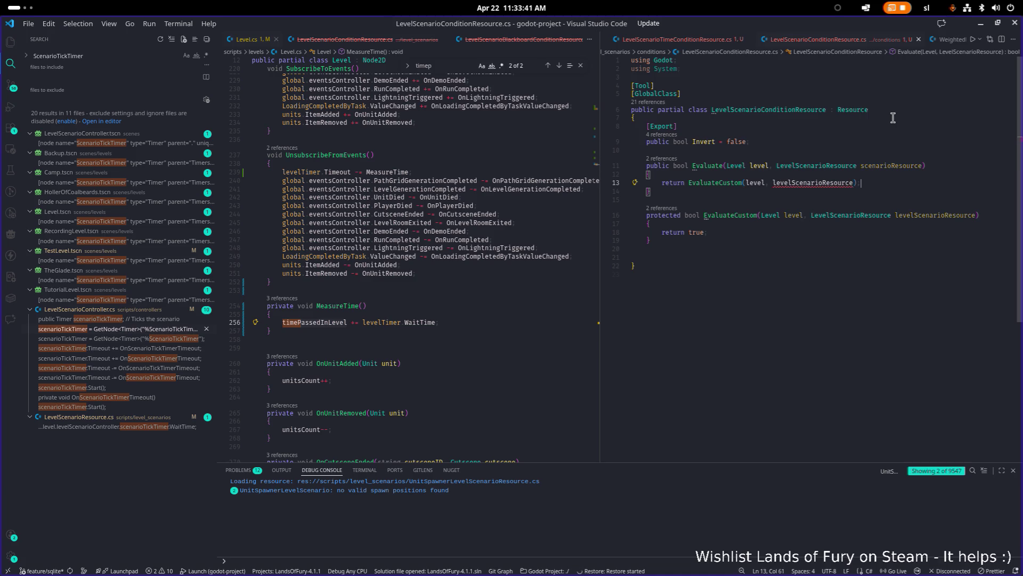
Rename EvaluateCustom's parameter and the call's argument to scenarioResource, and save
key("Up")
key("Up")
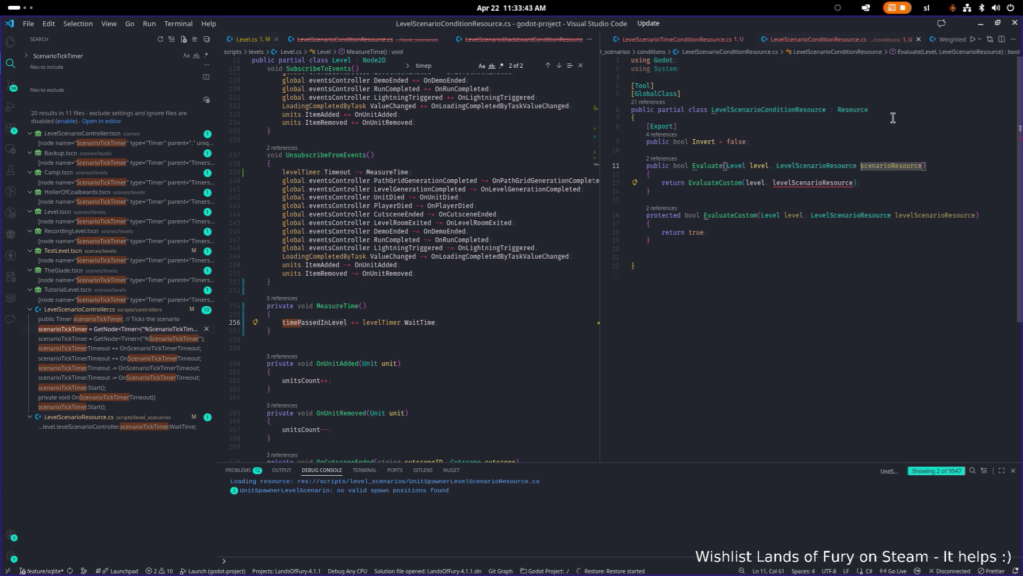
key("Down")
key("Down")
key("Down")
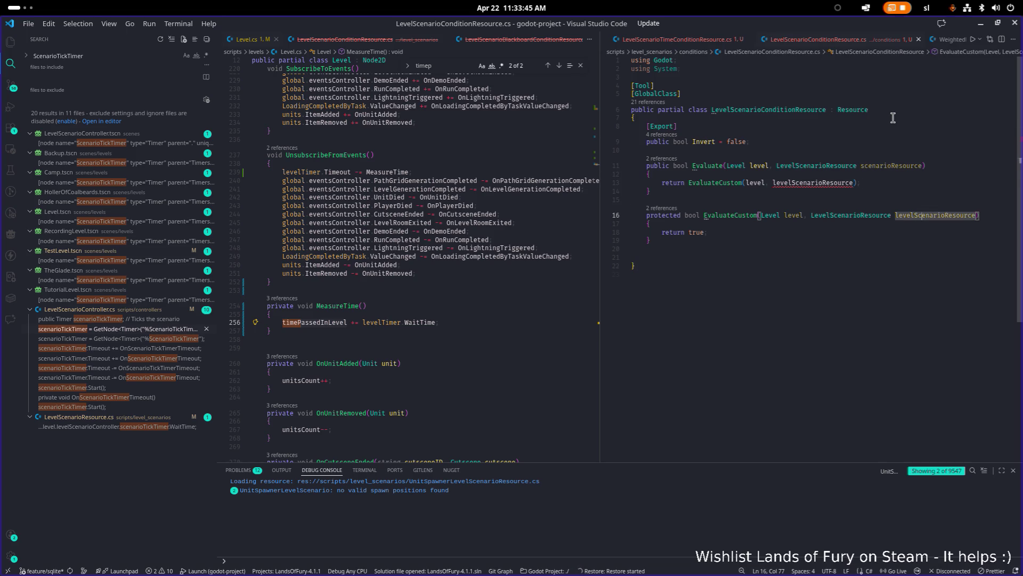
key("Up")
key("End")
key("ctrl+shift+Left")
key("ctrl+shift+Left")
key("ctrl+v")
key("Up")
key("Up")
key("Up")
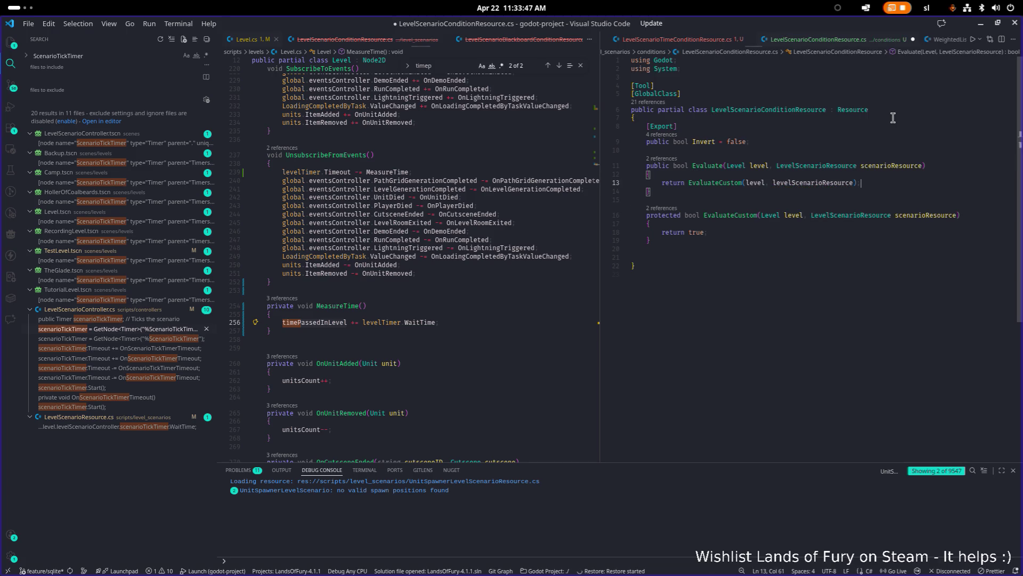
key("Down")
key("End")
key("Left")
key("Left")
key("ctrl+v")
key("ctrl+s")
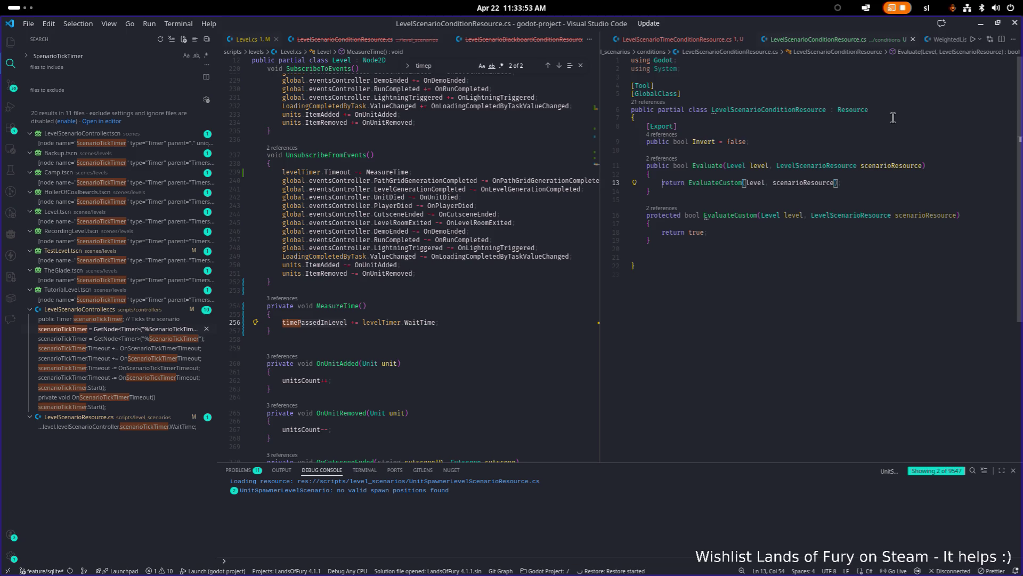
Add an if (Invert) block with a return statement above the existing return
key("ctrl+Right")
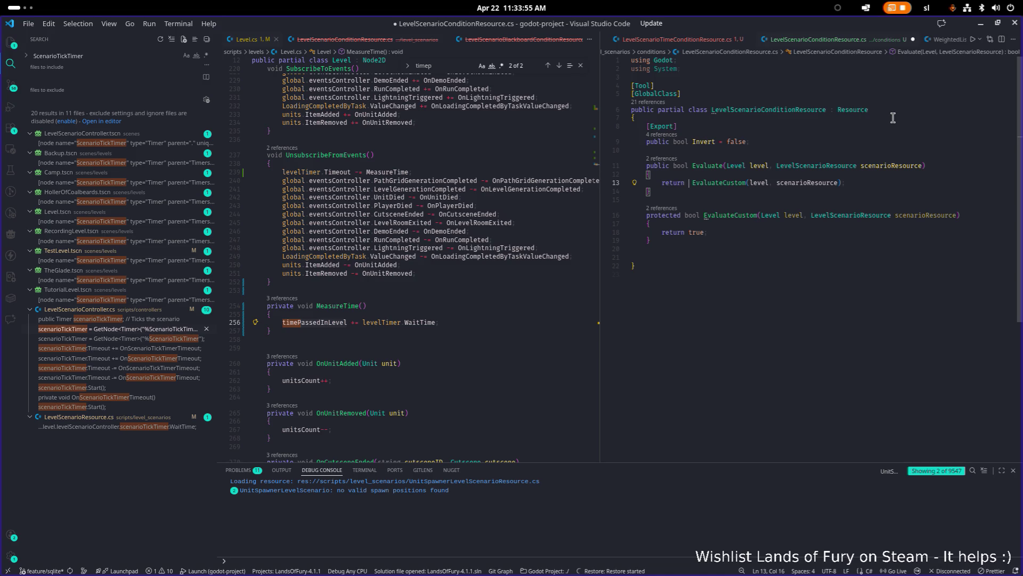
type("Inve")
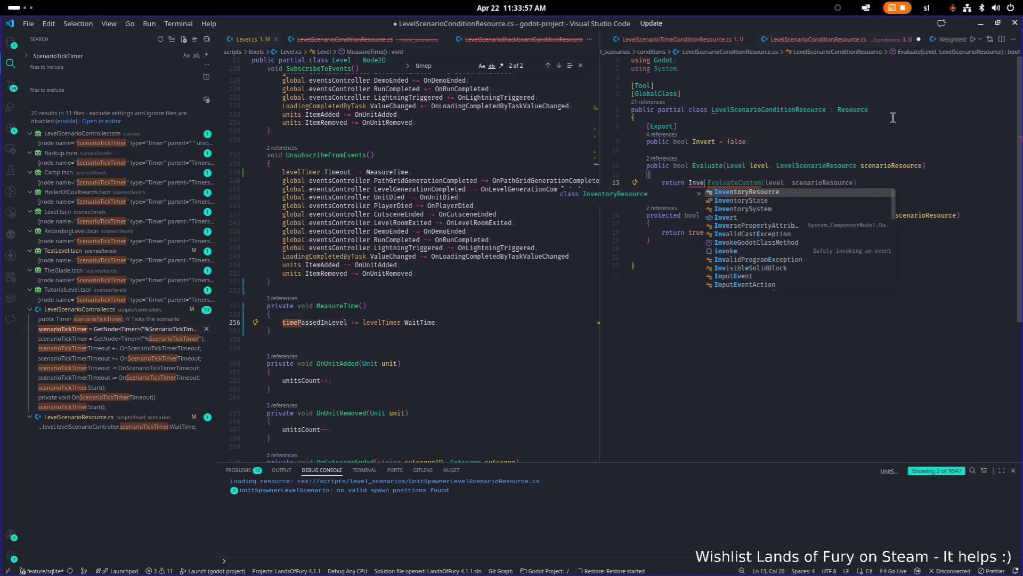
type("rt ?")
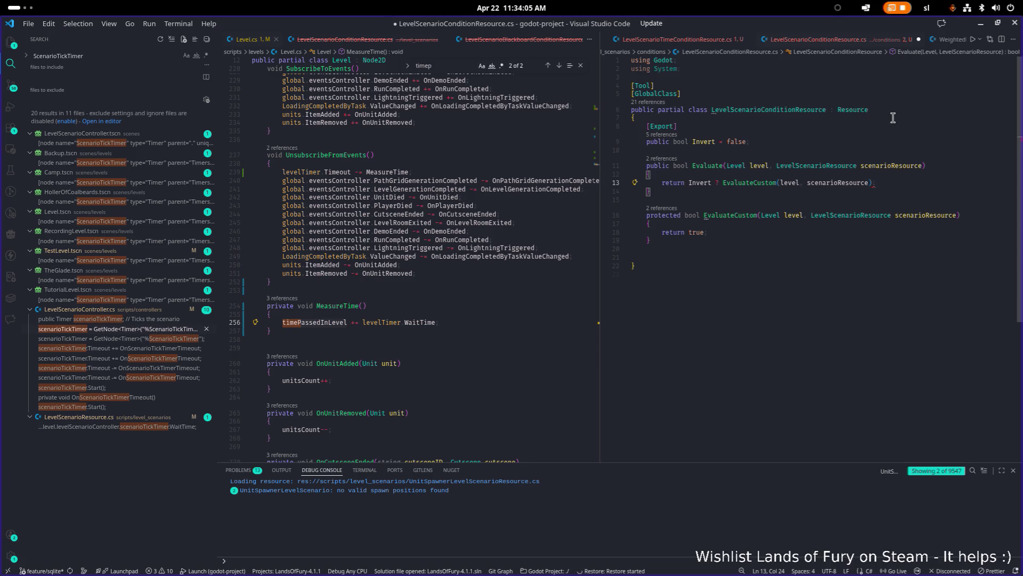
key("ctrl+shift+Return")
key("ctrl+shift+Return")
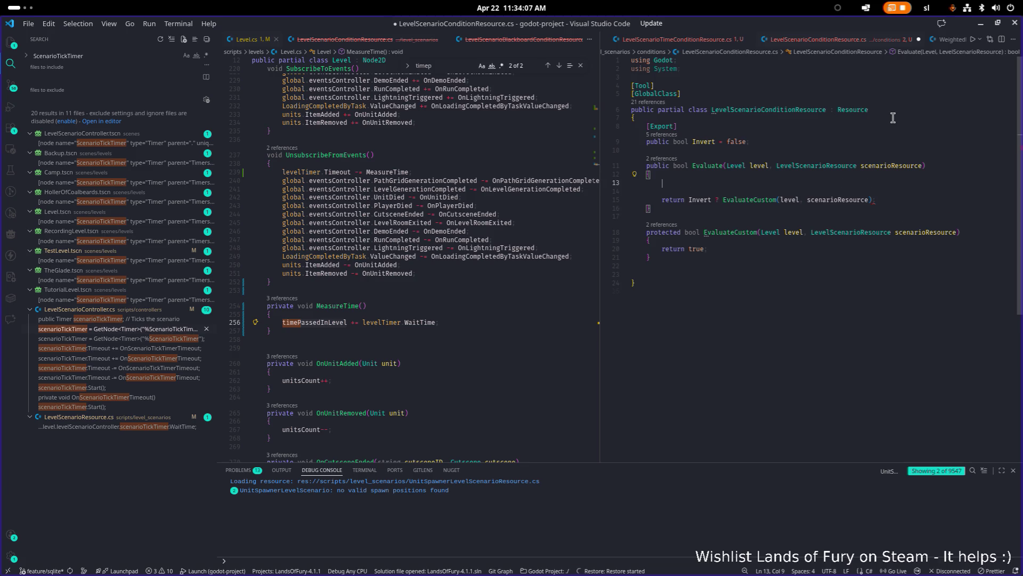
type("if(Inve")
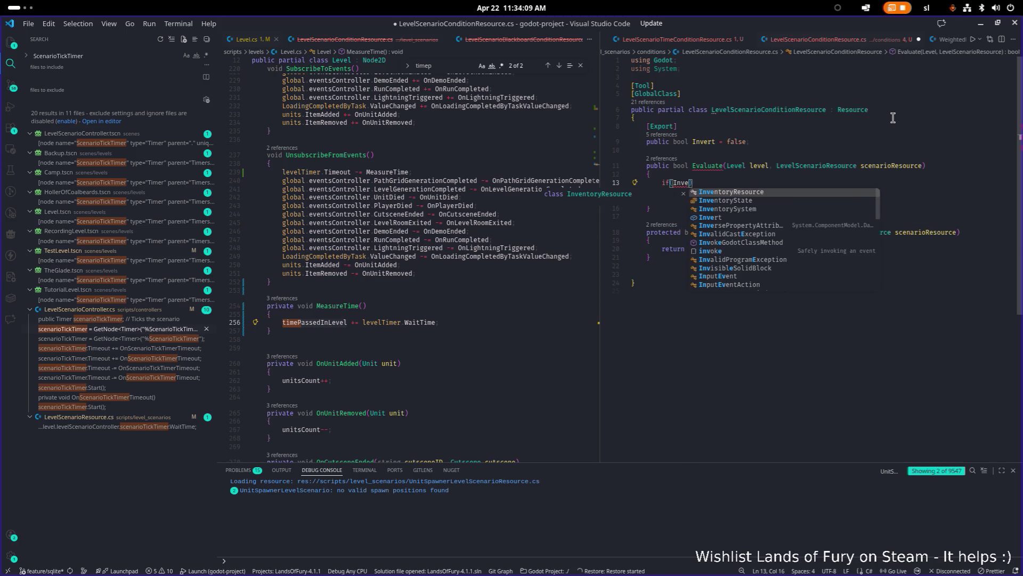
key("Down")
key("Down")
key("Down")
key("Return")
type("{")
key("Return")
type("eturn")
key("Escape")
Move the EvaluateCustom call into the if block's return and negate it with !
key("Down")
key("Down")
key("Down")
key("Right")
key("ctrl+shift+Right")
key("ctrl+shift+Right")
key("ctrl+shift+Right")
key("ctrl+x")
key("Up")
key("Up")
key("Up")
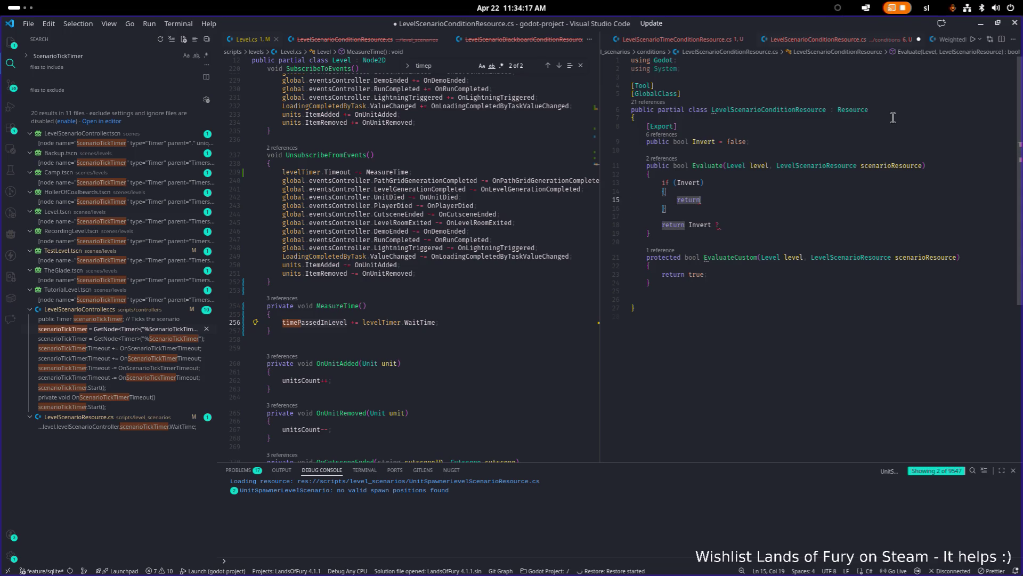
key("ctrl+v")
key("ctrl+Left")
key("ctrl+Left")
key("ctrl+Left")
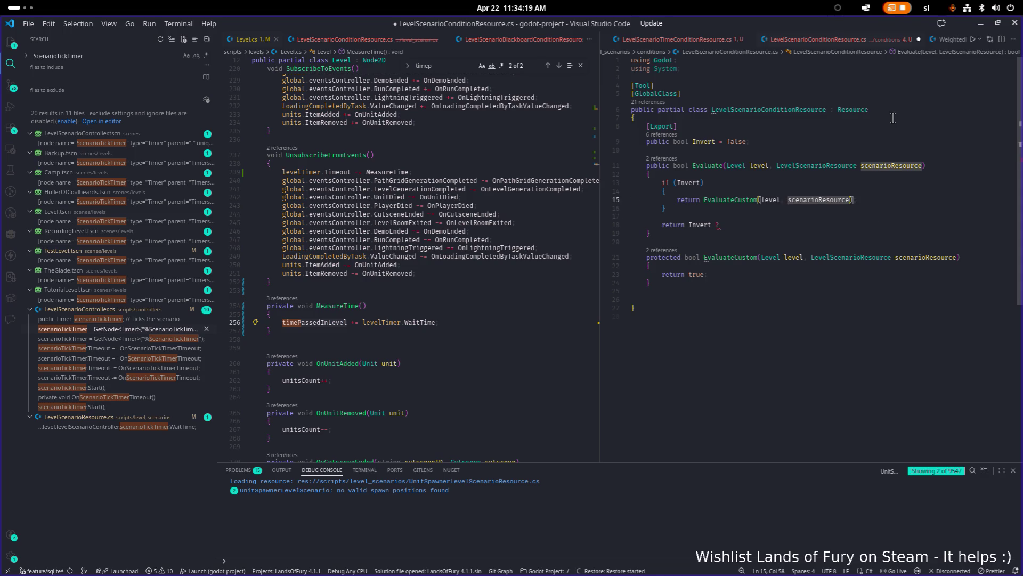
type("!")
Make the final line return EvaluateCustom(level, scenarioResource); and save the file
key("Down")
key("Down")
key("Down")
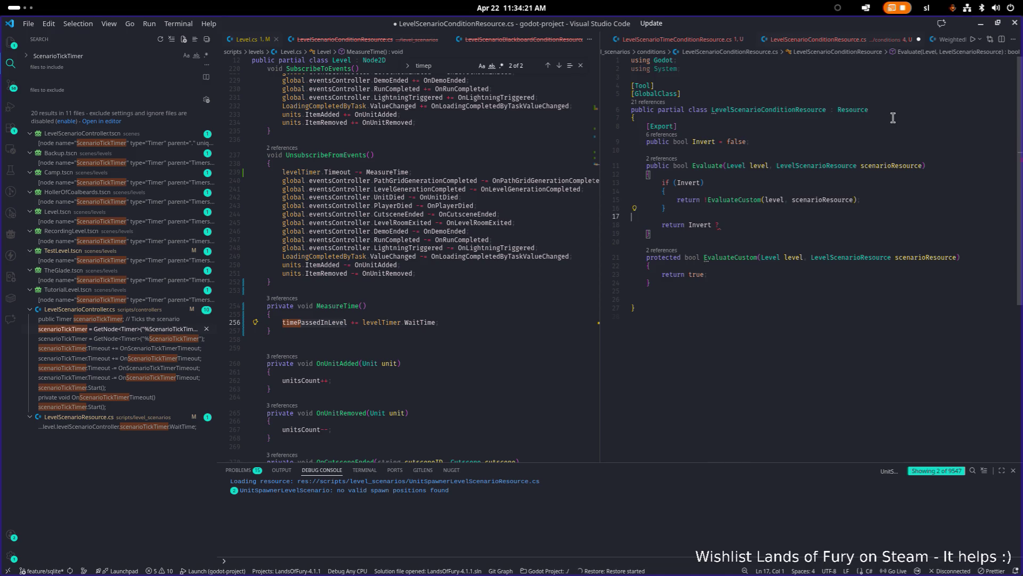
key("shift+End")
key("Delete")
type("E")
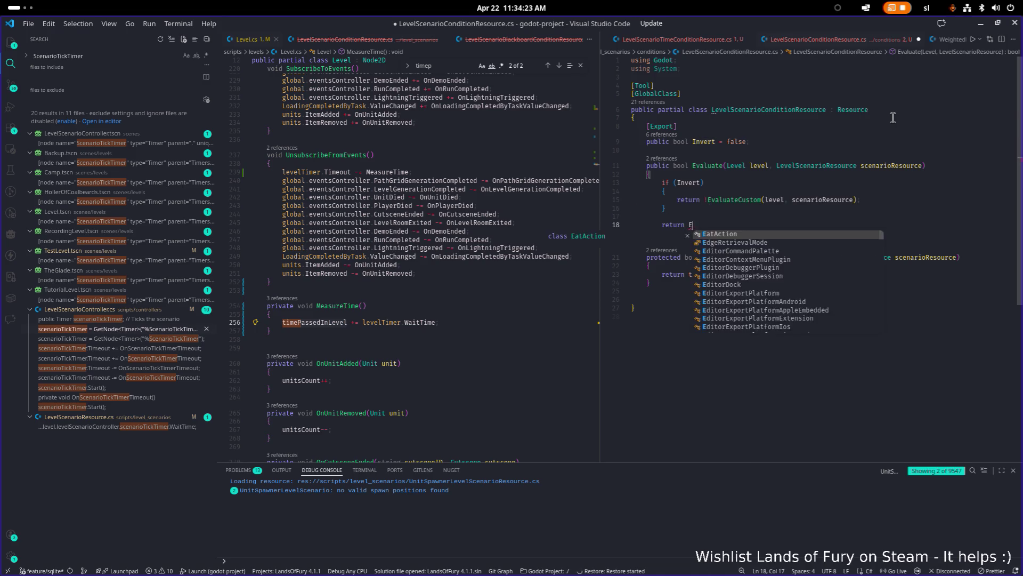
type("velau")
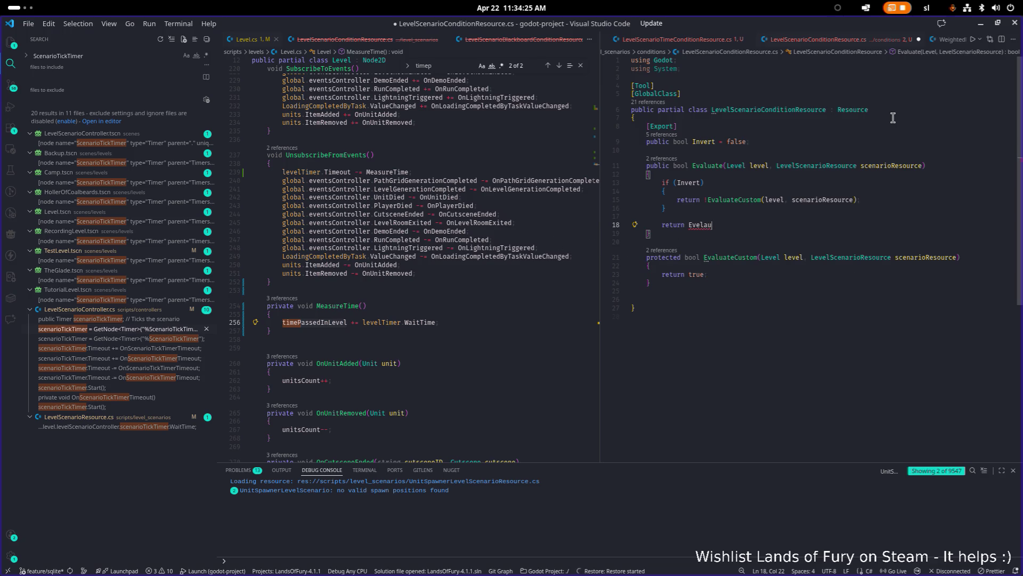
key("BackSpace")
key("BackSpace")
key("BackSpace")
key("BackSpace")
type("alu")
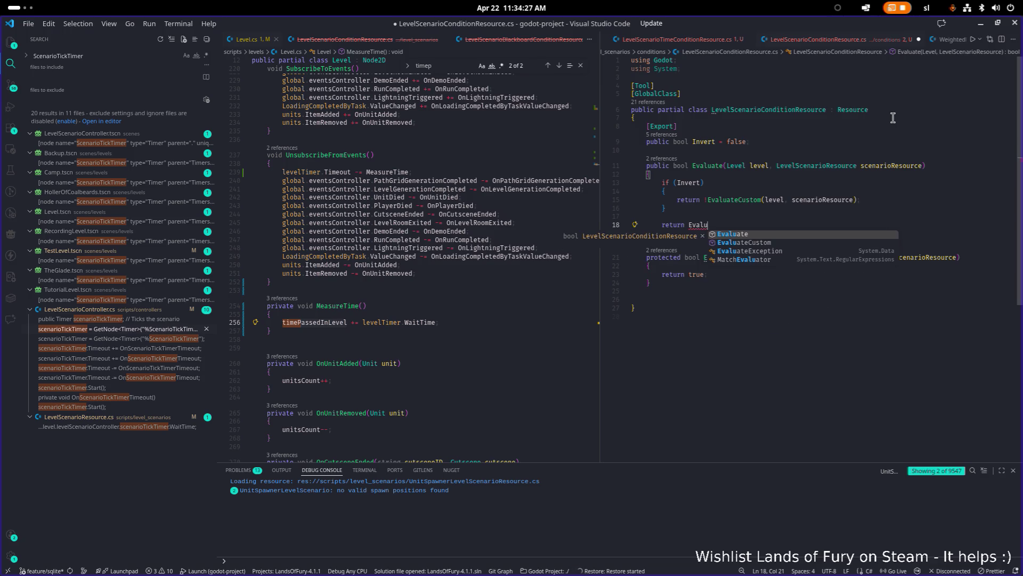
key("Tab")
type("(level,")
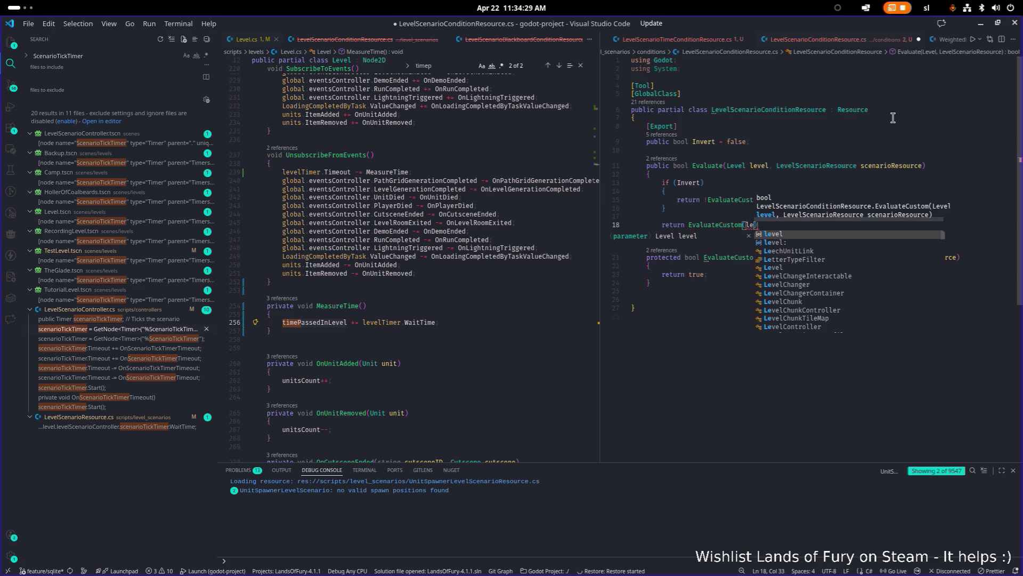
key("Escape")
type("scen")
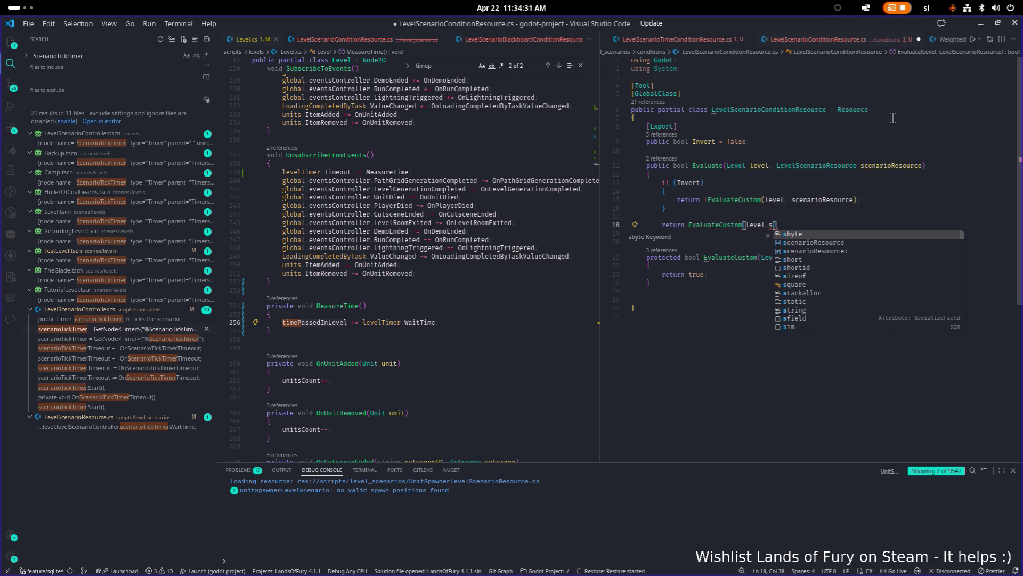
key("Tab")
type(");")
key("ctrl+s")
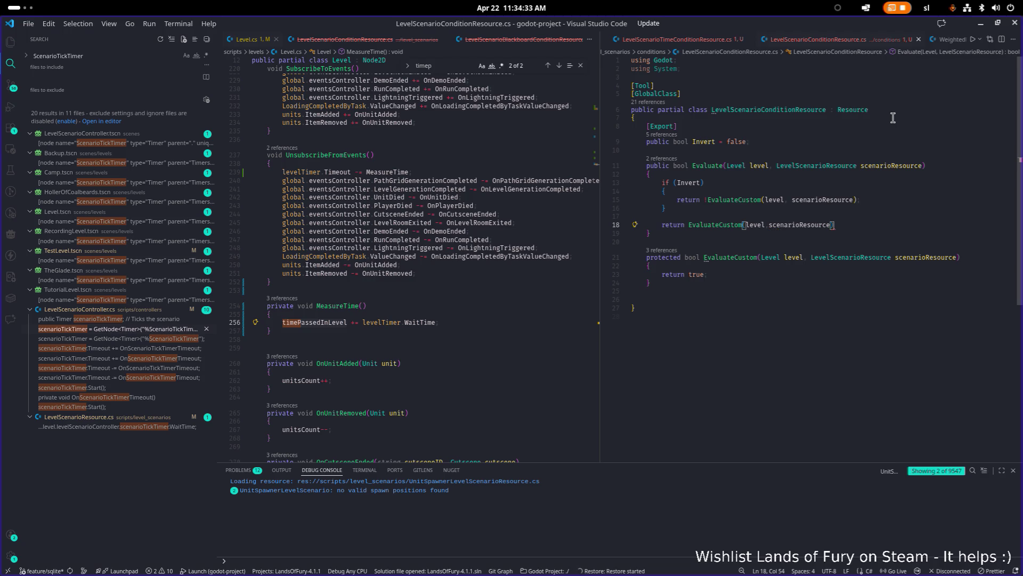
Insert 'virtual' after protected on the EvaluateCustom declaration
double_click(739, 257)
left_click(686, 257)
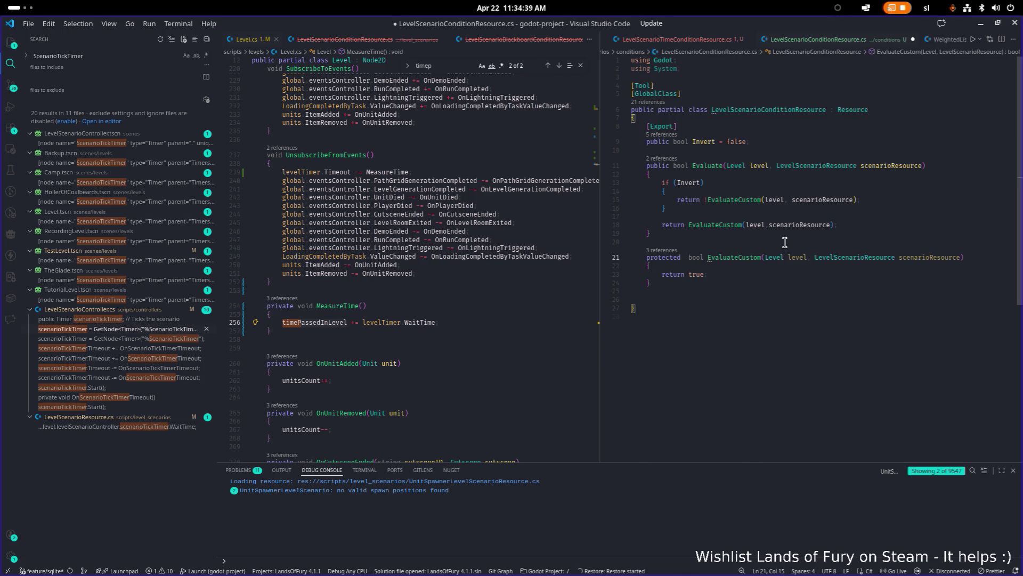
type("virtual")
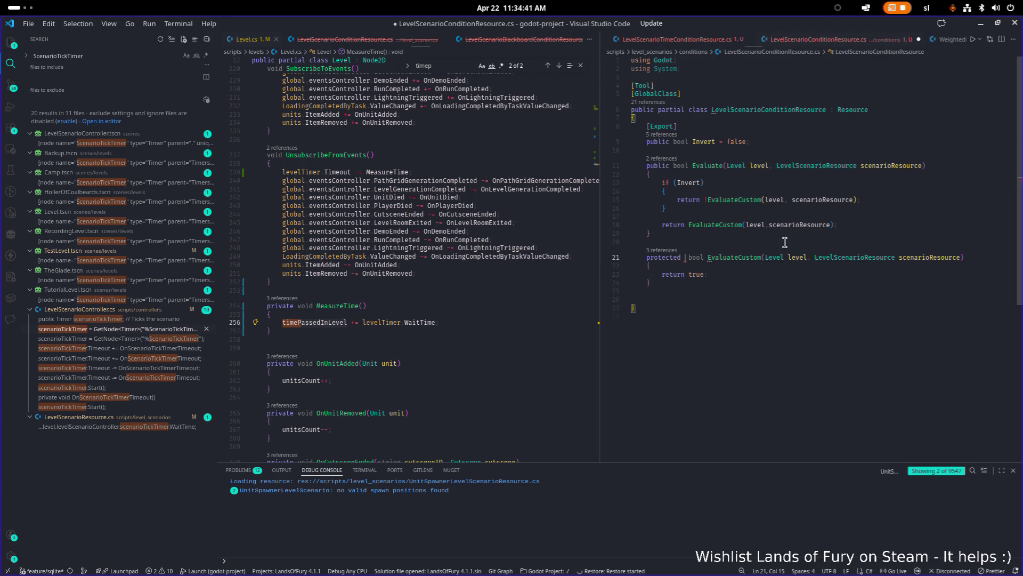
Save the now-virtual EvaluateCustom and close the base condition file
key("ctrl+s")
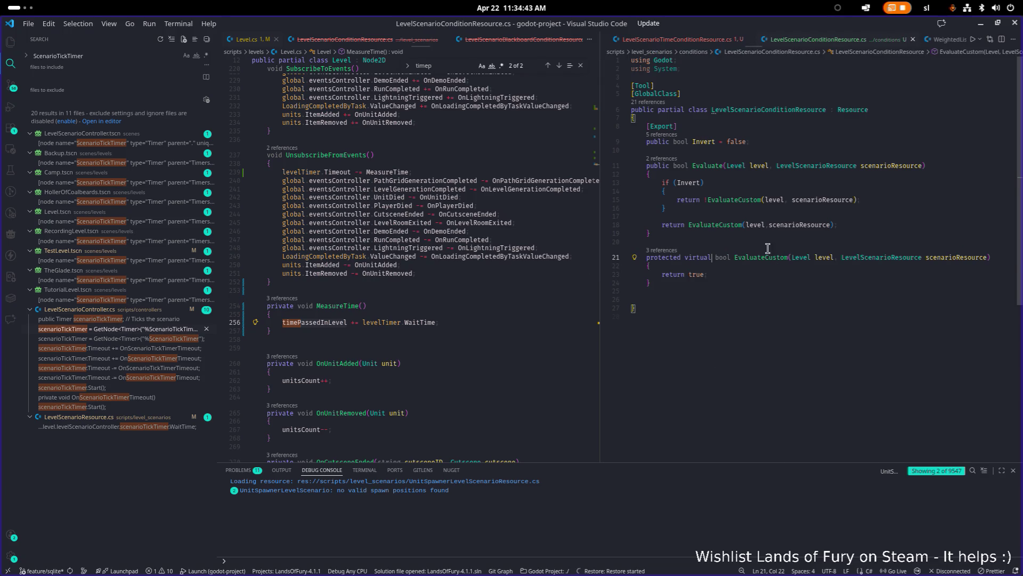
left_click(839, 192)
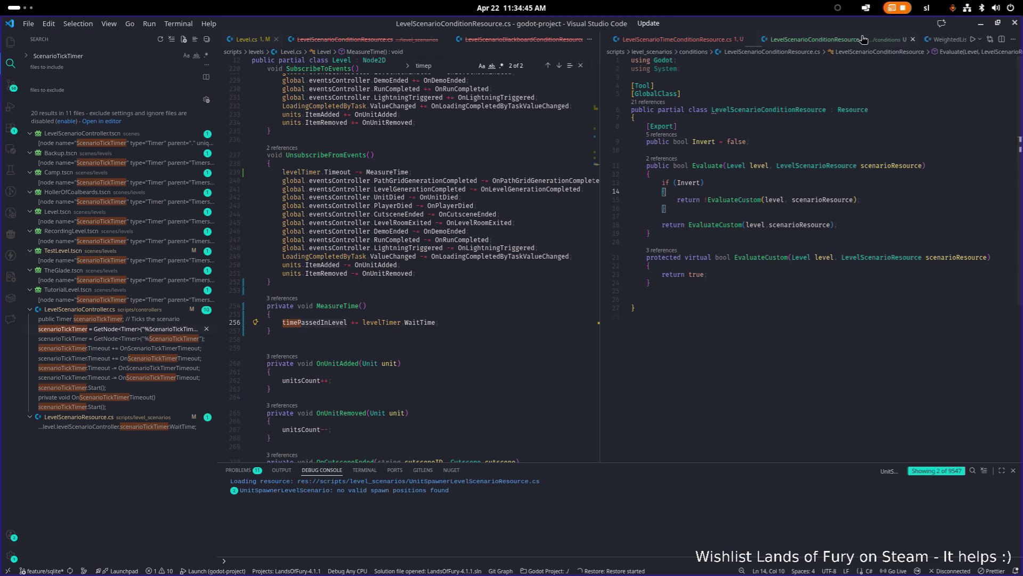
middle_click(863, 38)
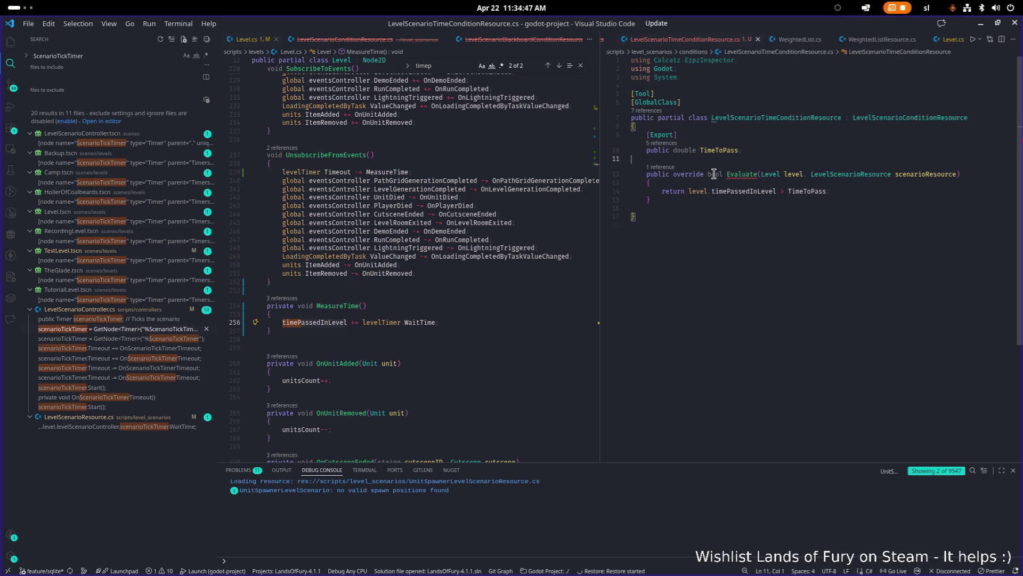
Rename the time condition's Evaluate to a protected EvaluateCustom and save it
left_click(757, 174)
type("Custom")
double_click(666, 174)
type("prot")
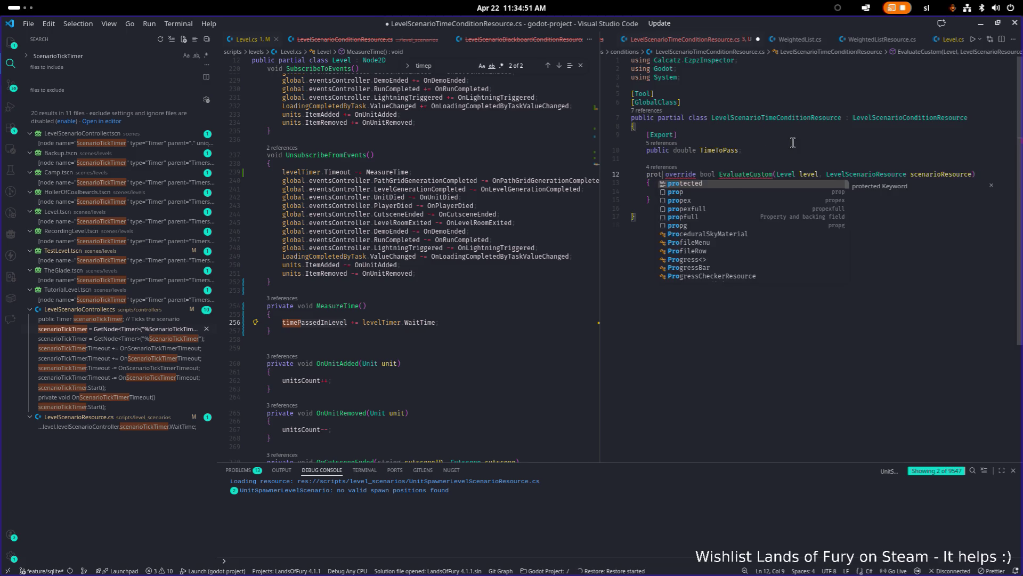
key("Tab")
key("ctrl+s")
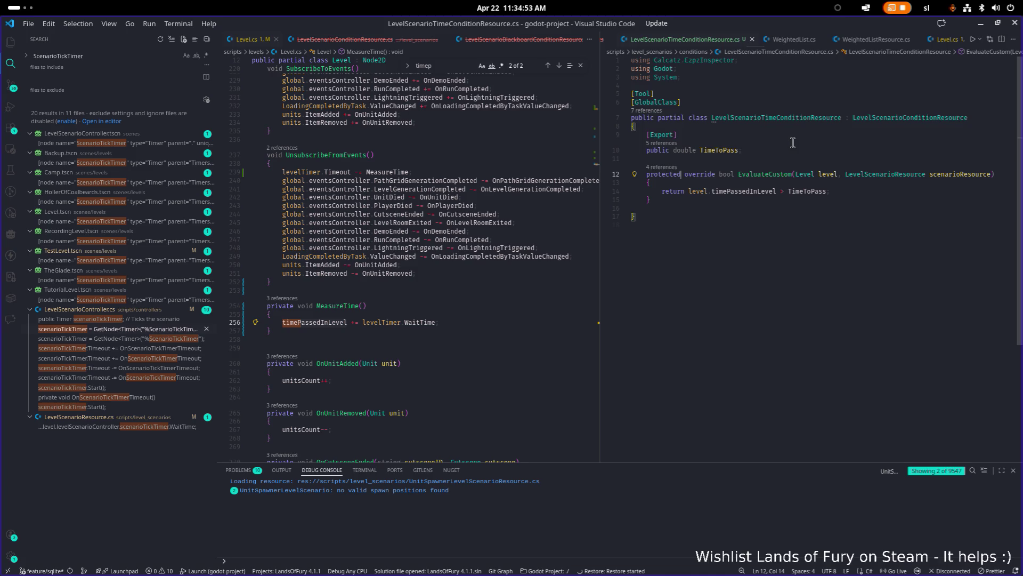
left_click(819, 143)
key("ctrl+shift+e")
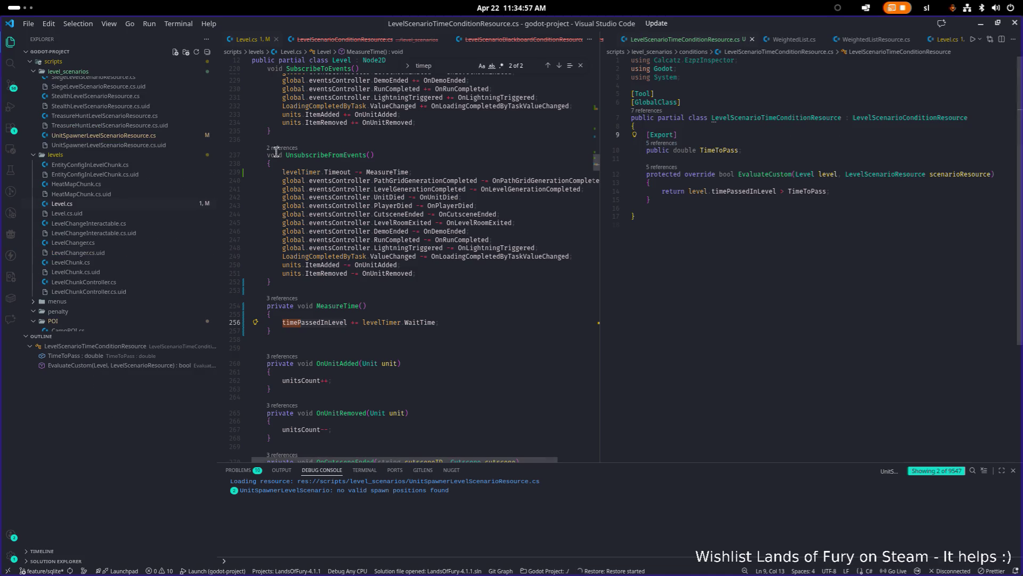
Change LevelScenarioBlackboardConditionResource.cs's public Evaluate to a protected EvaluateCustom and save
left_click(149, 209)
scroll(761, 280, "down", 2)
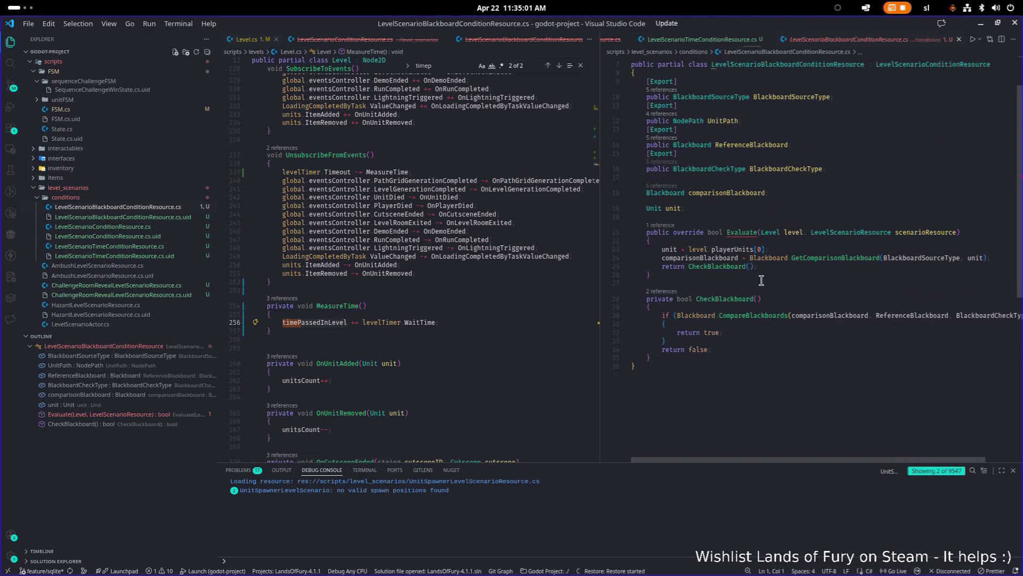
double_click(655, 231)
type("protected")
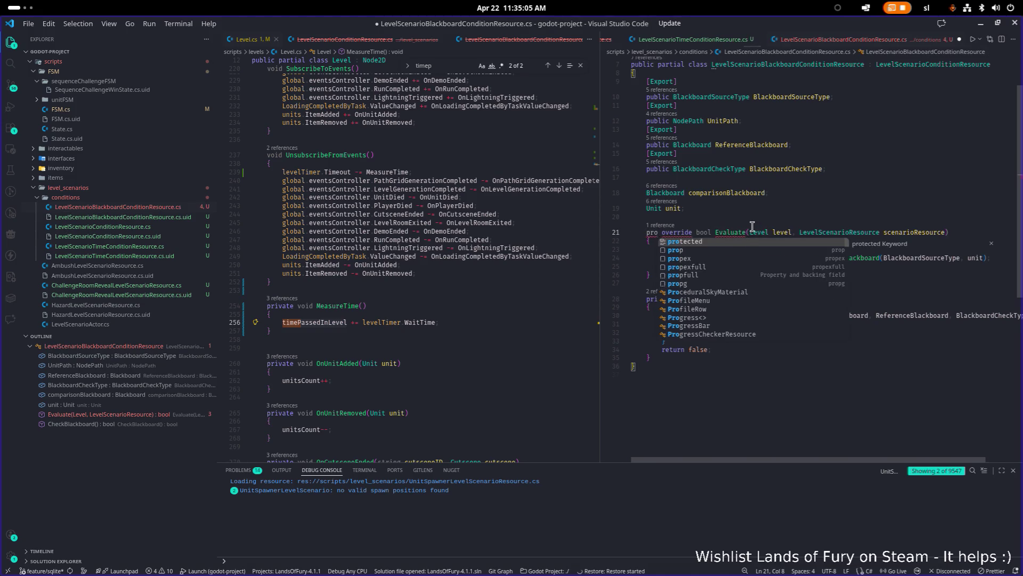
type("Custom")
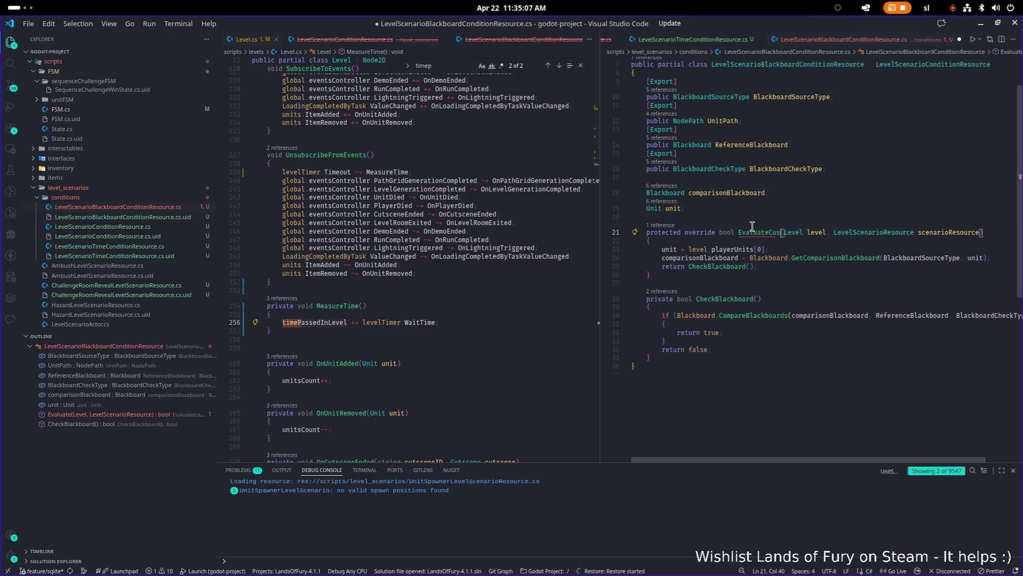
key("ctrl+s")
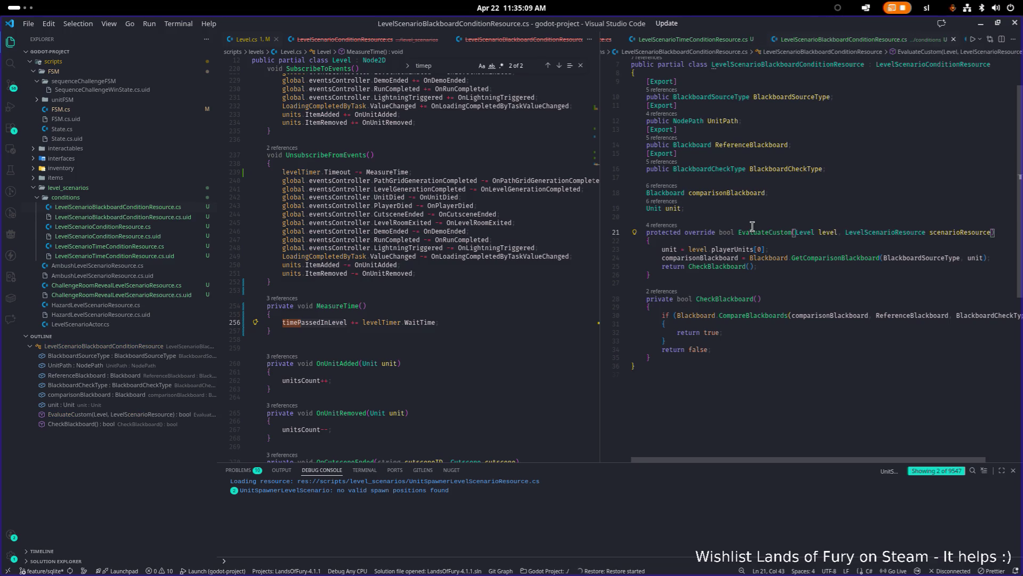
left_click(862, 296)
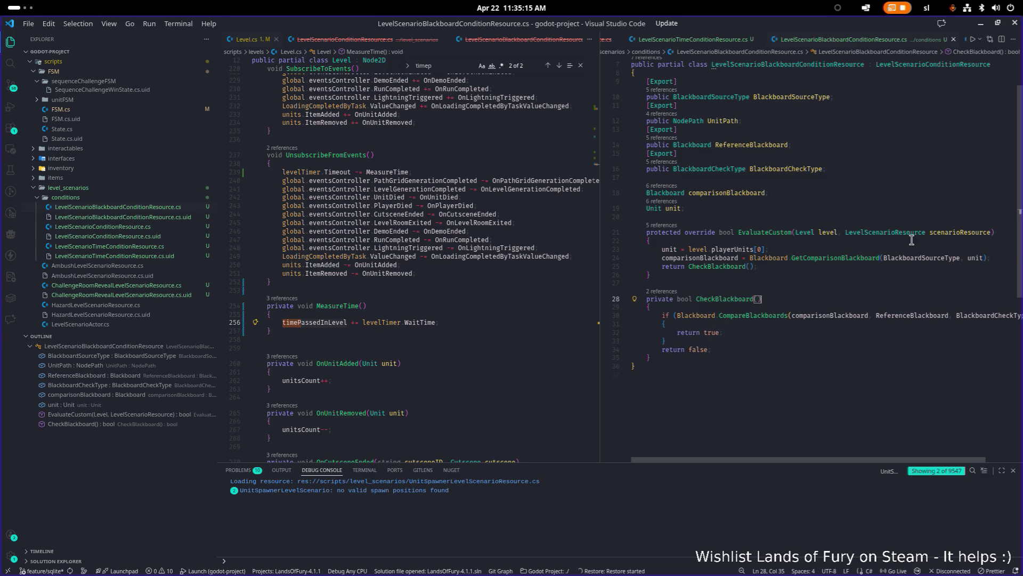
left_click(880, 257)
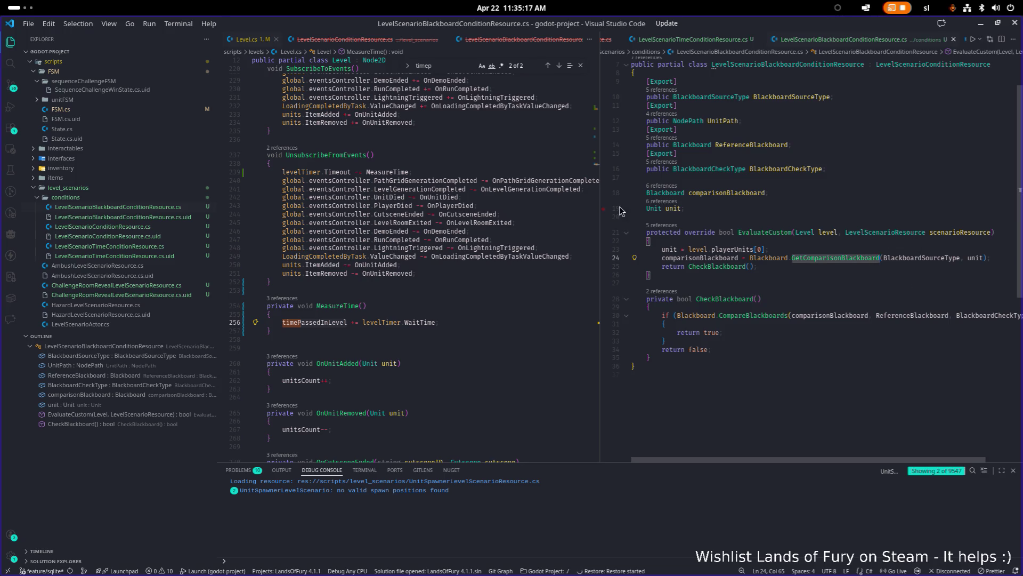
Go to the LevelScenarioConditionResource definition, pin its tab, and review the Invert check
left_click_drag(600, 212, 585, 213)
left_click(776, 183)
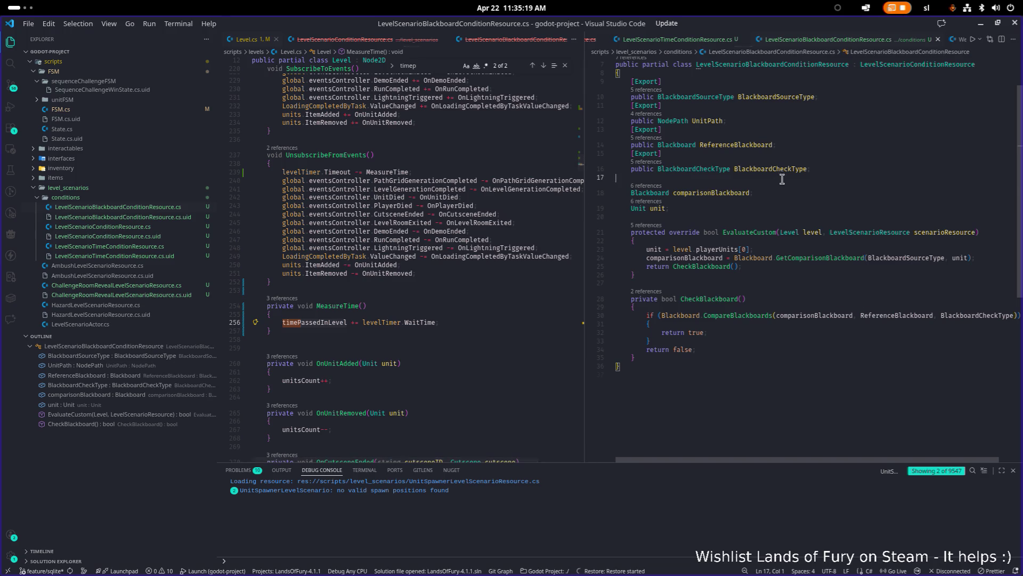
scroll(810, 140, "up", 2)
left_click(909, 101)
key("F12")
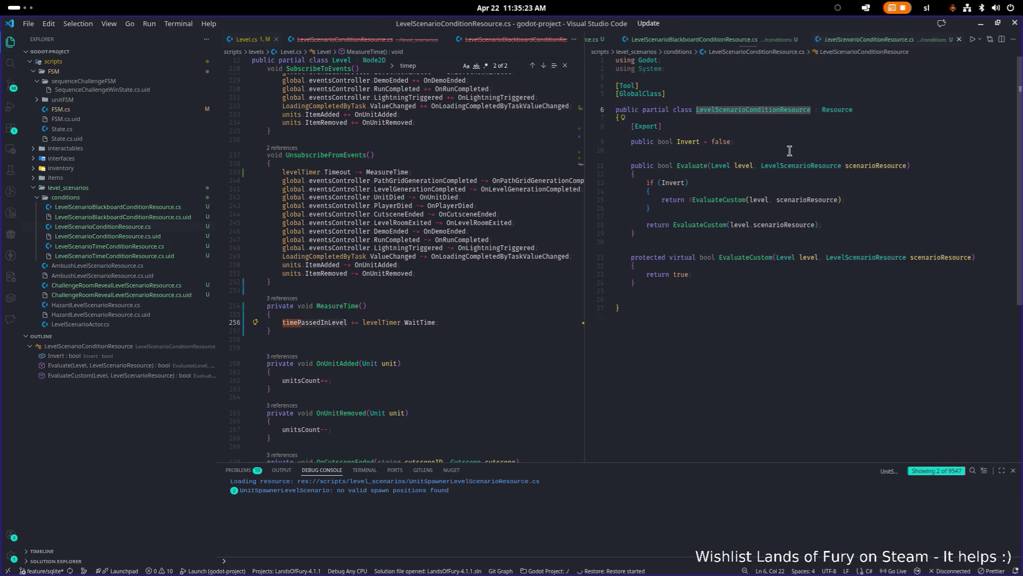
left_click(767, 143)
left_click(789, 142)
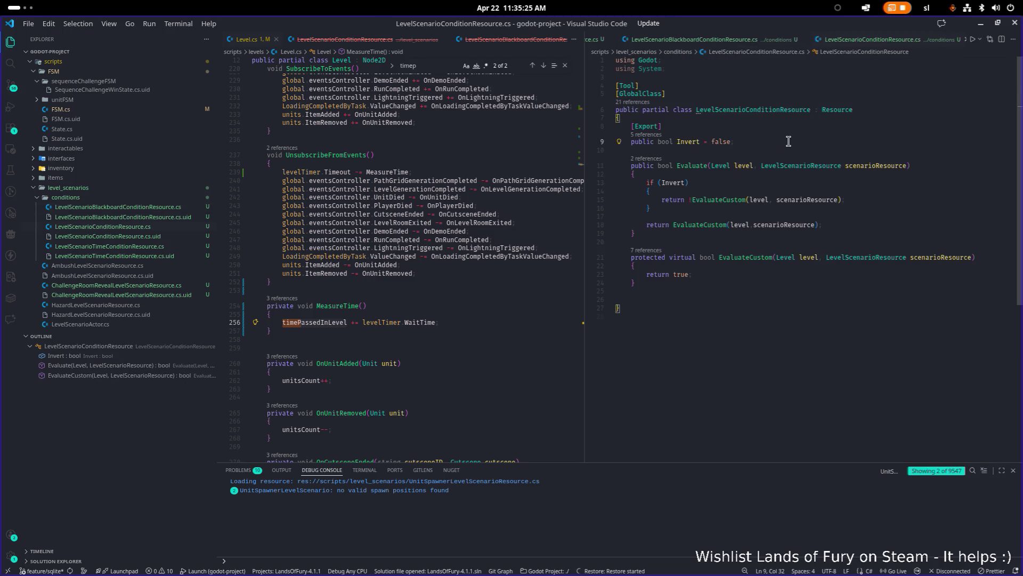
left_click(674, 182)
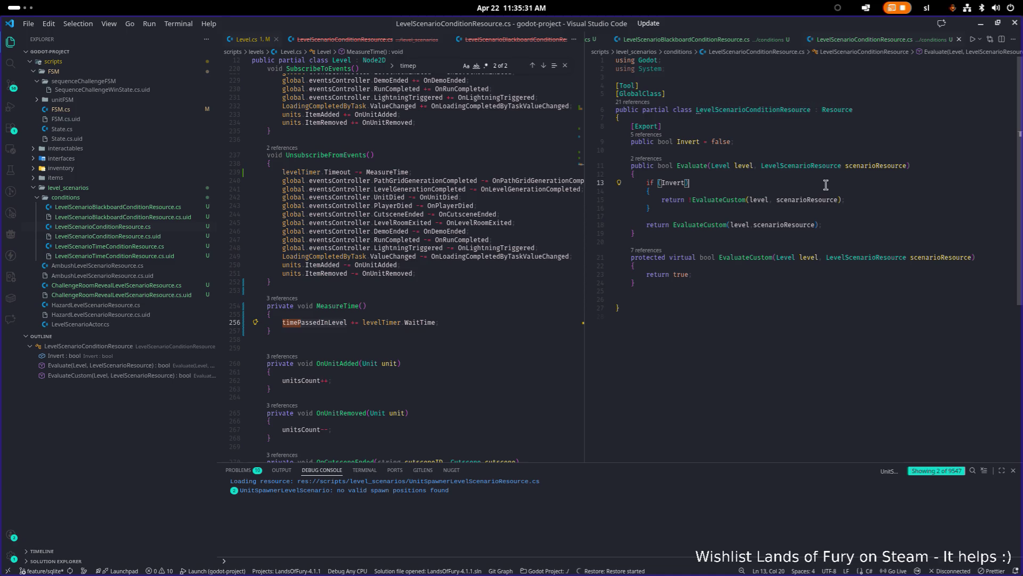
Glance at Godot and come back, widening the Level.cs pane
key("alt+Tab")
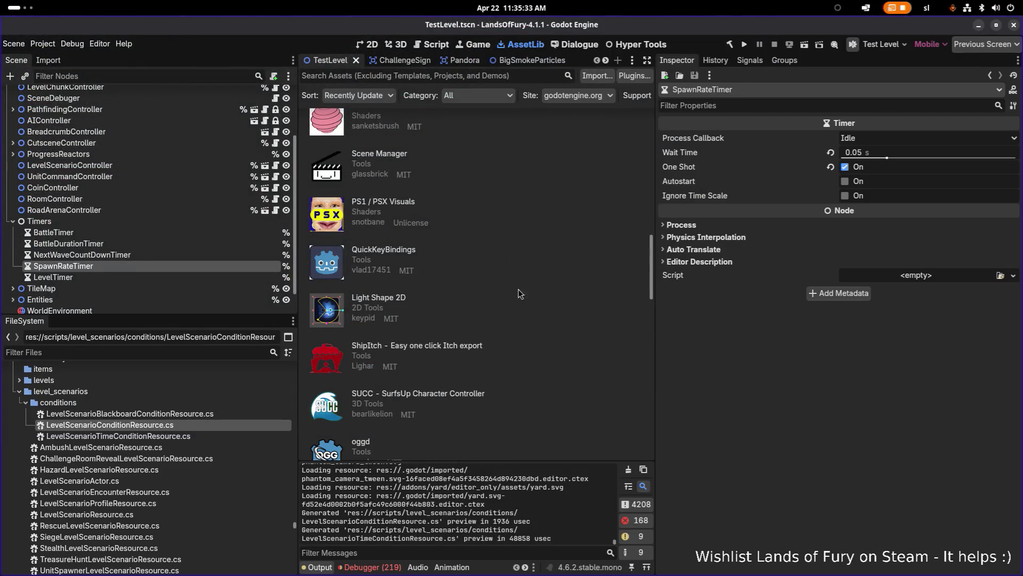
key("alt+Tab")
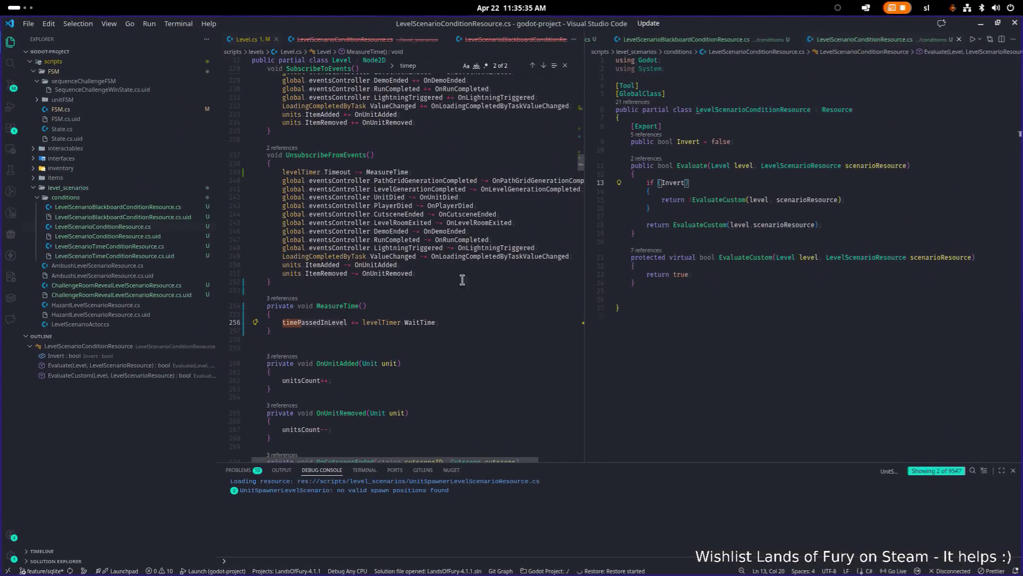
left_click_drag(583, 257, 629, 252)
left_click(516, 250)
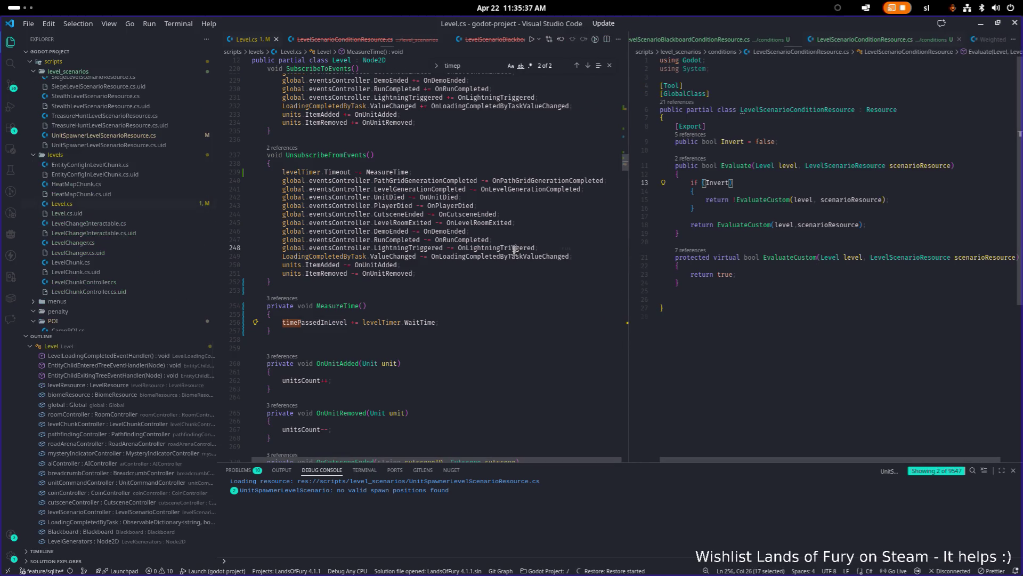
Open LevelScenarioController.cs and find the scenario-processing loop by searching 'proces'
key("ctrl+p")
type("level")
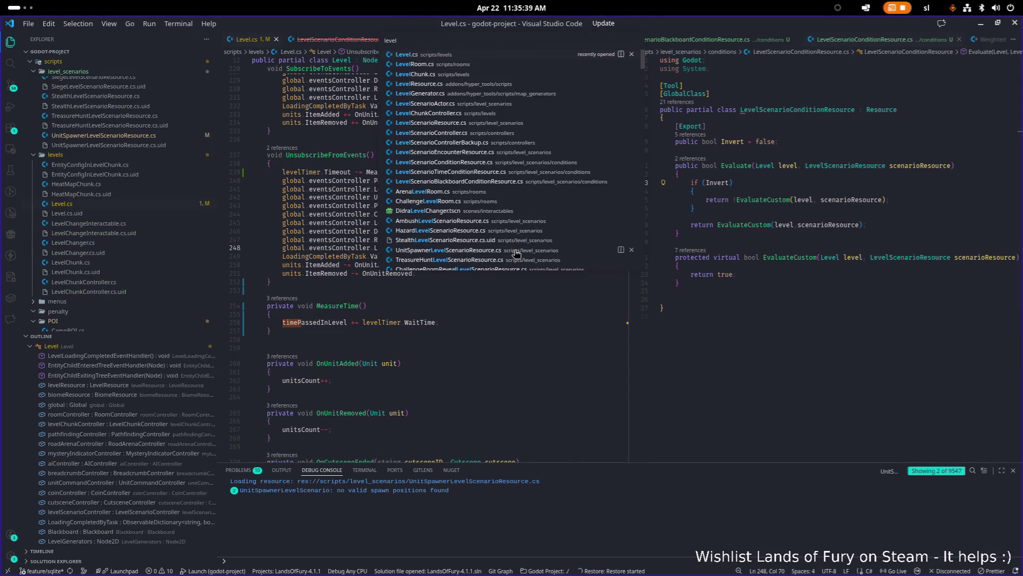
type("scen")
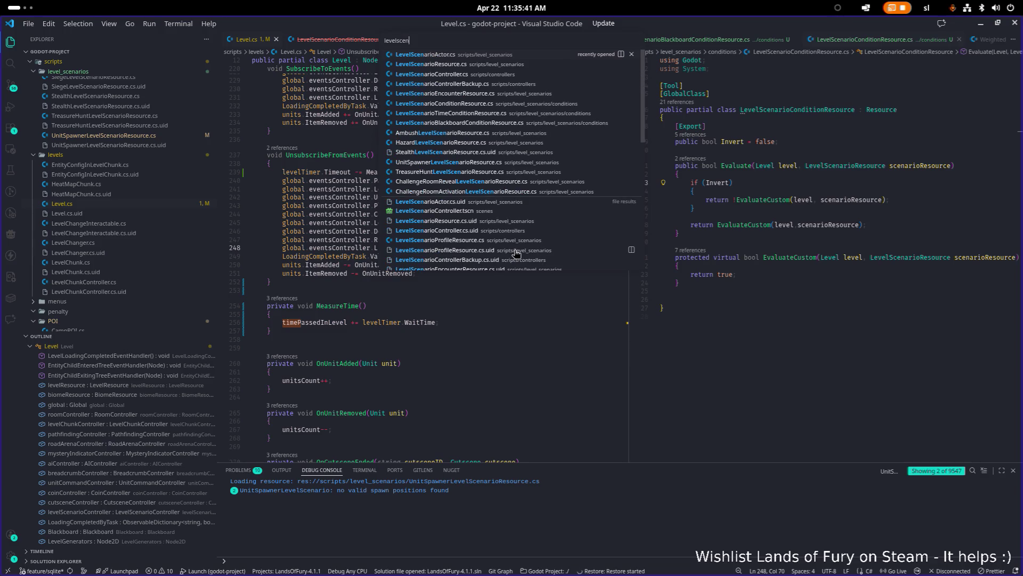
key("Down")
key("Down")
key("Return")
key("ctrl+f")
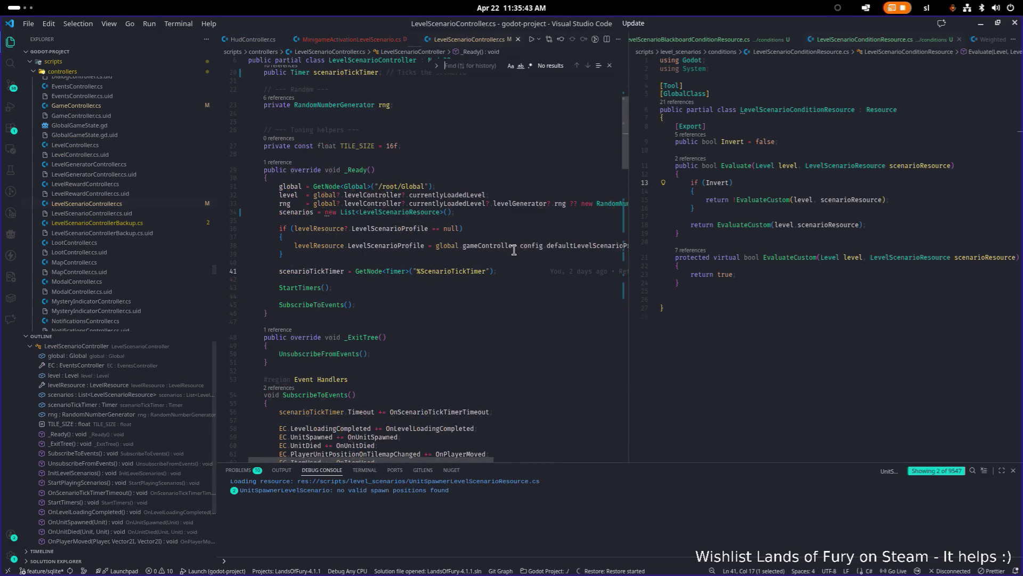
type("conditio")
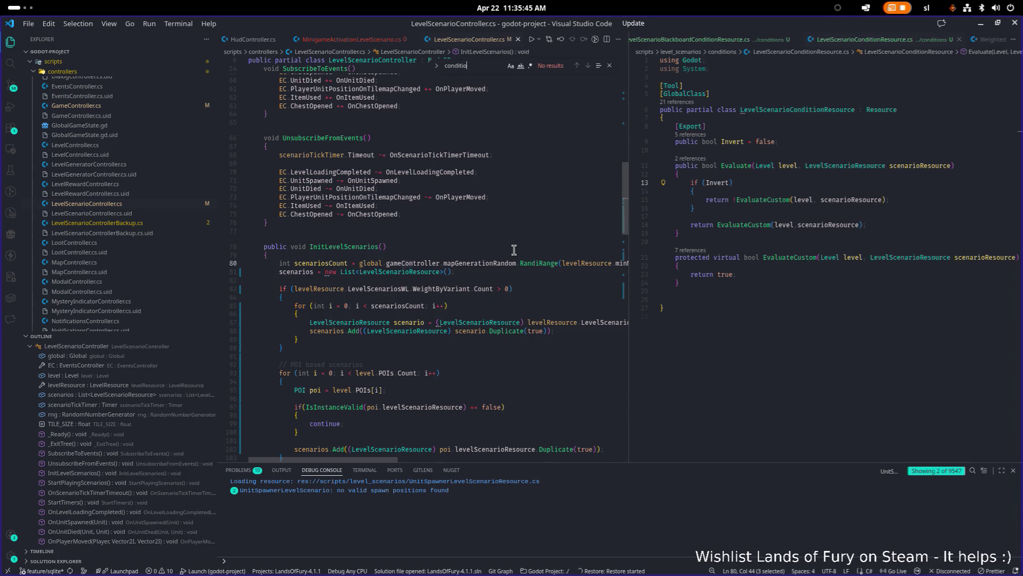
key("ctrl+f")
type("proces")
left_click(514, 250)
key("Home")
key("Home")
Open LevelScenarioResource.cs in the right-hand pane
left_click(795, 202)
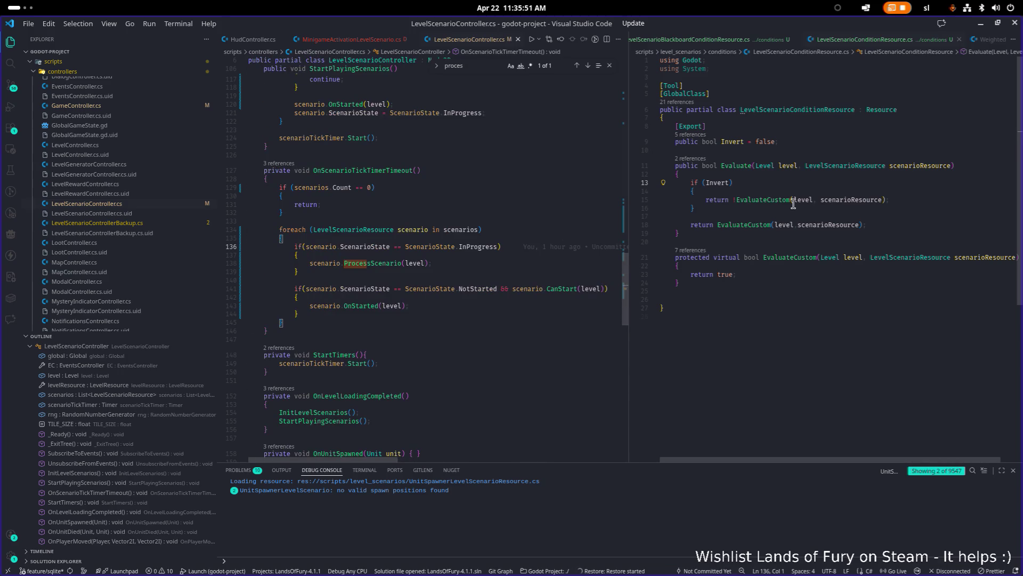
key("ctrl+p")
type("levelscenariores")
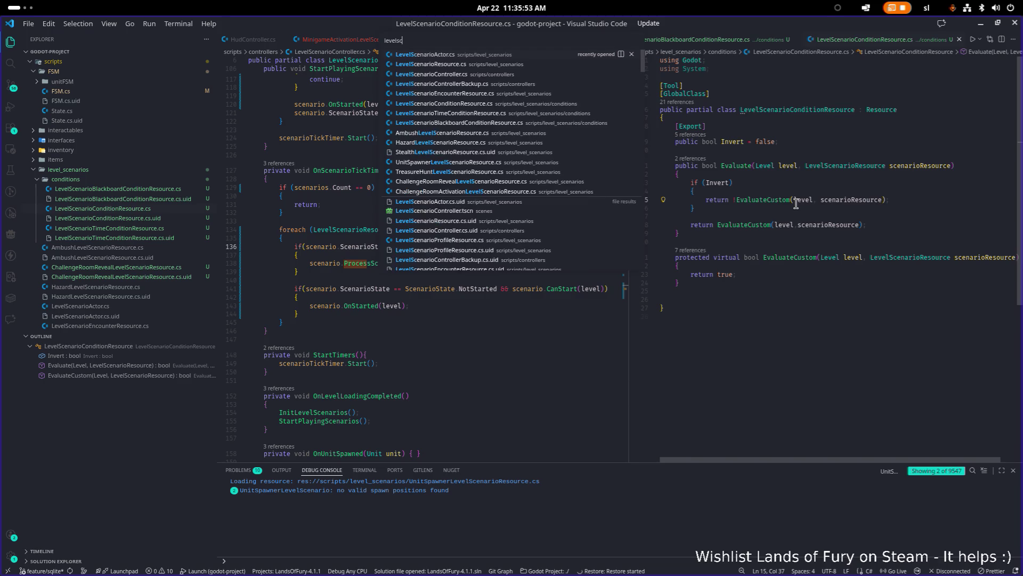
key("Return")
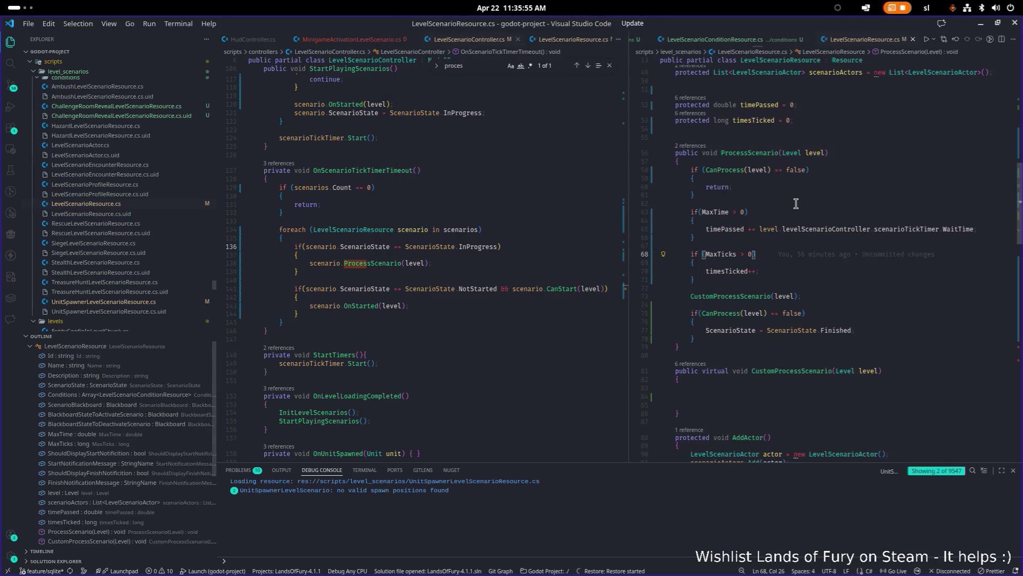
Locate the LevelScenarioConditionResource Conditions declaration in LevelScenarioResource.cs
scroll(800, 203, "up", 5)
left_click(814, 208)
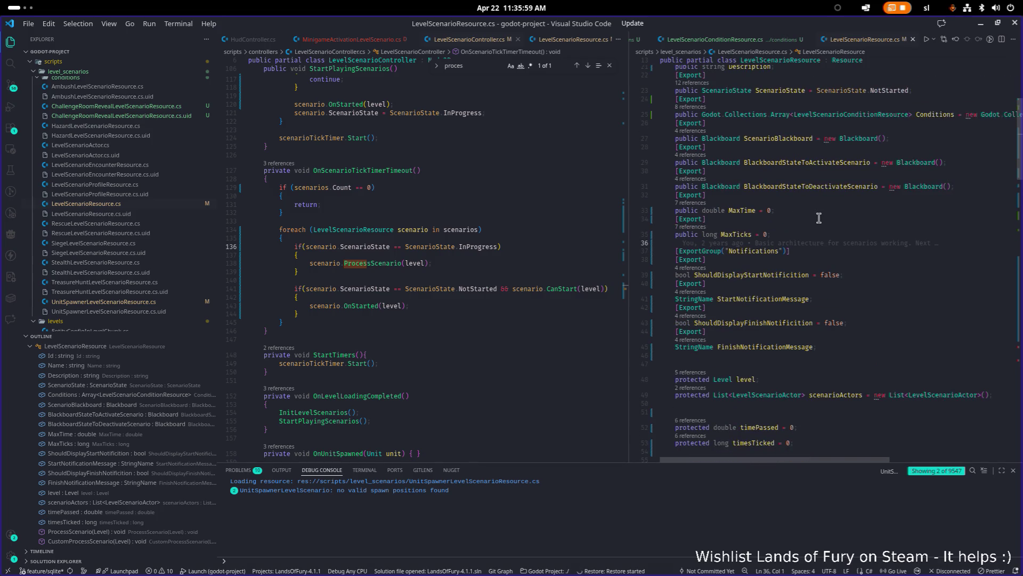
left_click_drag(631, 167, 587, 166)
double_click(833, 114)
key("ctrl+f")
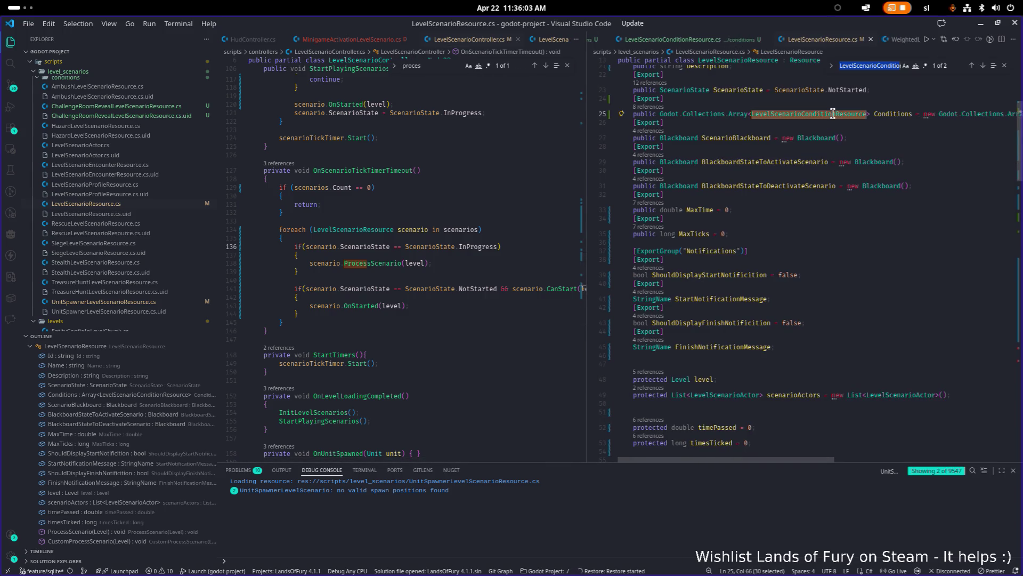
key("Return")
key("Return")
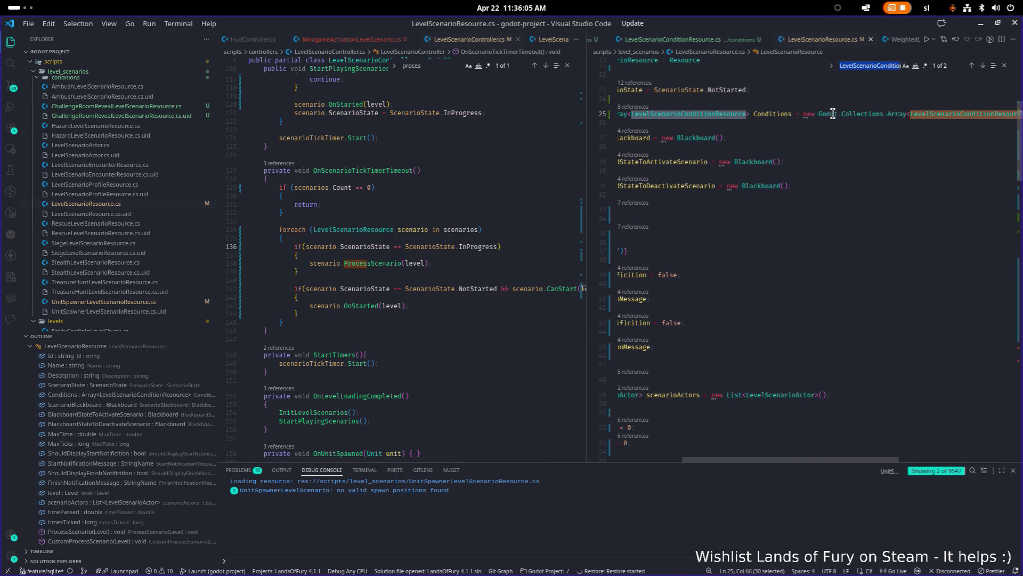
left_click(833, 114)
key("Home")
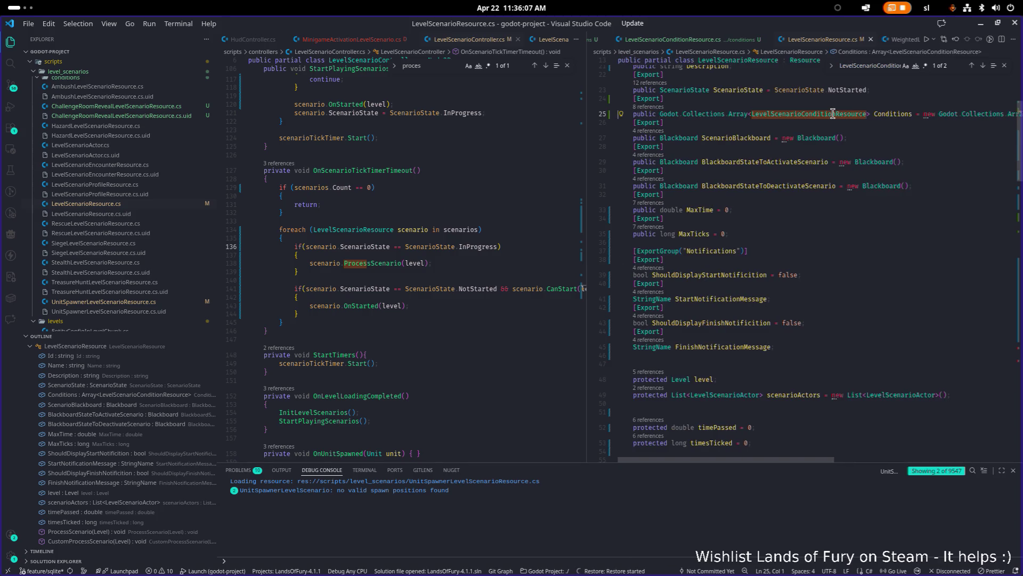
scroll(742, 189, "up", 2)
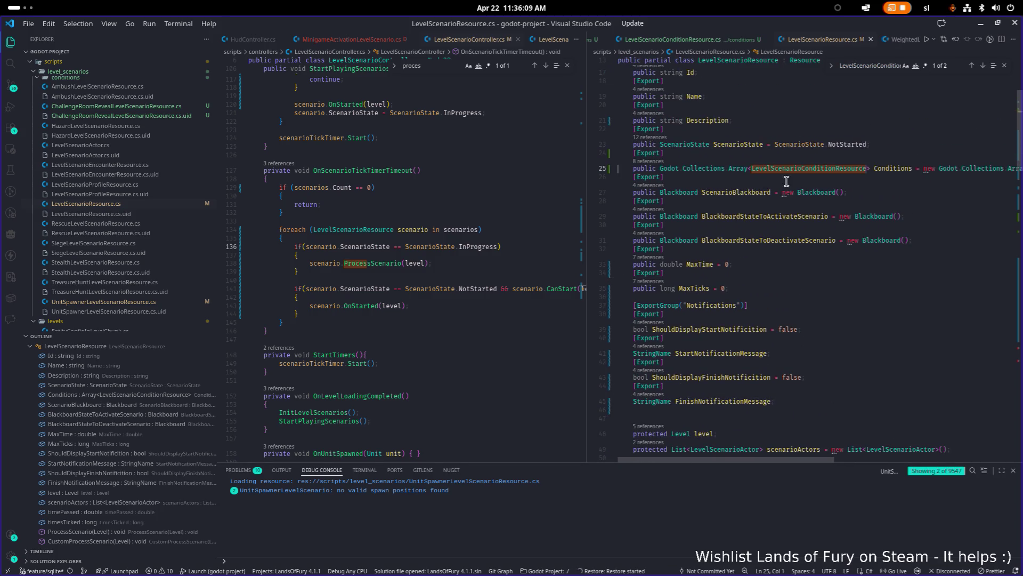
scroll(692, 294, "down", 20)
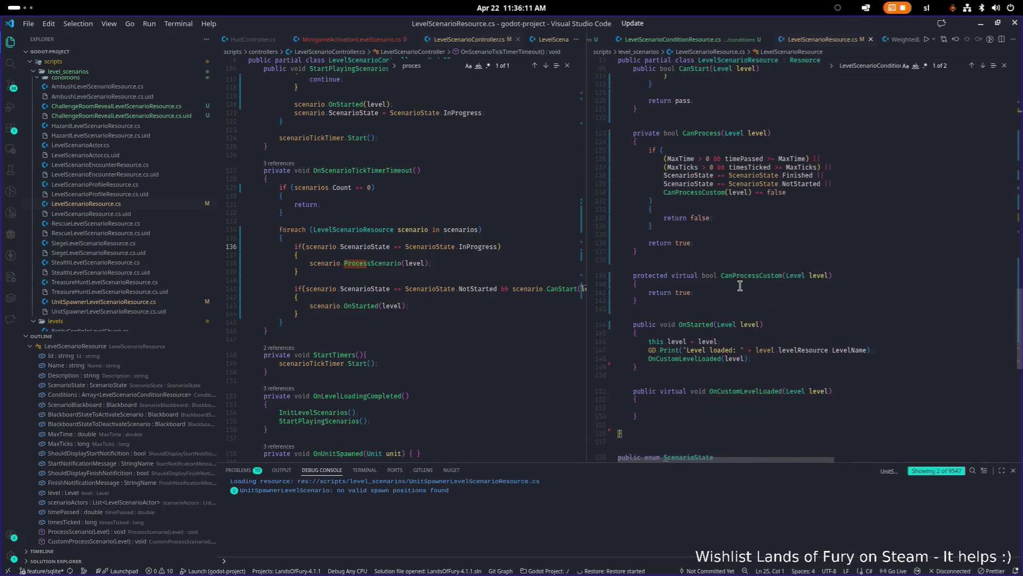
scroll(741, 286, "up", 20)
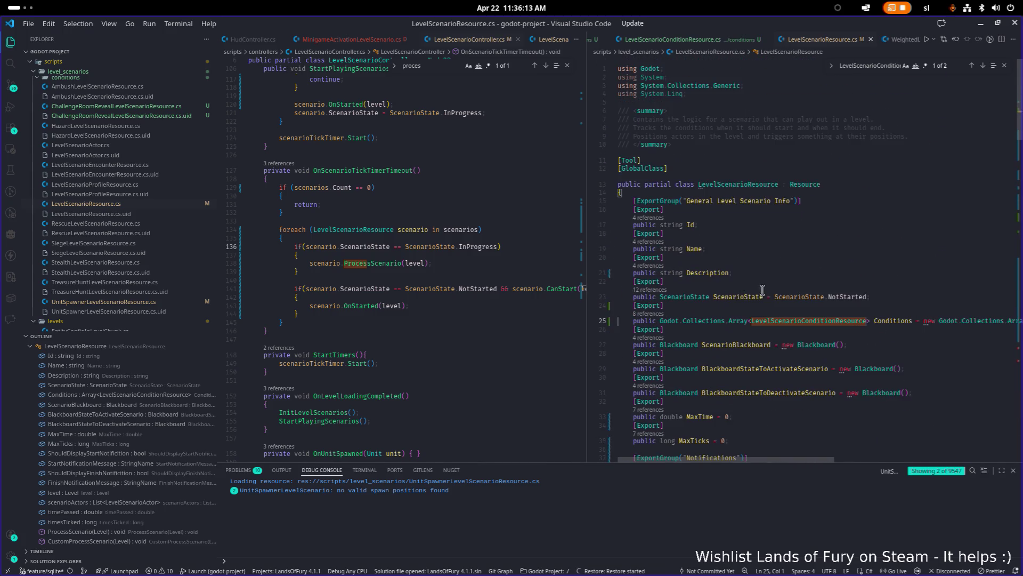
Peek the references to Conditions and jump to the loop over them in CanStart
double_click(802, 321)
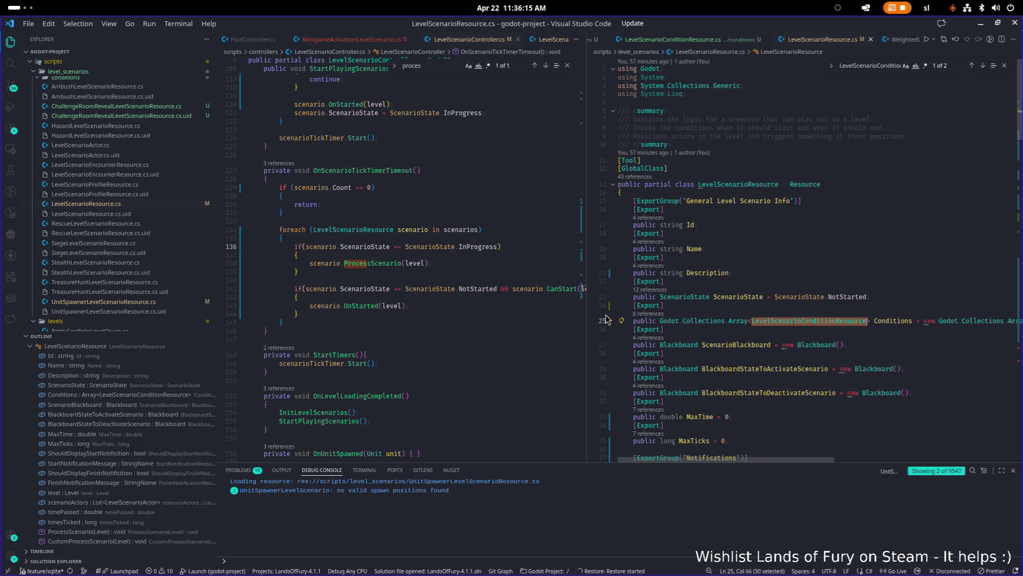
double_click(900, 320)
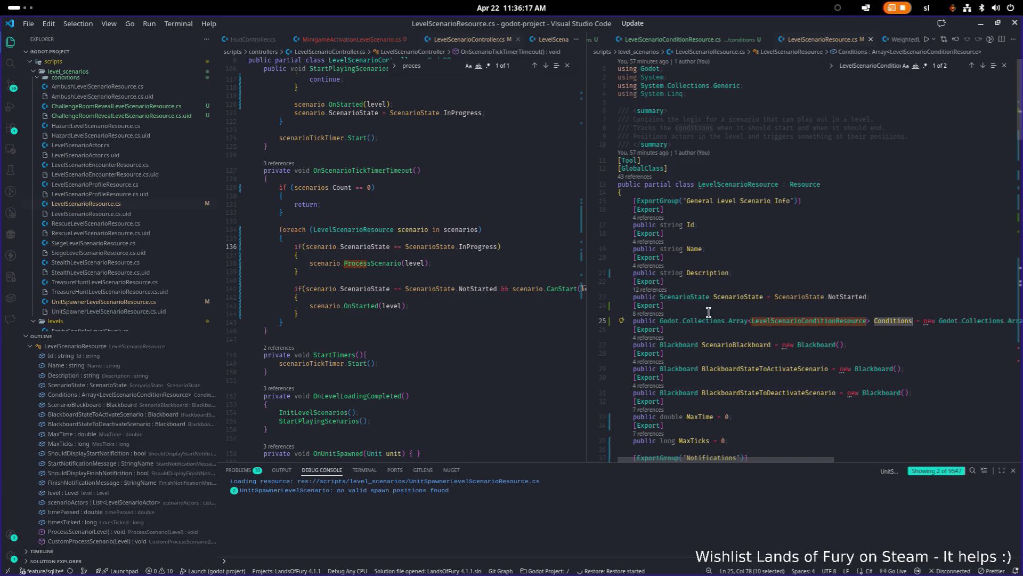
left_click(645, 314)
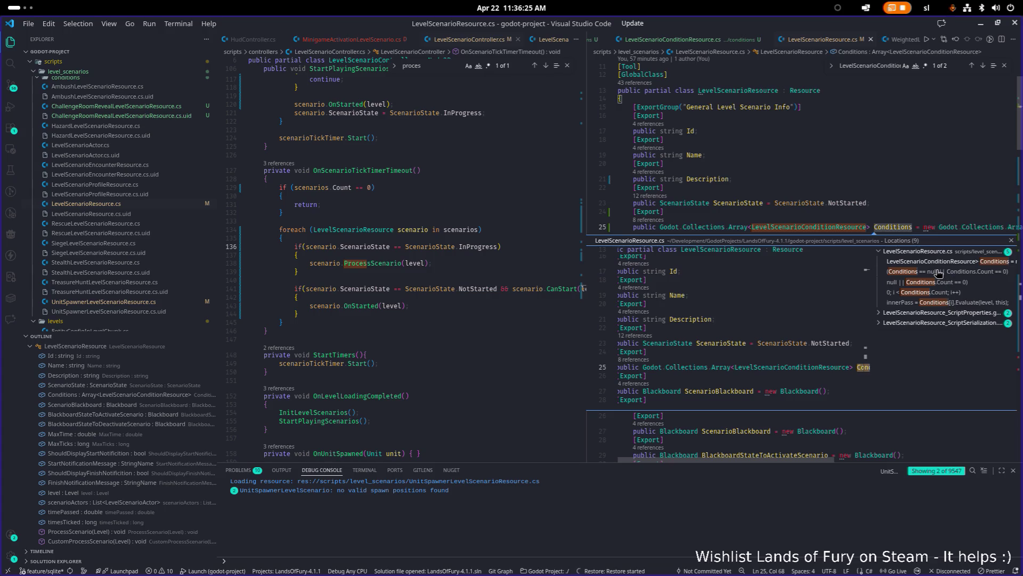
left_click(939, 273)
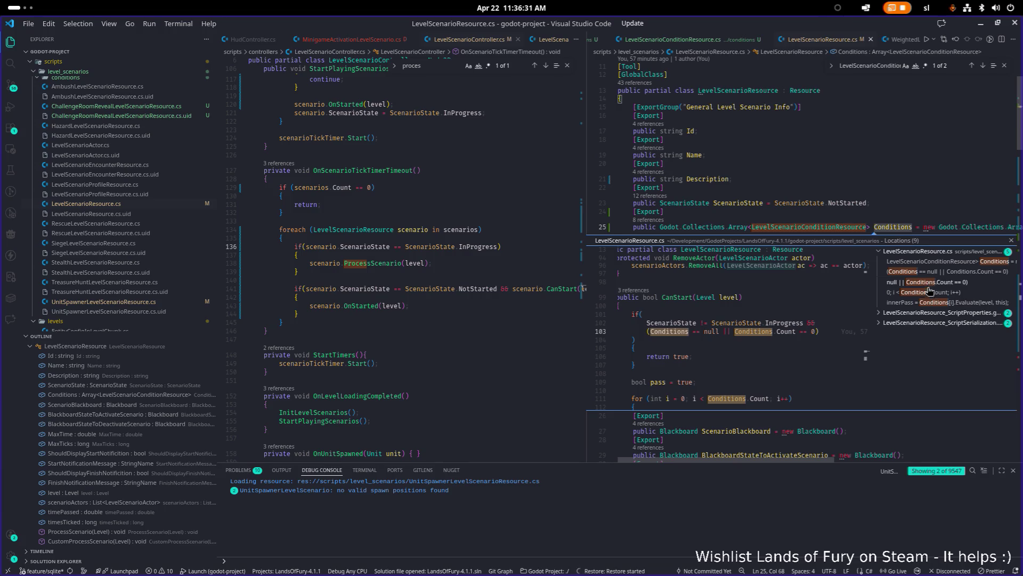
left_click(928, 293)
double_click(928, 294)
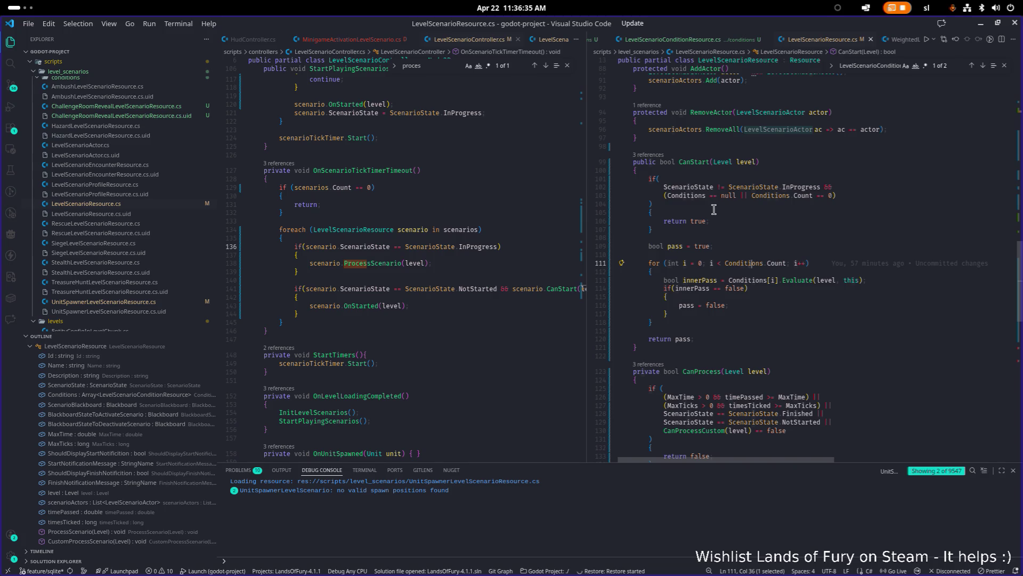
left_click(879, 186)
key("Down")
key("Down")
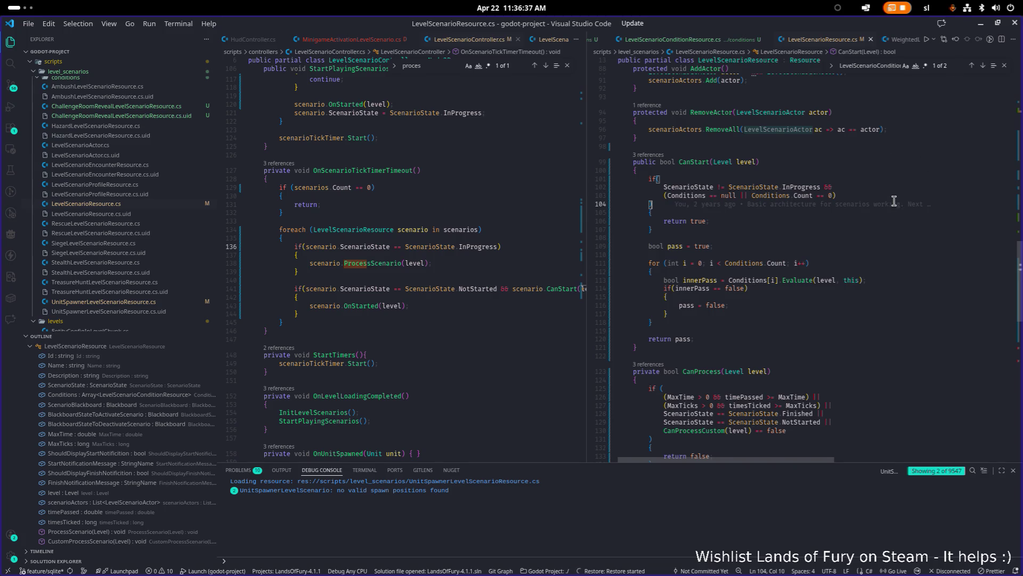
List CanStart's callers, then return to Godot and build the C# project
left_click(651, 154)
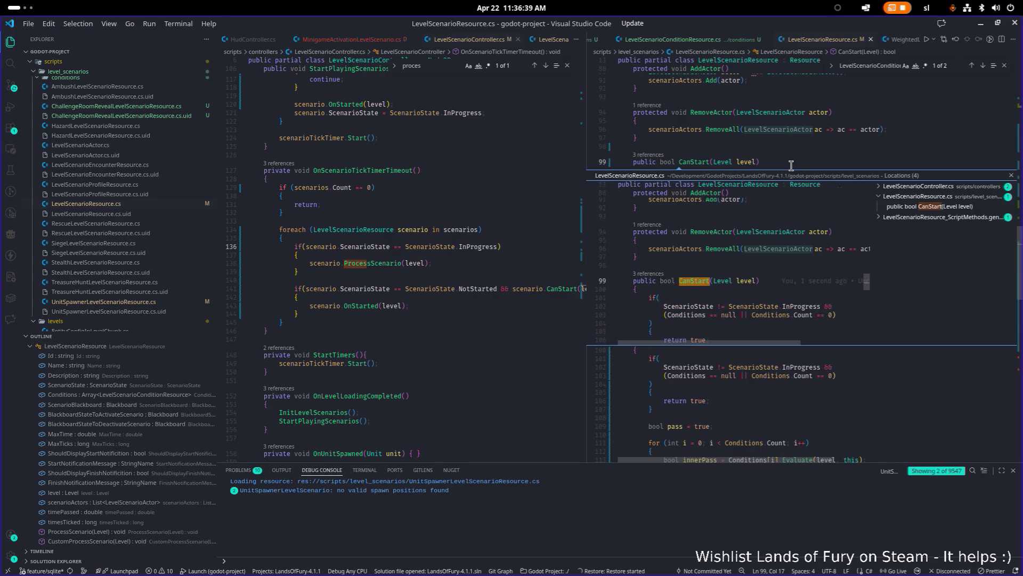
key("Escape")
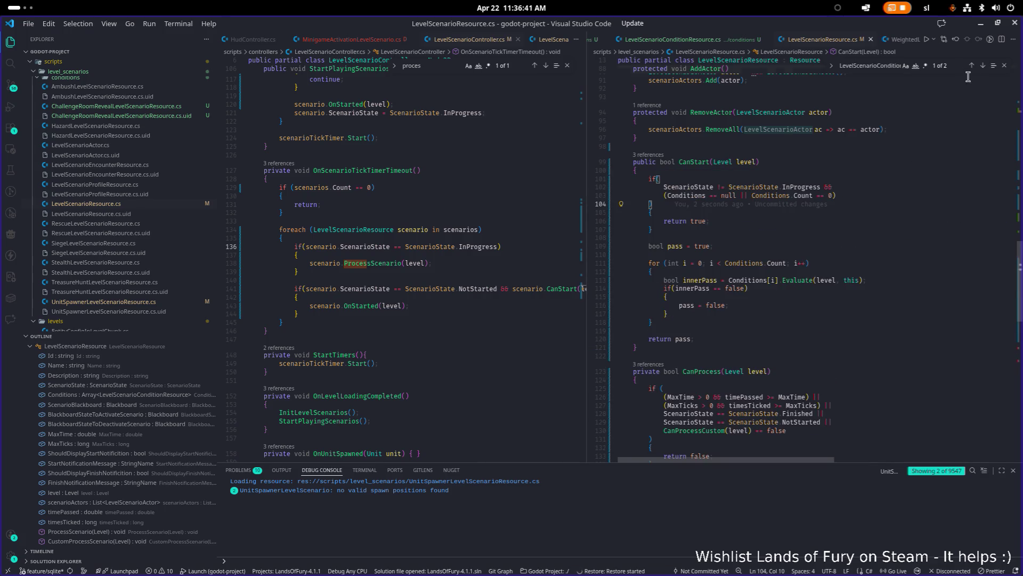
left_click(980, 23)
left_click(731, 45)
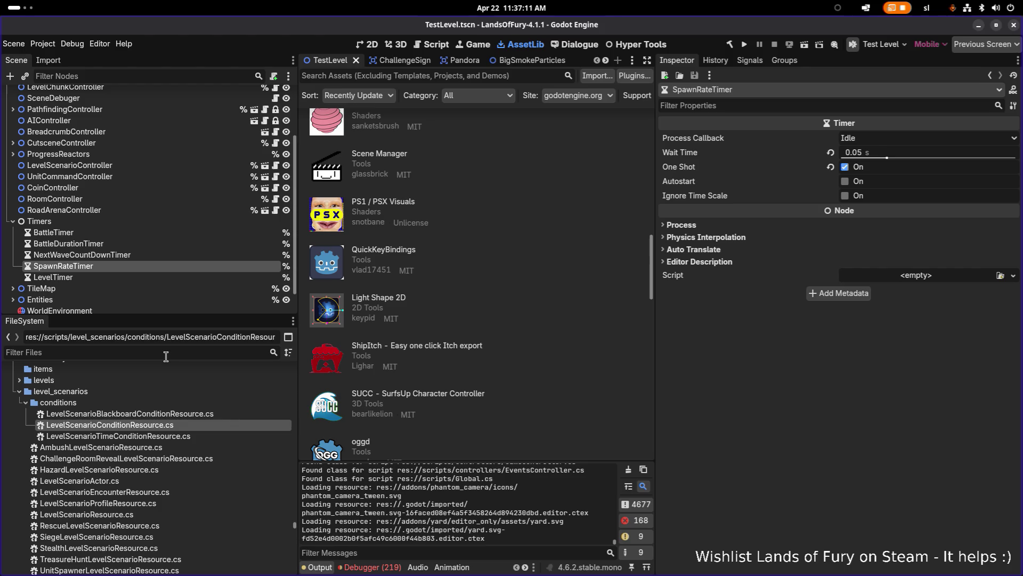
Open the ElderGladeForest1 level resource and expand its UnitSpawner scenario properties
type("forest")
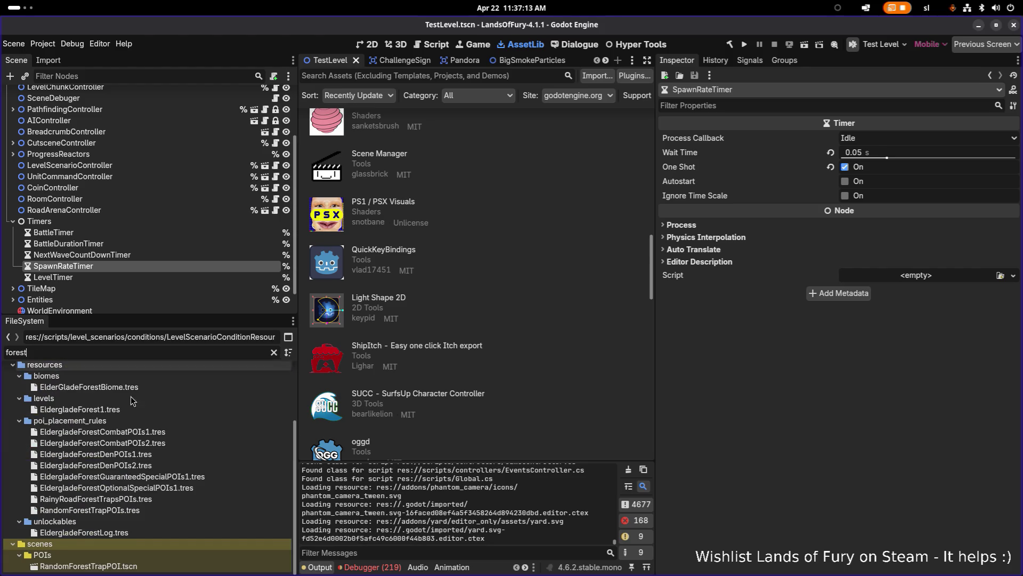
left_click(80, 409)
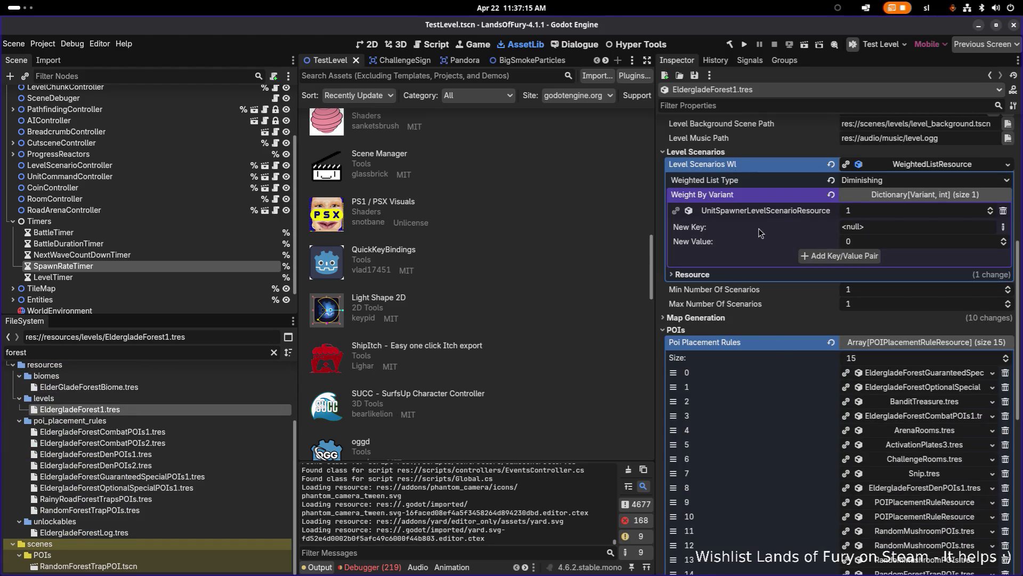
left_click(765, 213)
left_click_drag(656, 235, 517, 226)
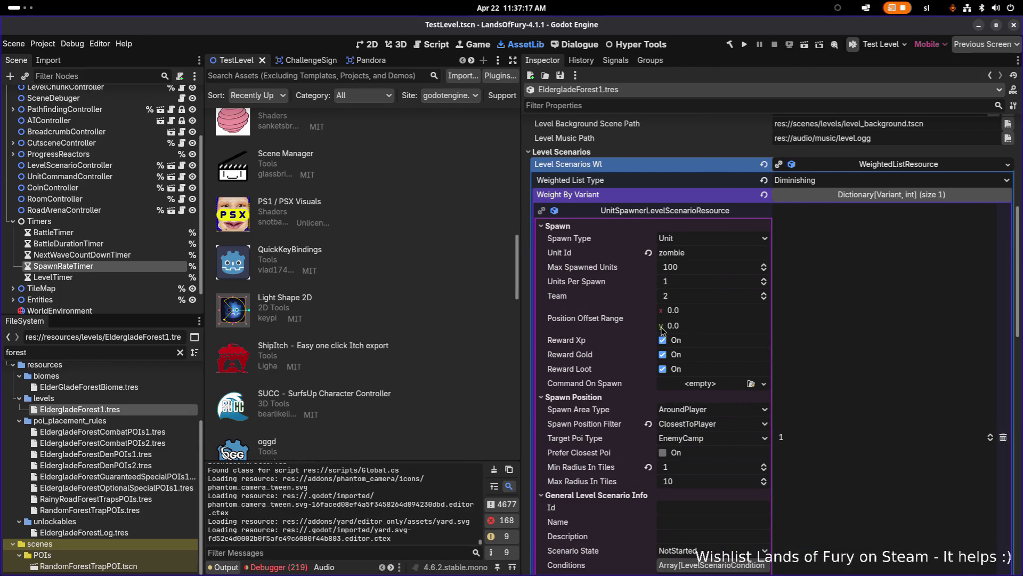
scroll(661, 331, "down", 5)
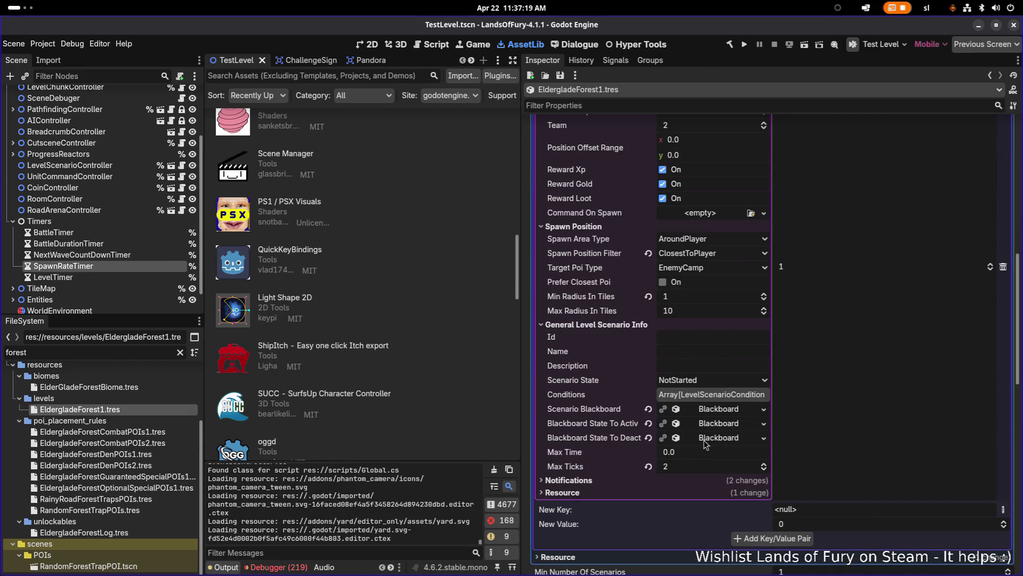
scroll(689, 422, "up", 1)
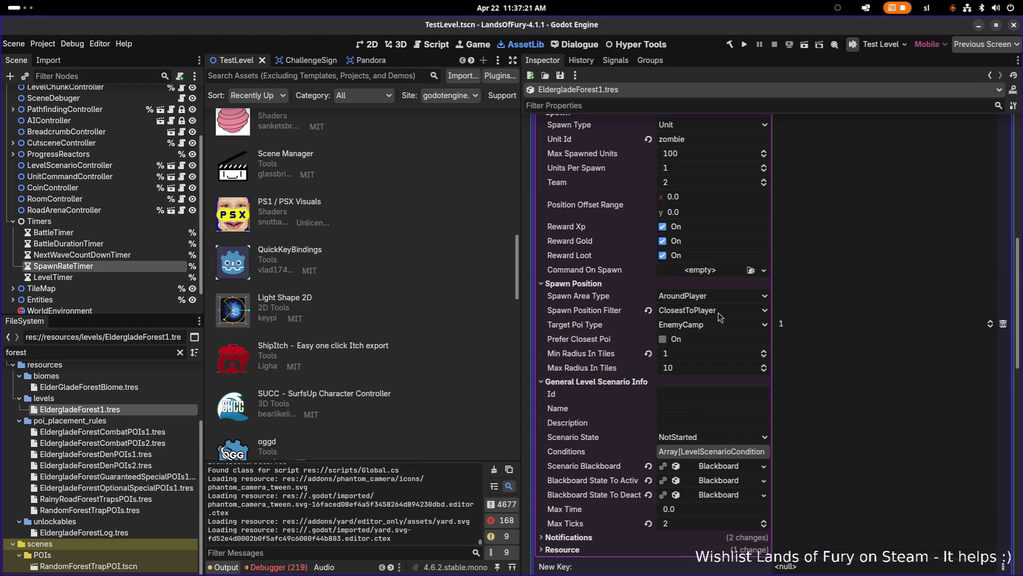
scroll(643, 363, "down", 1)
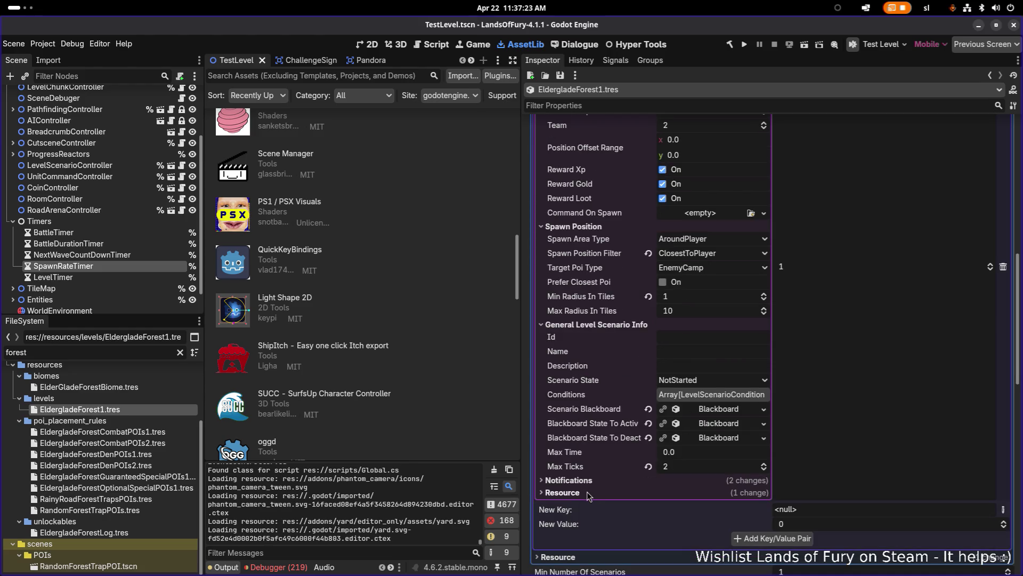
Set Conditions element 0 to a time condition with Time To Pass 5.0, save, and run the game
left_click(691, 398)
left_click(689, 425)
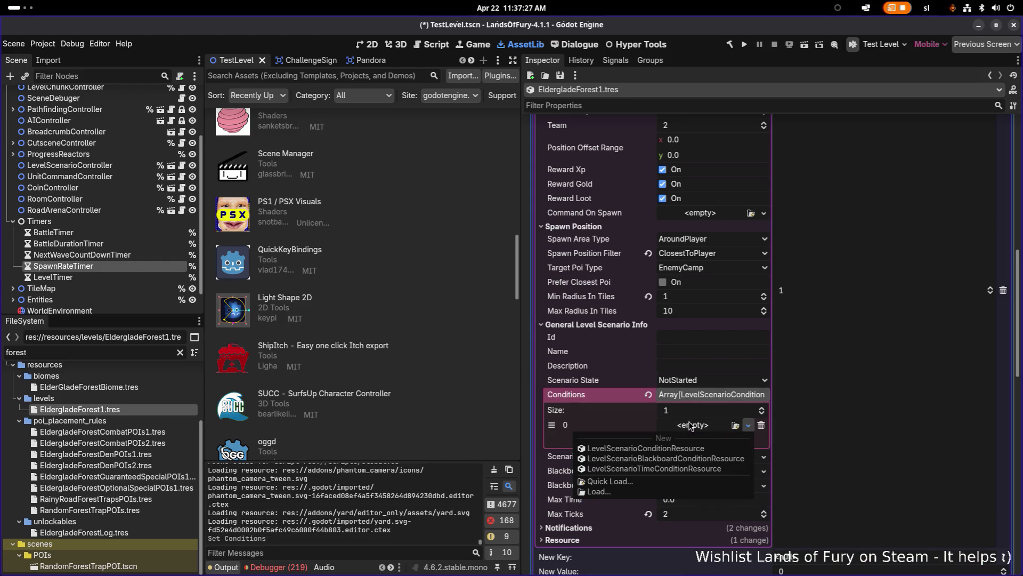
left_click(675, 469)
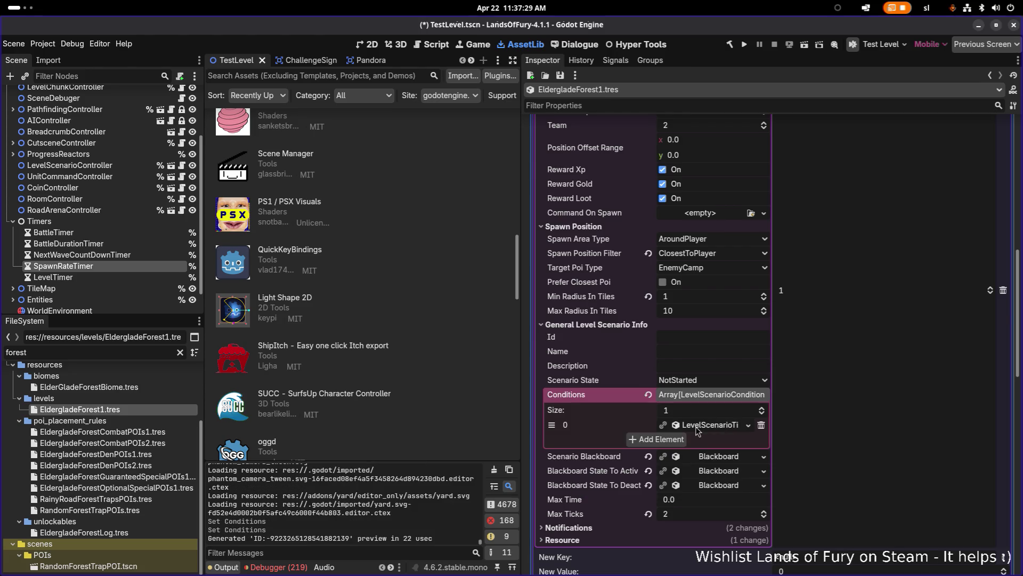
scroll(682, 341, "down", 2)
left_click(682, 328)
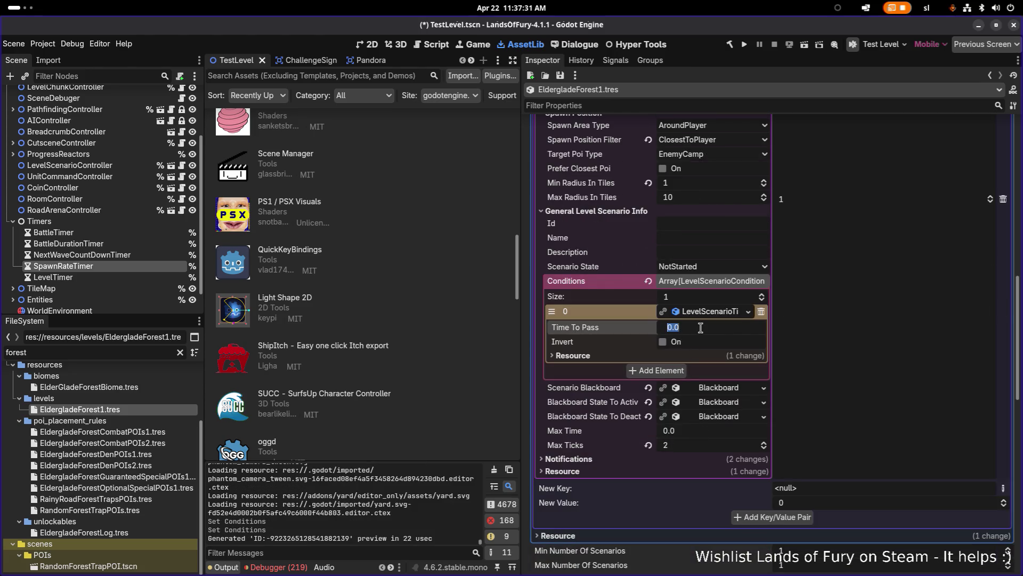
type("5")
key("Return")
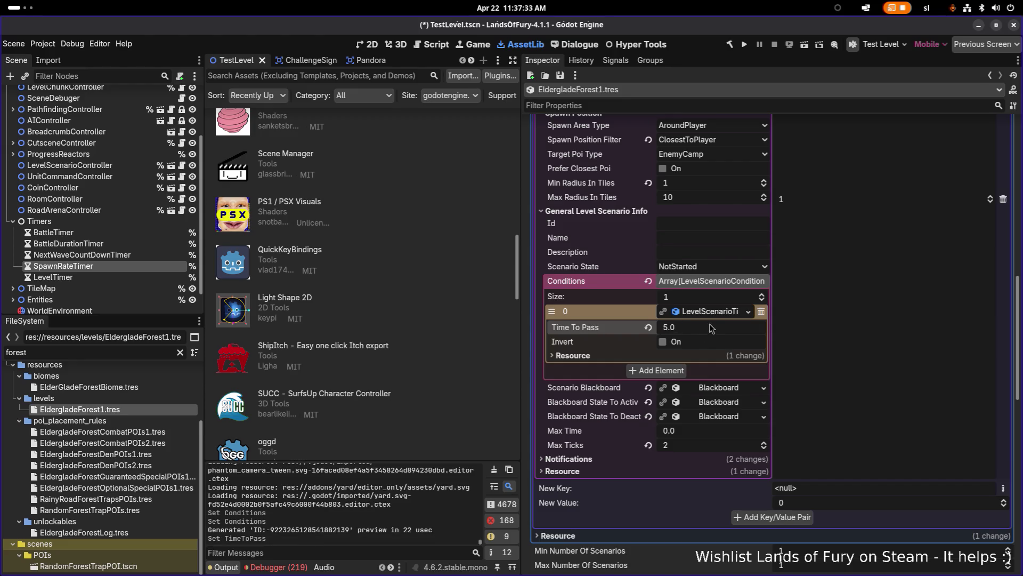
key("ctrl+s")
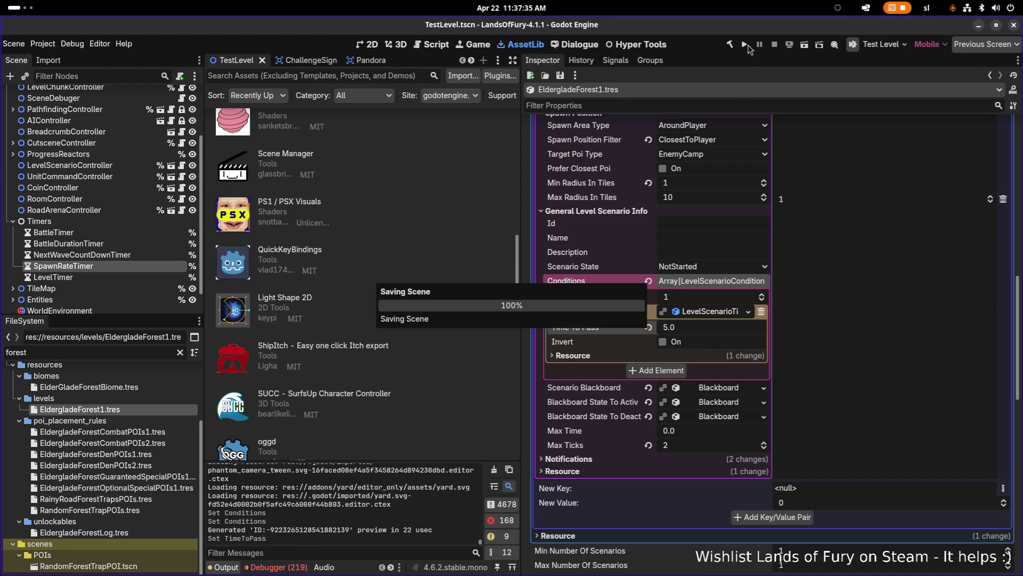
left_click(747, 45)
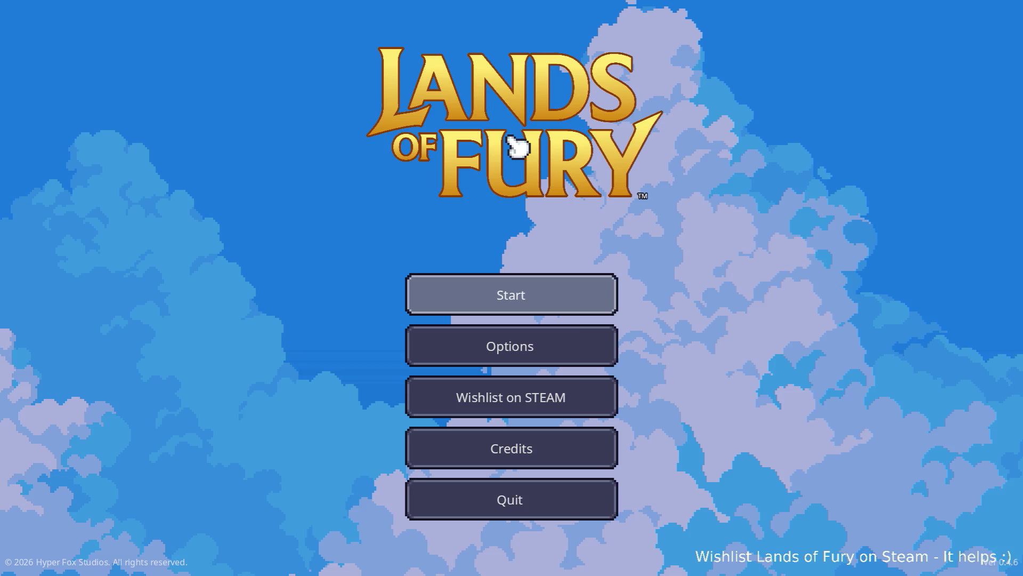
Start a Lands of Fury run with the first saved profile, then switch back to the Godot editor
left_click(496, 292)
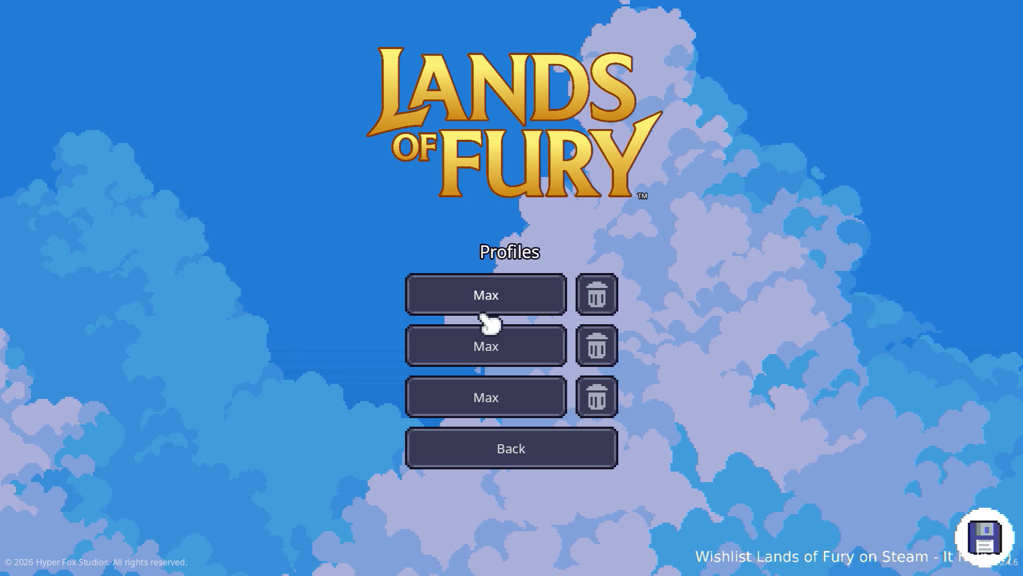
left_click(485, 306)
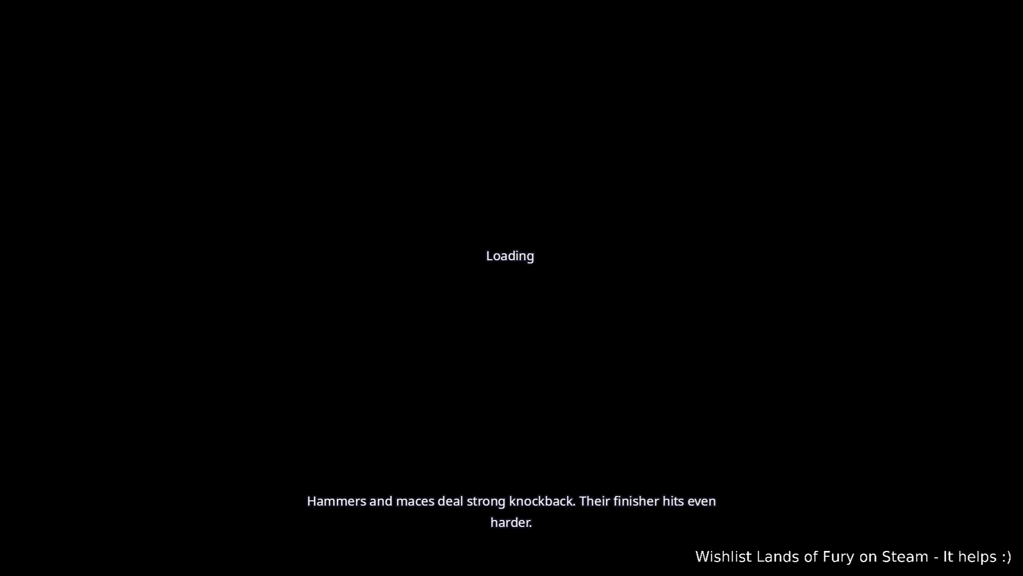
key("alt+Tab")
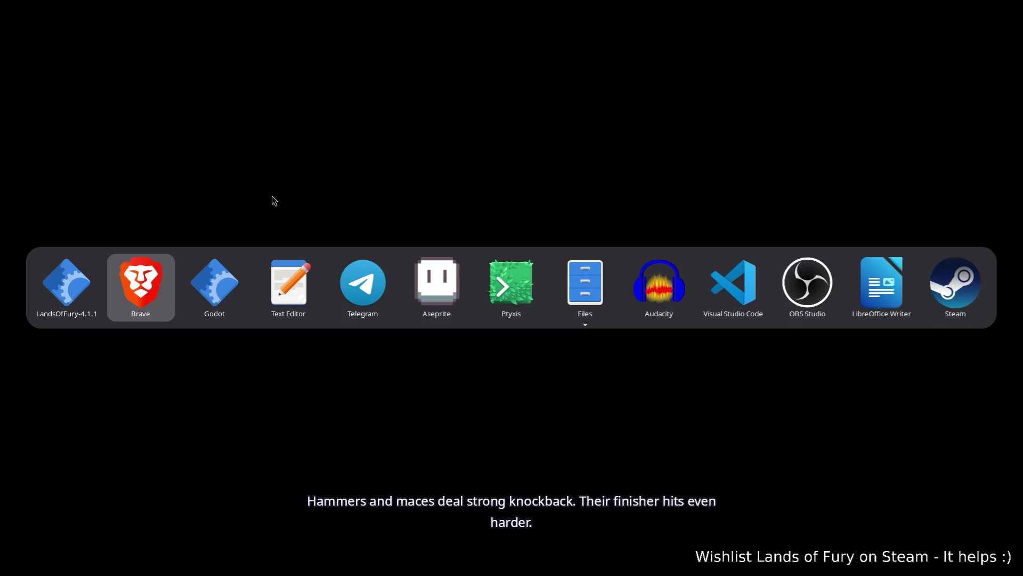
left_click(81, 288)
key("alt+Tab")
left_click(714, 283)
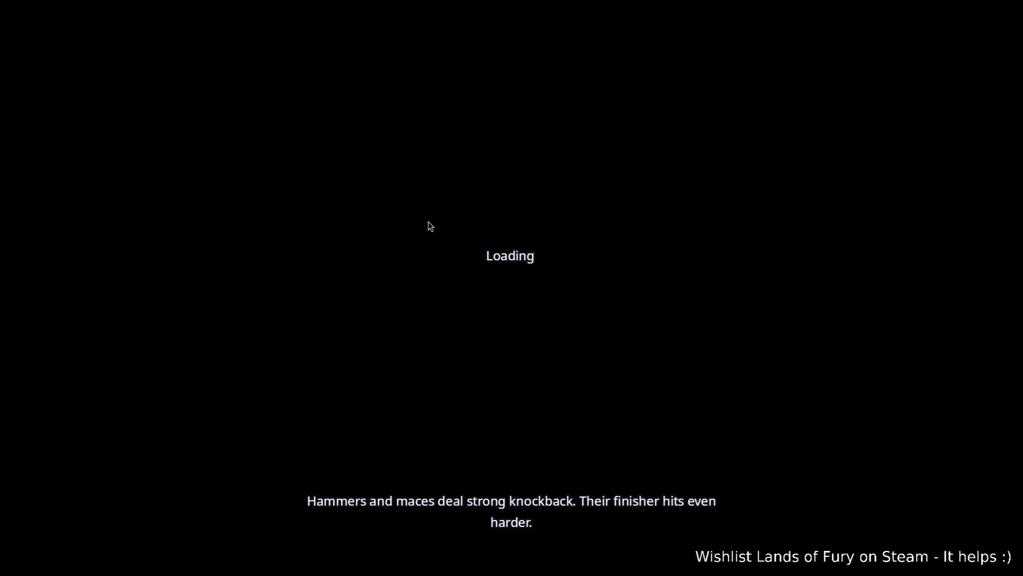
key("alt+Tab")
left_click(285, 298)
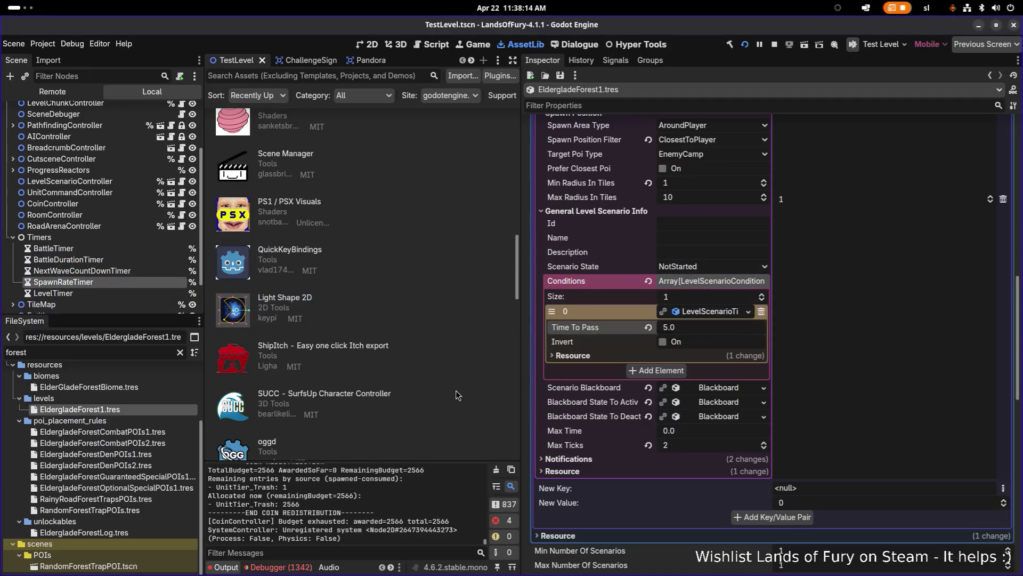
Show the debugger's Errors list and stop the running game
left_click(294, 567)
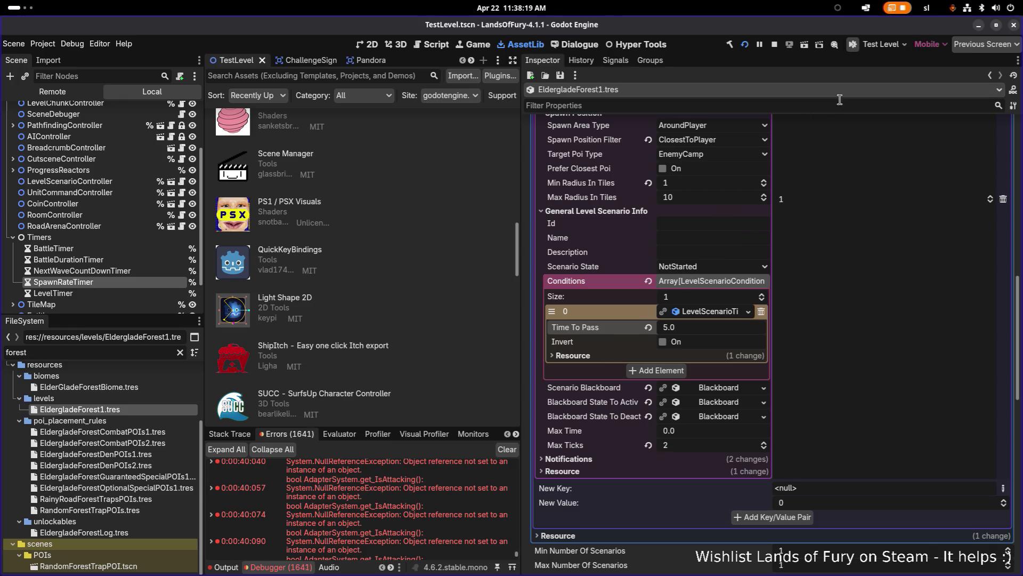
left_click(774, 44)
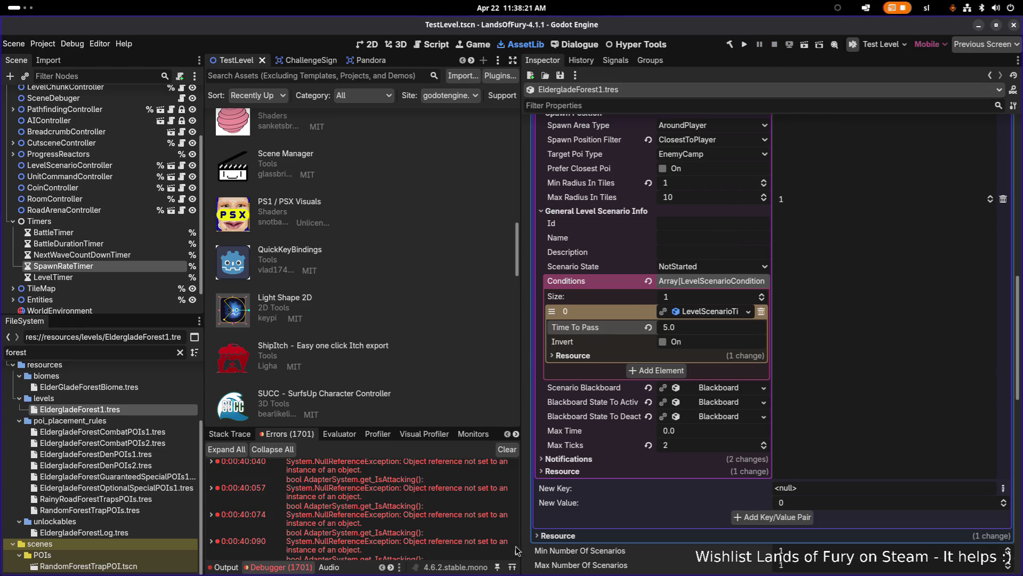
scroll(515, 554, "up", 2)
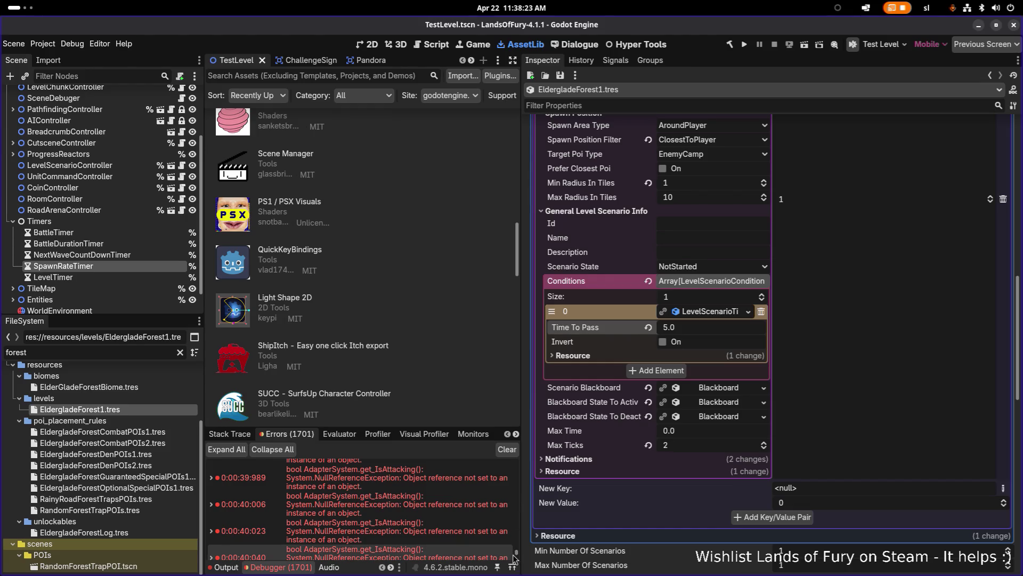
left_click_drag(515, 558, 515, 552)
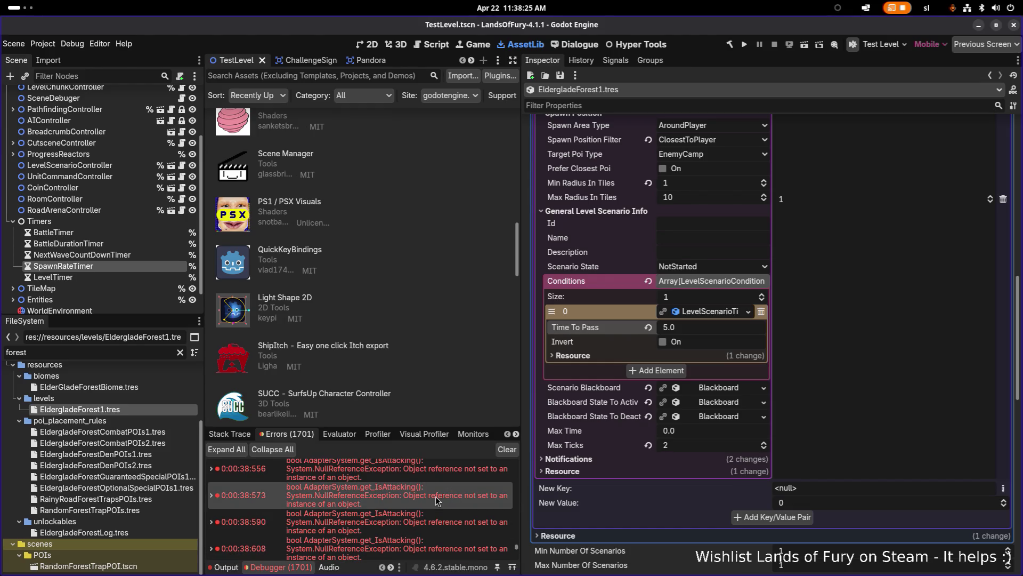
scroll(296, 498, "down", 1)
Review the NullReferenceException errors, then inspect the LevelTimer and SpawnRateTimer nodes' settings
mouse_move(493, 515)
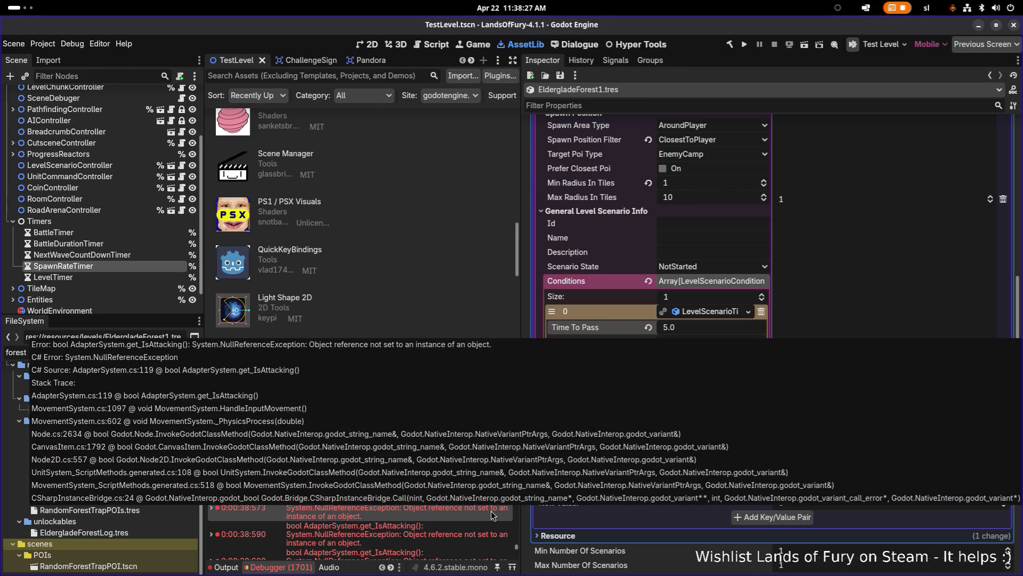
left_click_drag(517, 545, 516, 468)
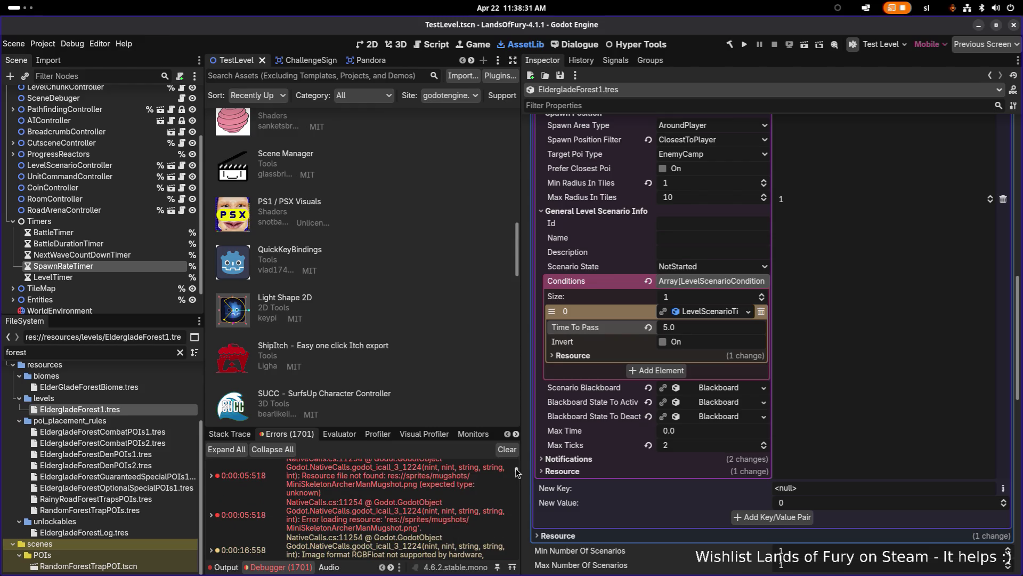
scroll(482, 481, "down", 5)
scroll(481, 481, "down", 10)
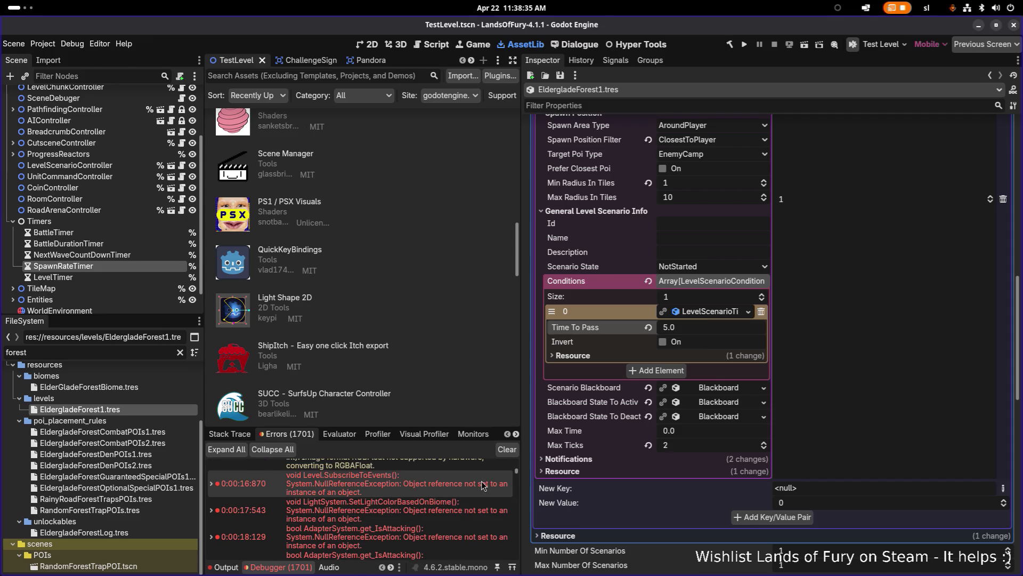
mouse_move(427, 482)
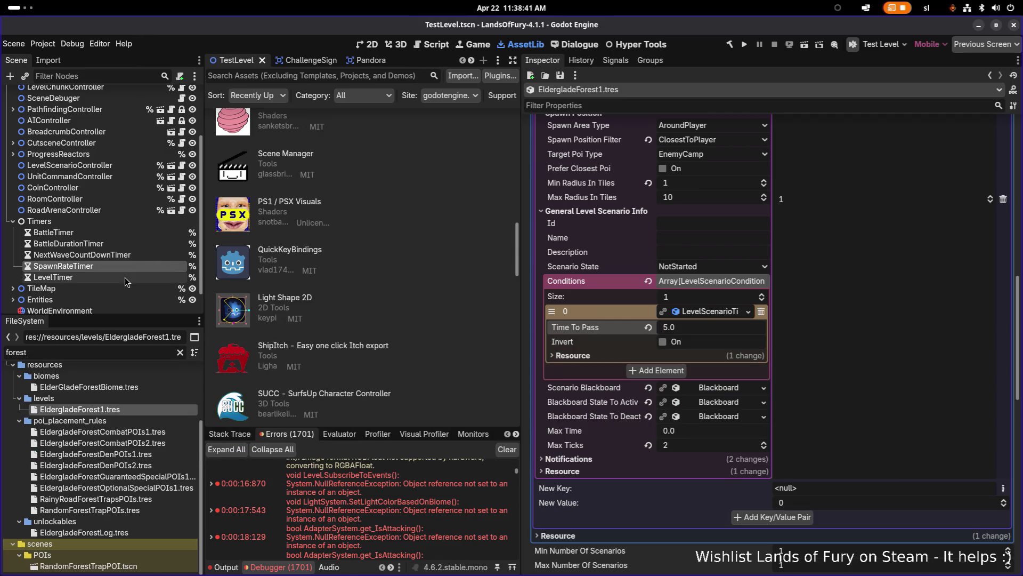
left_click(124, 277)
left_click(142, 264)
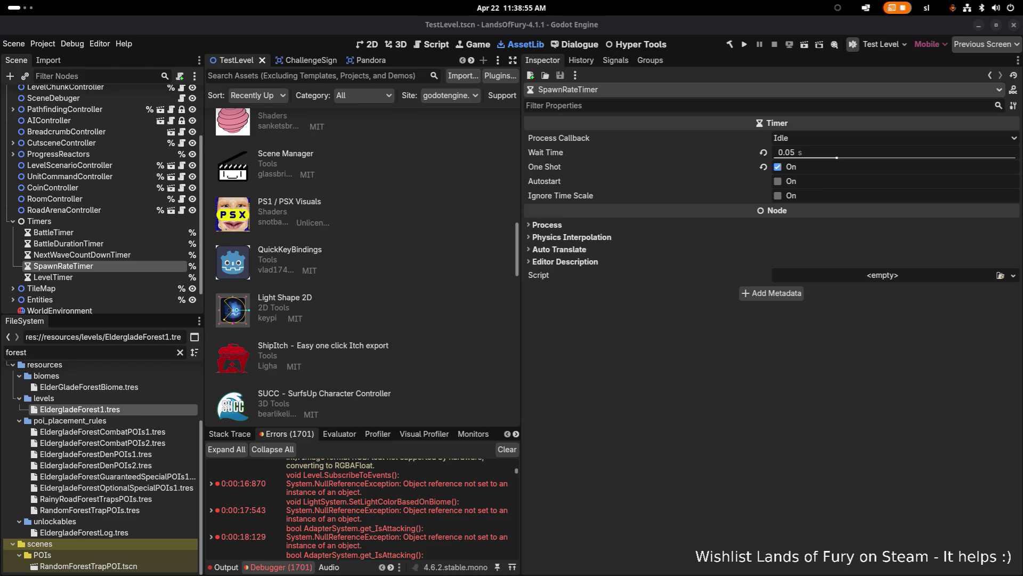
Expand the 0:00:16:870 Level.SubscribeToEvents error to read its full stack trace
left_click(212, 484)
scroll(225, 484, "down", 1)
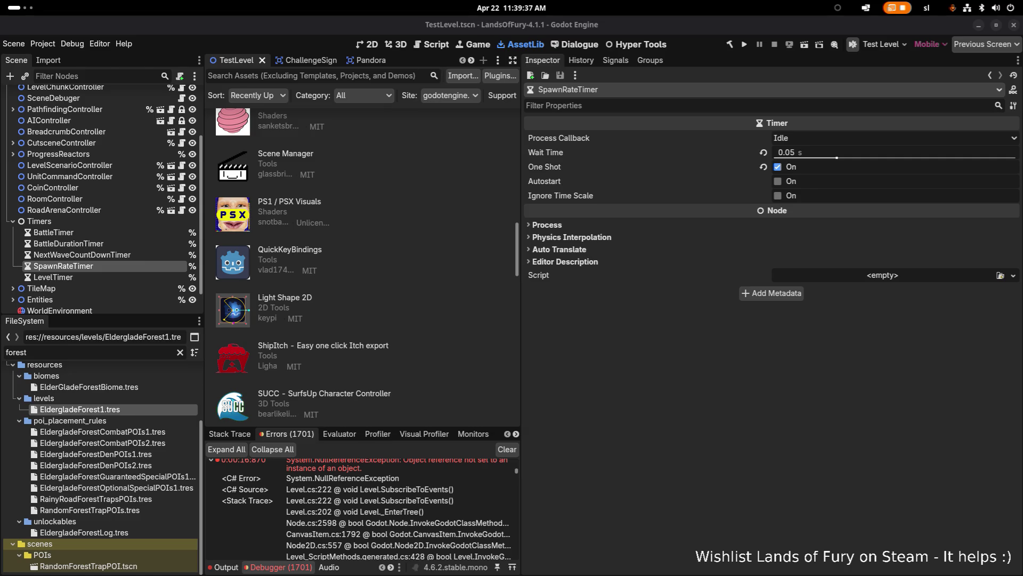
left_click(567, 362)
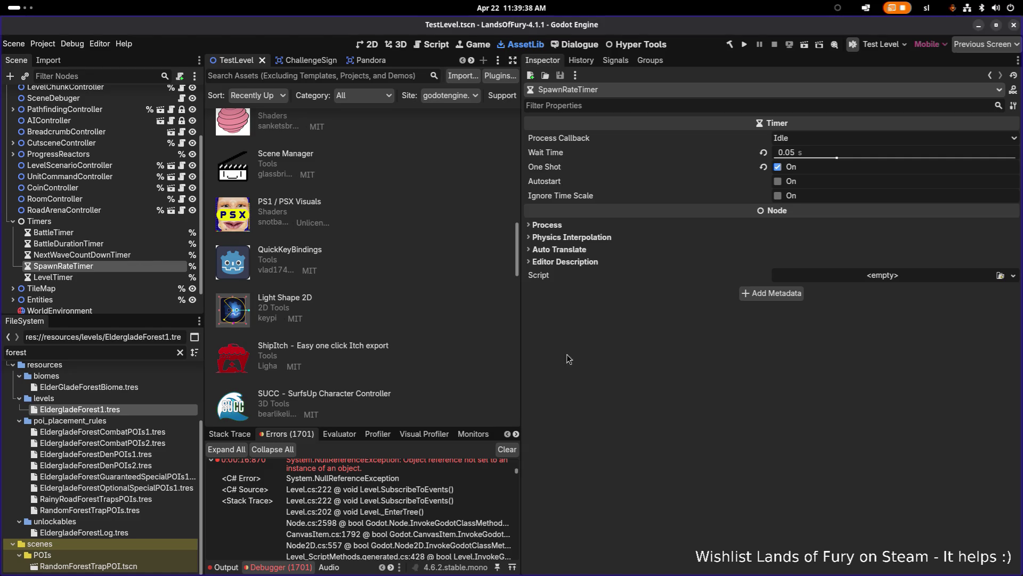
Relaunch the game, fight enemies in the forest level, enter the portal with E, then return to Godot
left_click(744, 46)
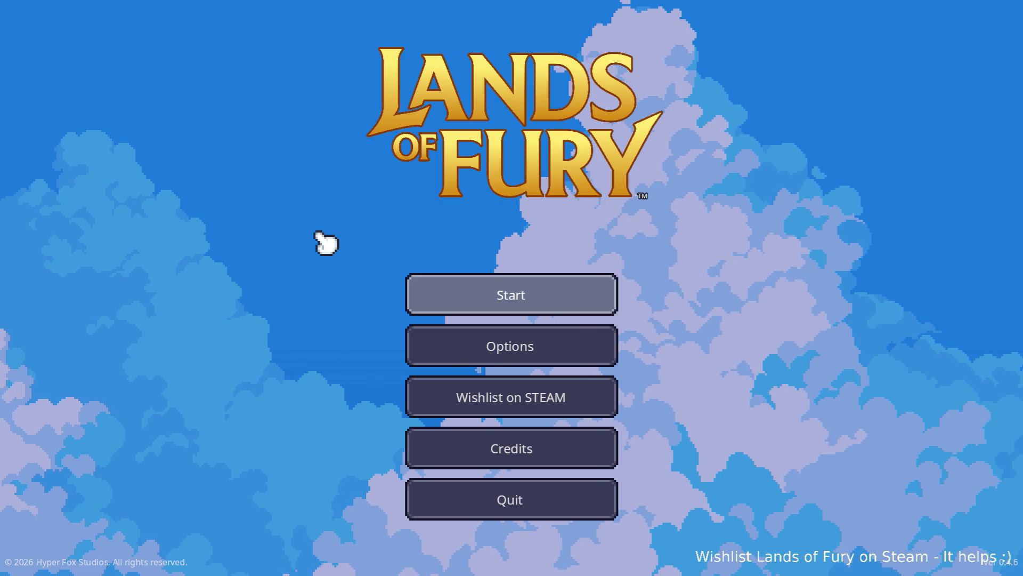
key("Return")
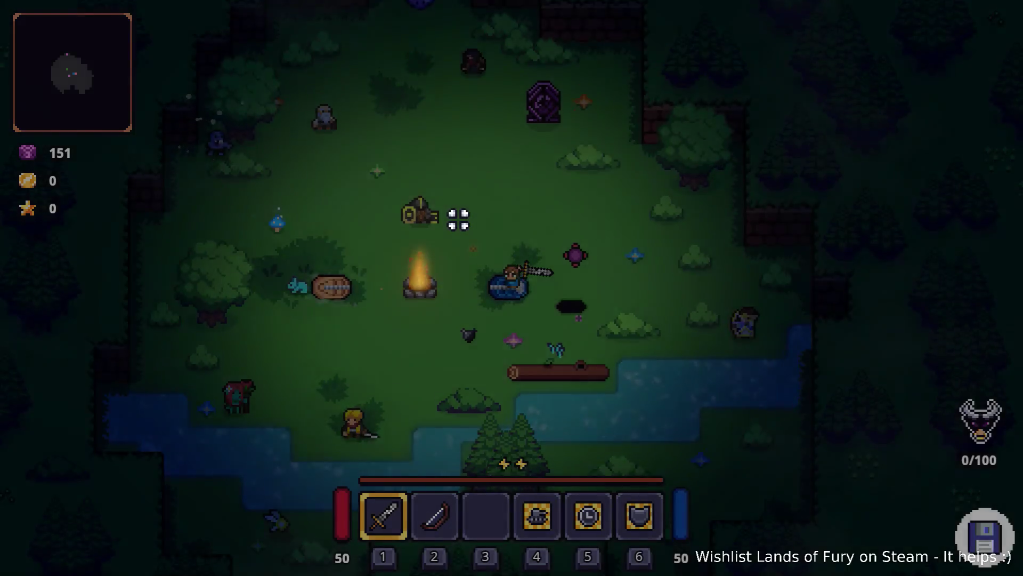
key("s")
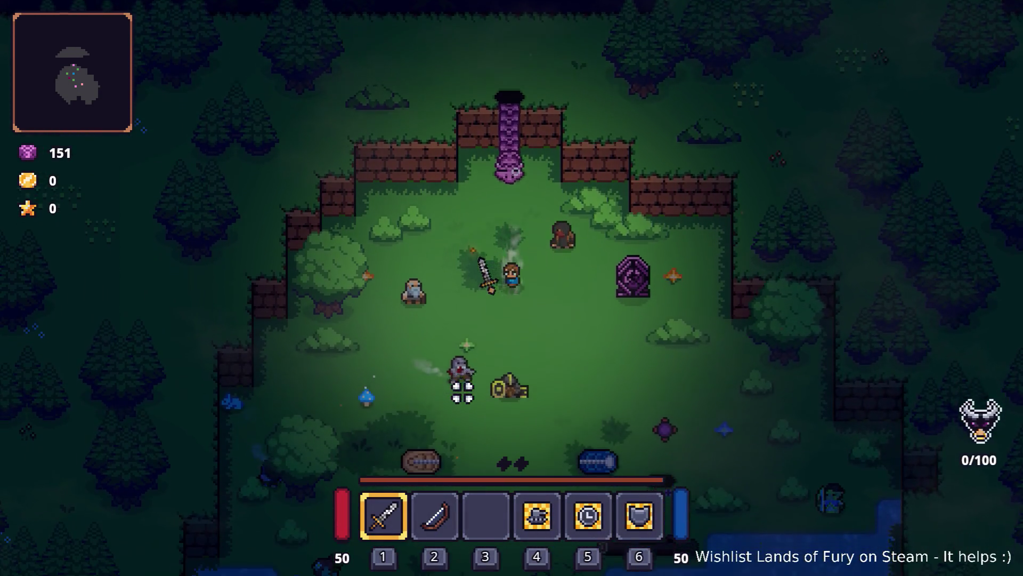
left_click(437, 352)
left_click(459, 340)
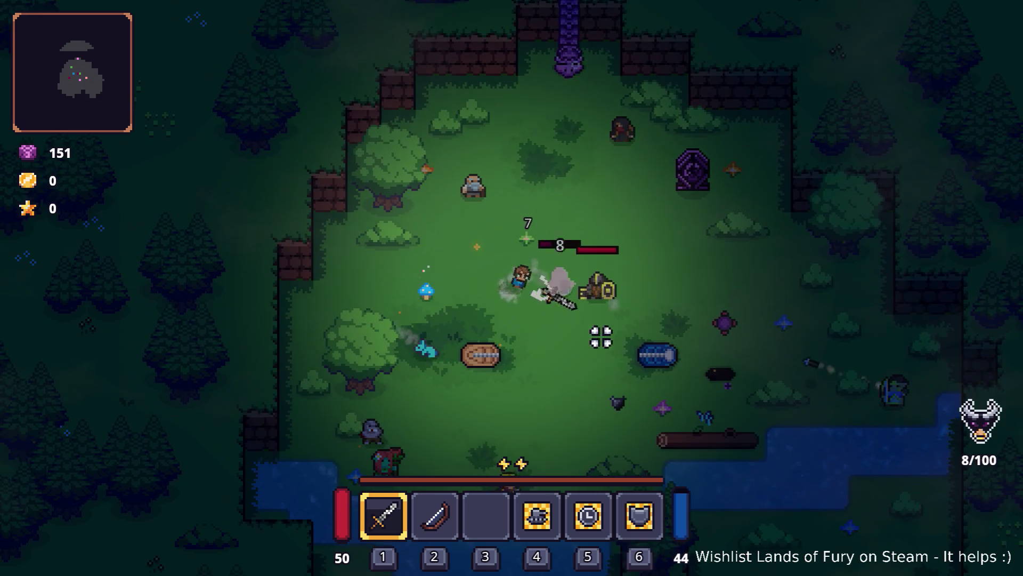
key("w")
key("e")
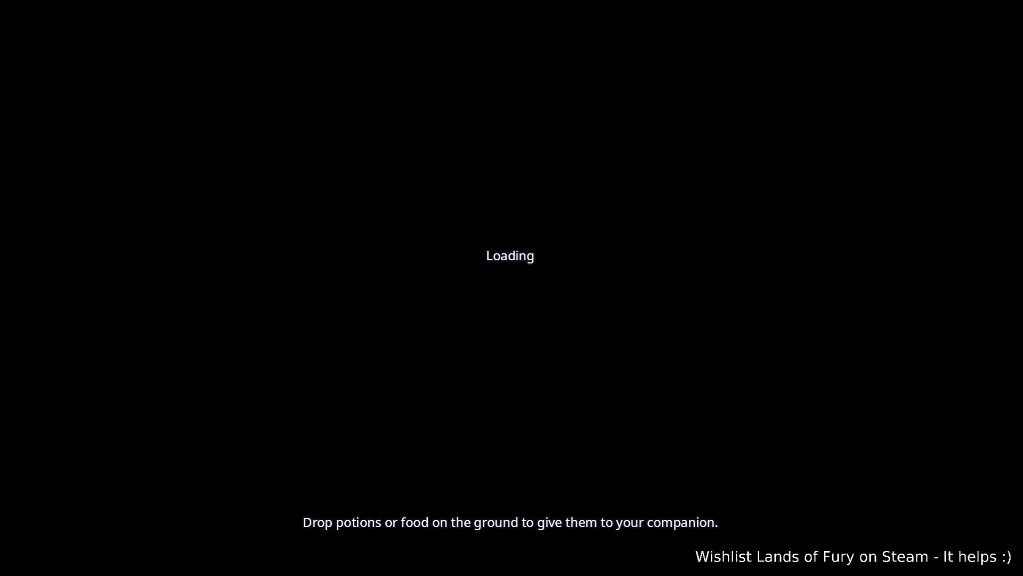
key("alt+Tab")
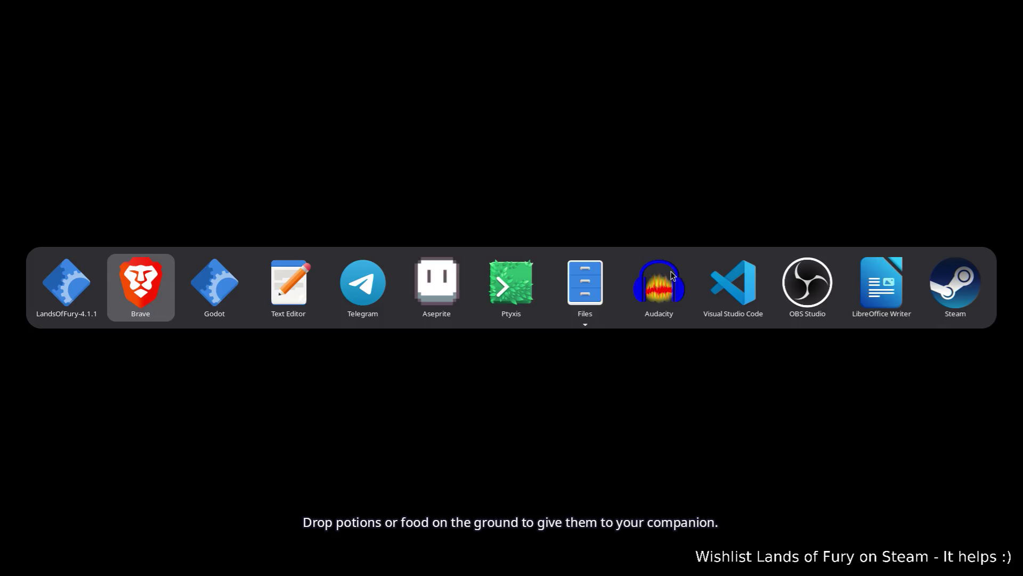
left_click(234, 292)
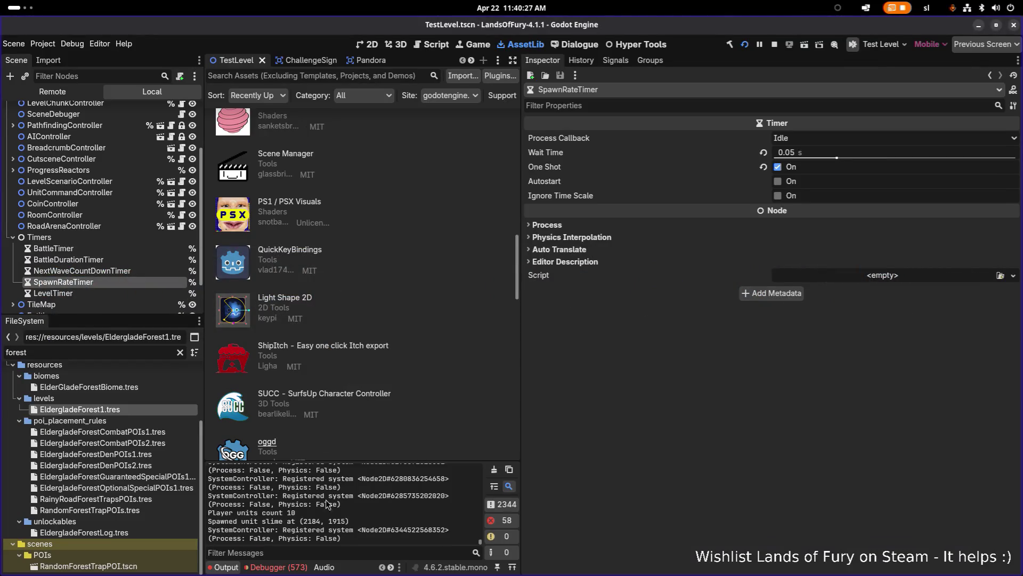
Stop the running playtest with the Stop button in the run toolbar
left_click(774, 45)
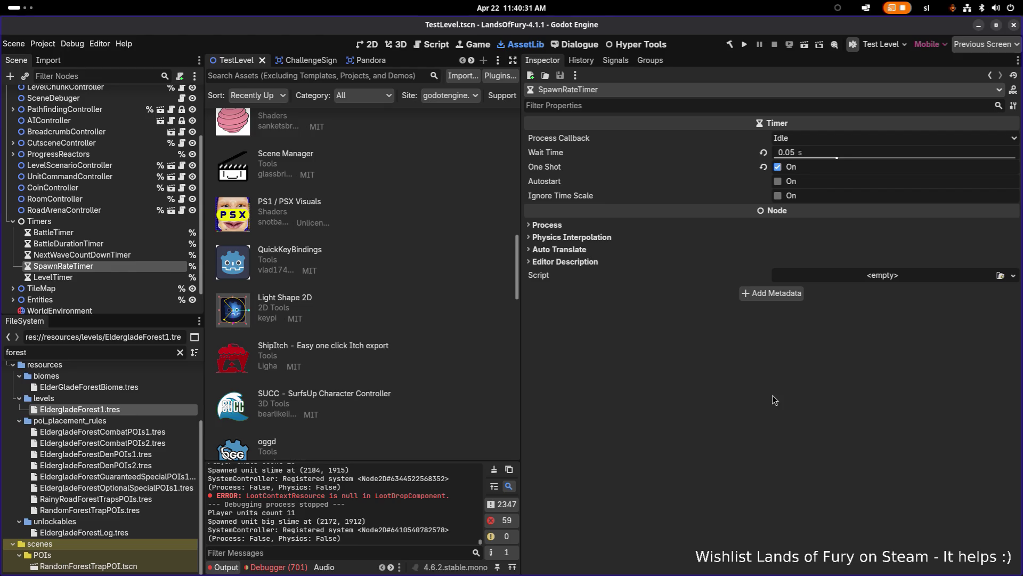
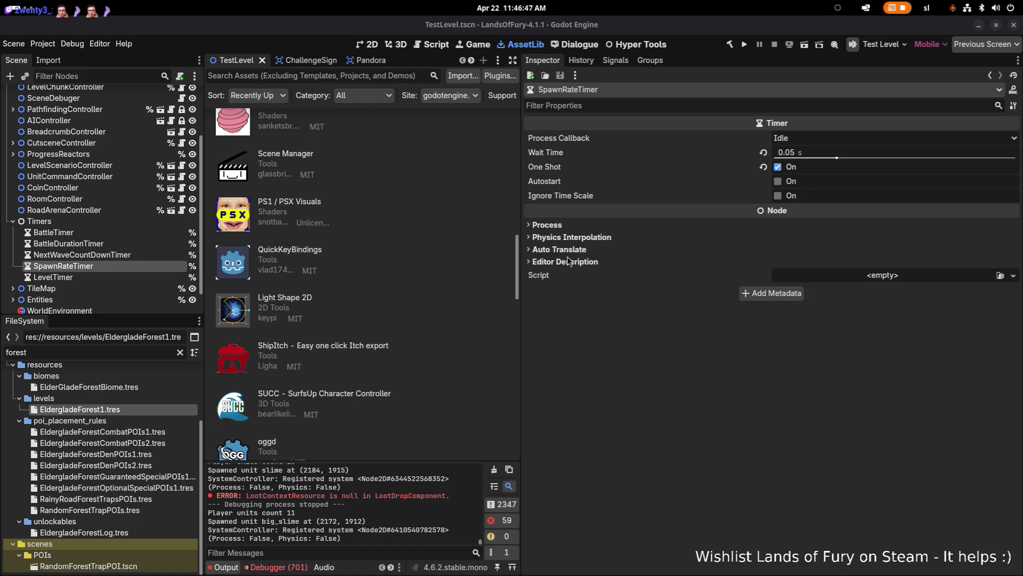
Bring the Godot editor back into focus
left_click(604, 371)
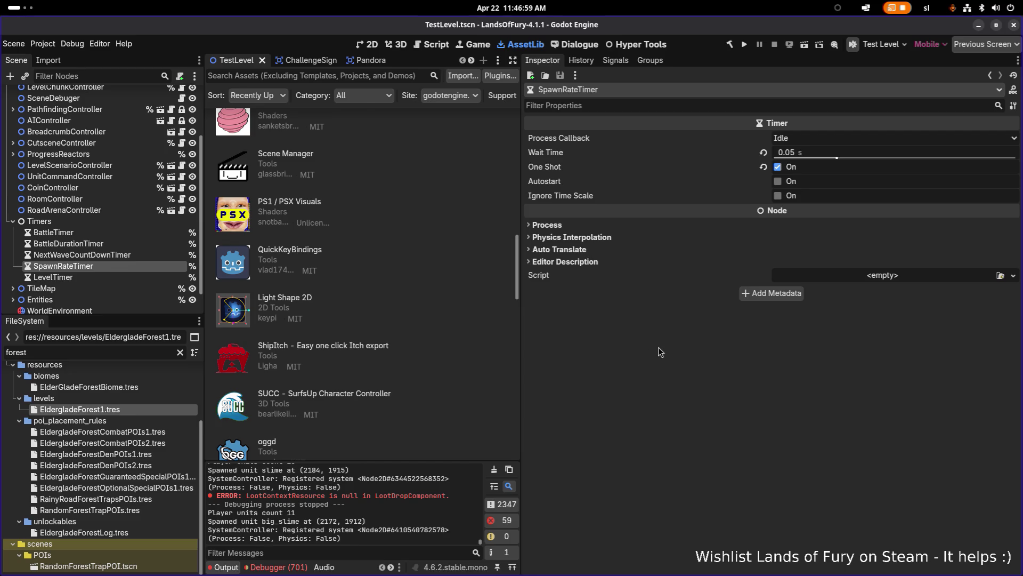
key("alt+Tab")
key("alt+Tab")
key("alt+Tab")
key("Escape")
key("alt+Tab")
key("alt+Tab")
key("Escape")
Check the NextWaveCountDownTimer and LevelTimer settings, save TestLevel, and focus the file filter
left_click(144, 254)
left_click(126, 276)
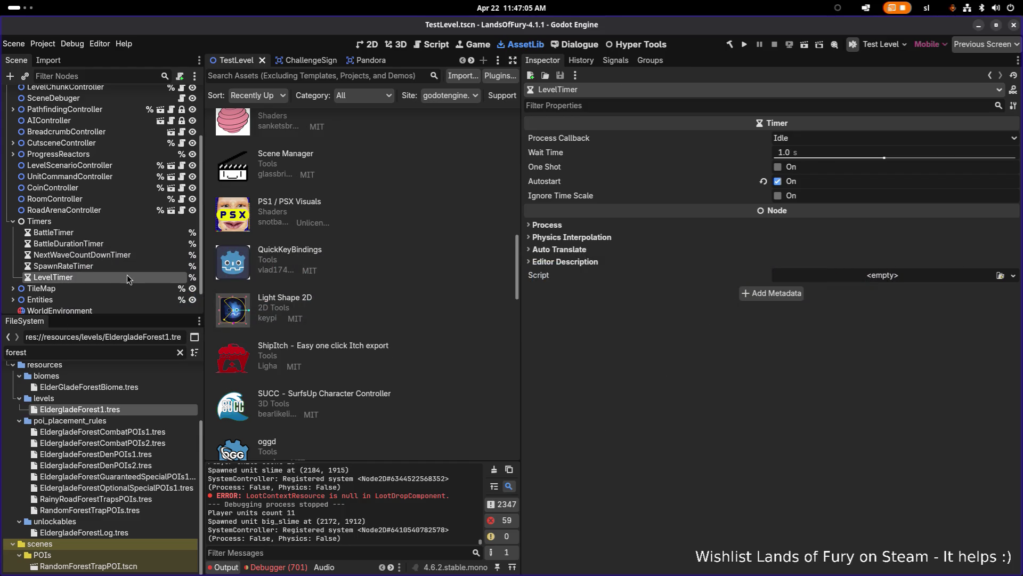
left_click(145, 256)
key("ctrl+s")
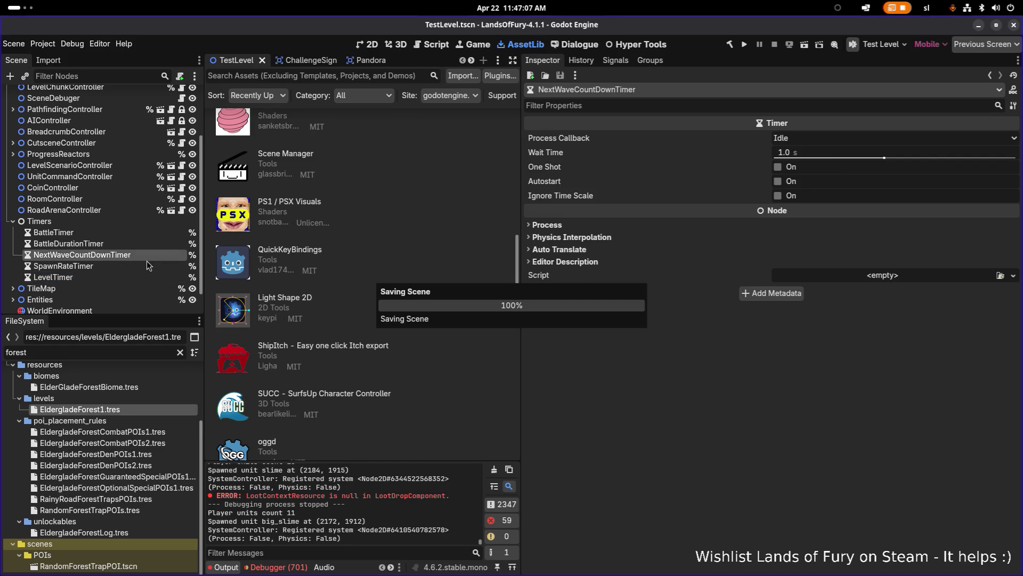
left_click(125, 353)
Filter files by 'level', rename RecordingLevel's ScenarioTickTimer to LevelTimer, and save it
key("ctrl+a")
type("level")
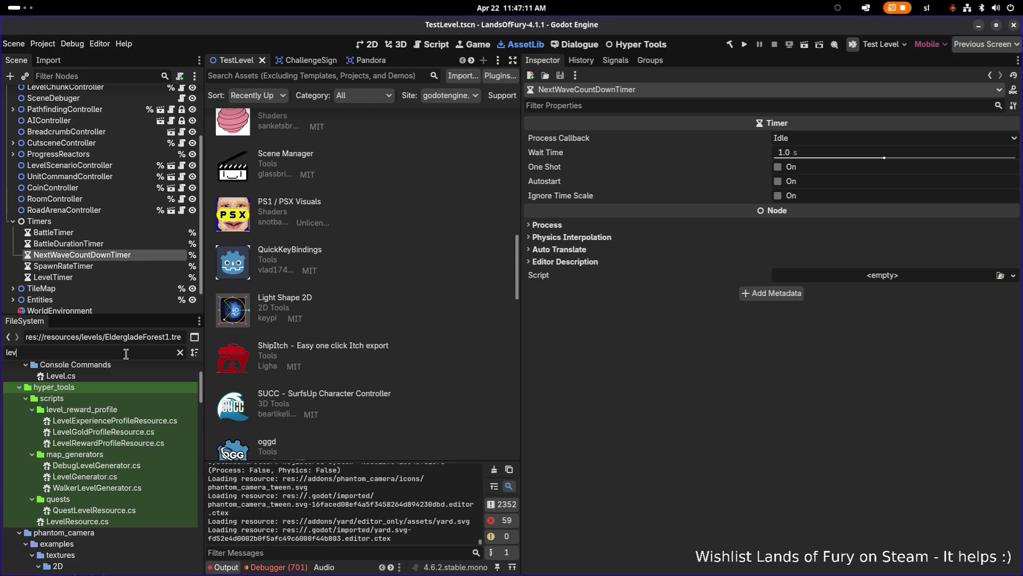
scroll(124, 442, "down", 10)
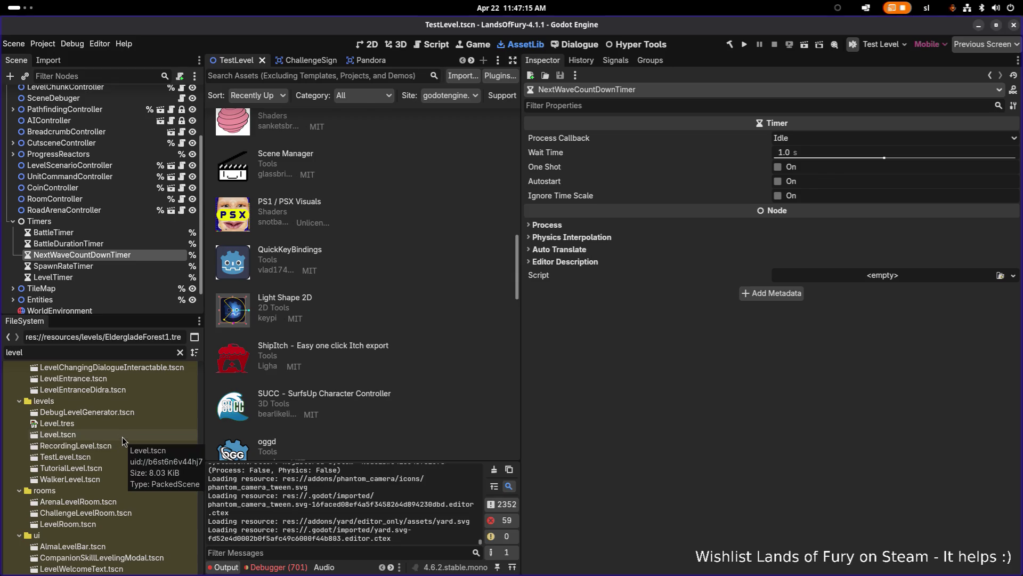
double_click(110, 444)
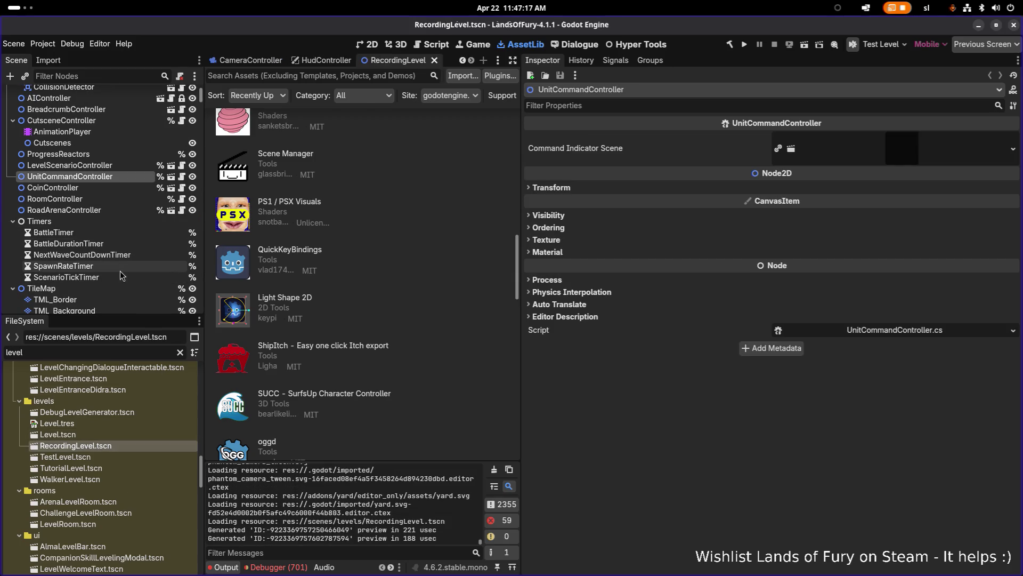
double_click(116, 277)
type("LevelTimer")
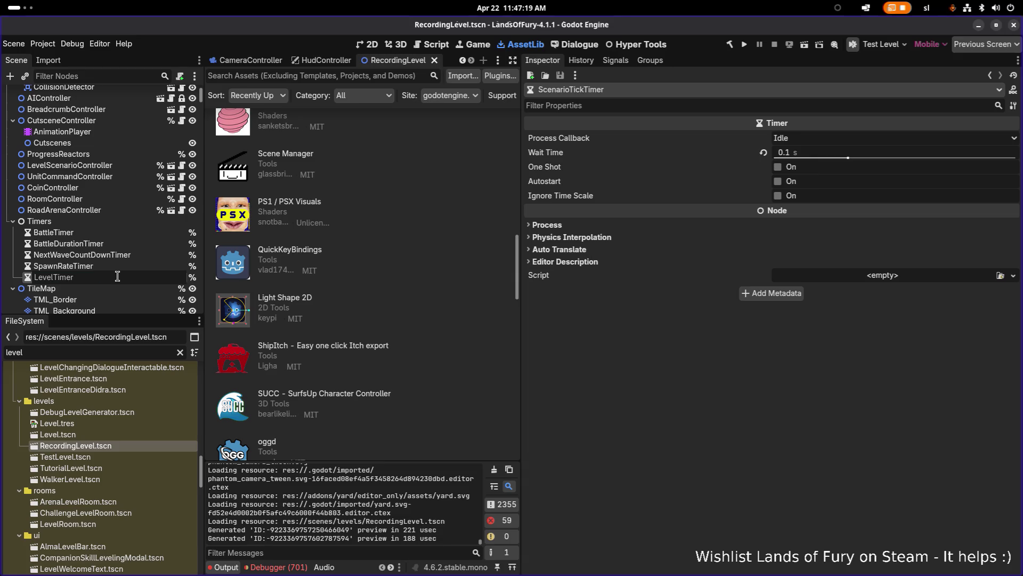
key("Return")
key("ctrl+s")
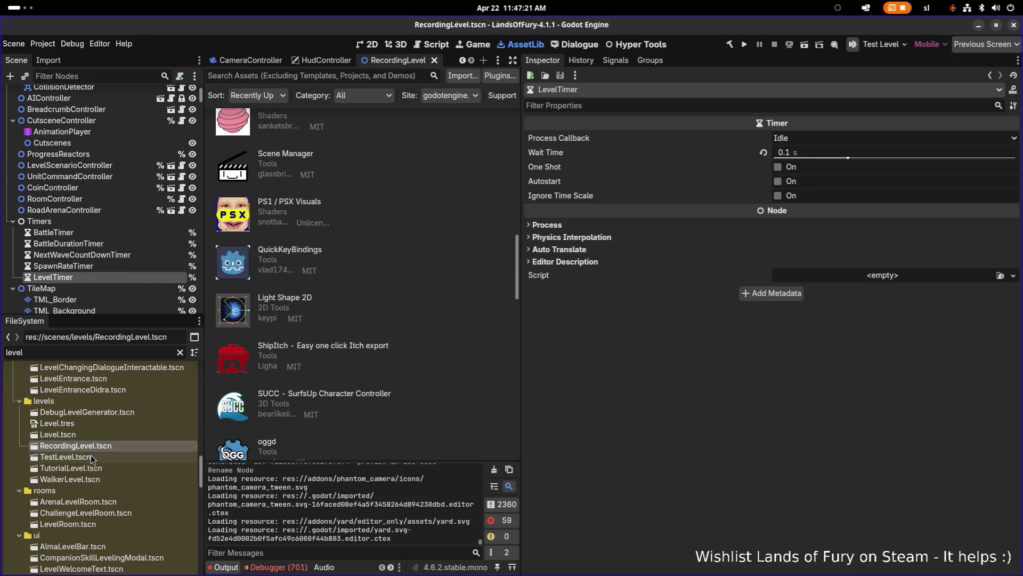
In Level.tscn, rename ScenarioTickTimer under Timers to LevelTimer and save the scene
left_click(92, 436)
double_click(92, 436)
scroll(101, 270, "down", 5)
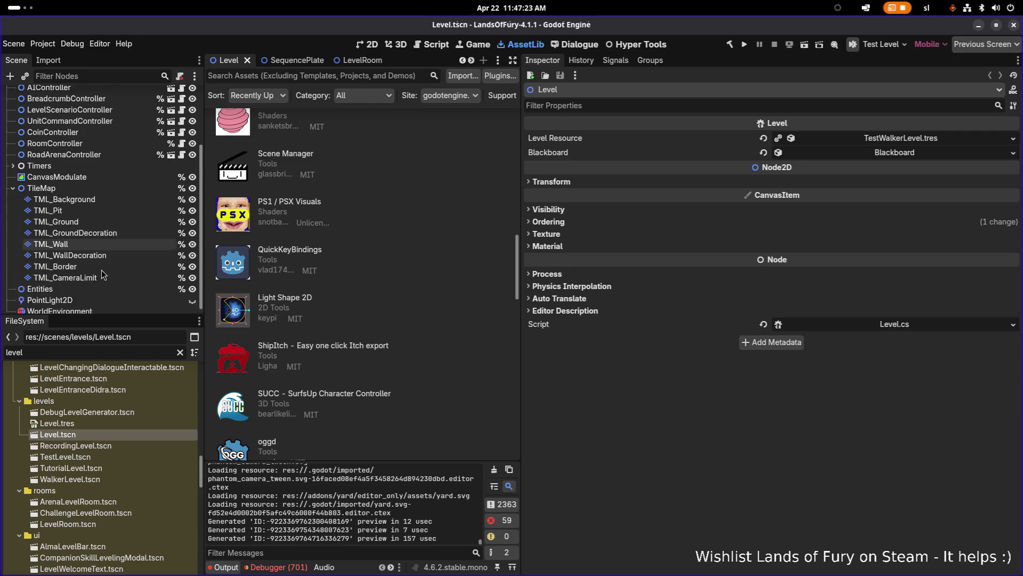
scroll(63, 197, "up", 4)
left_click(13, 250)
scroll(55, 241, "down", 4)
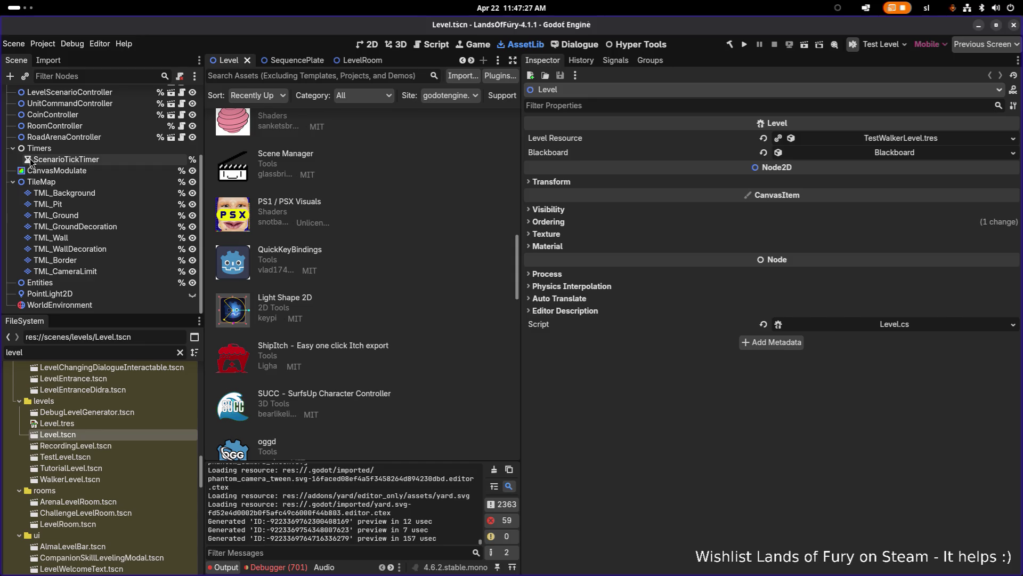
left_click(69, 159)
scroll(120, 180, "up", 3)
key("F2")
type("LevelTimer")
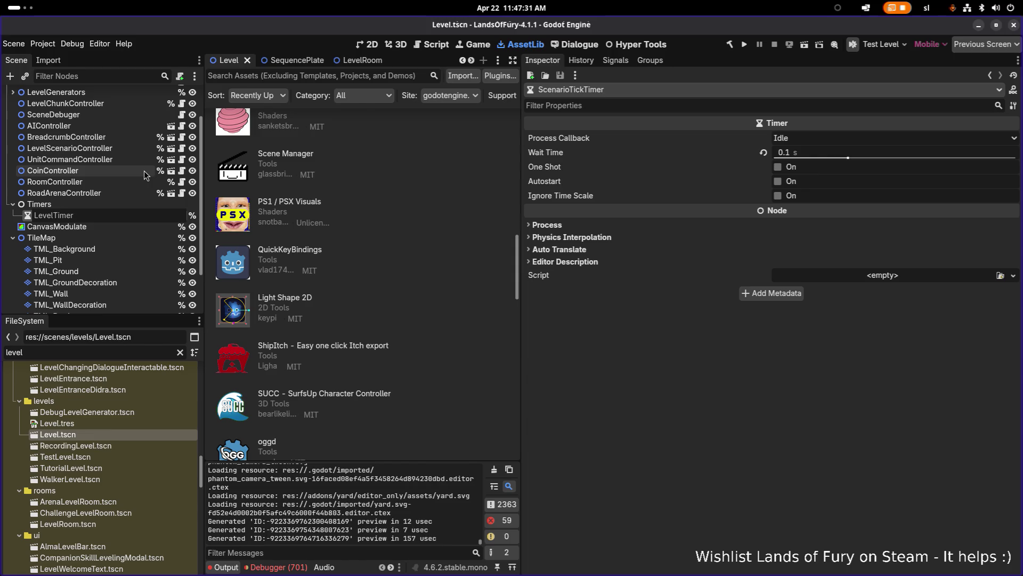
key("Return")
key("ctrl+s")
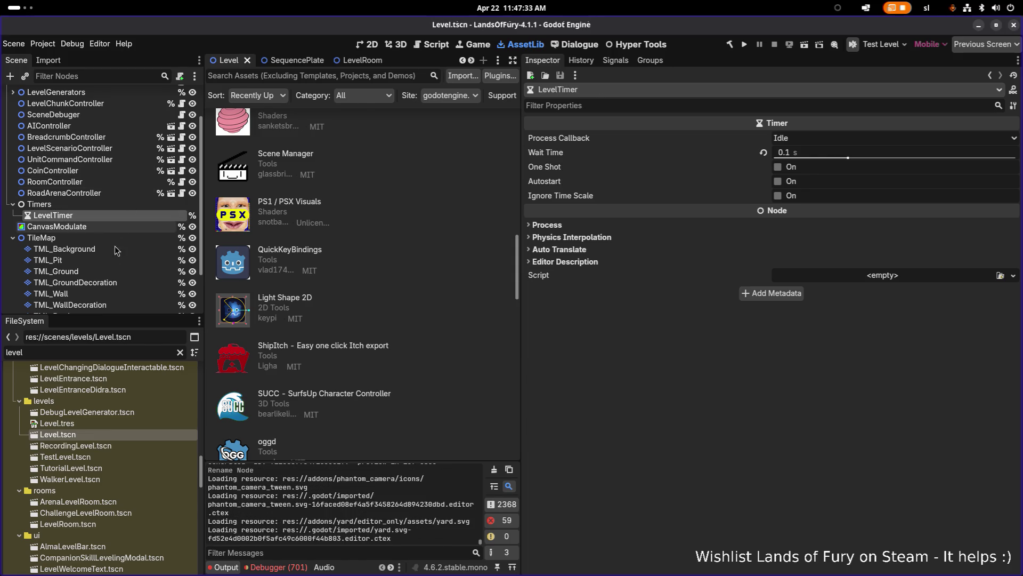
Open TestLevel, then RecordingLevel, and finally the TutorialLevel scene
double_click(93, 456)
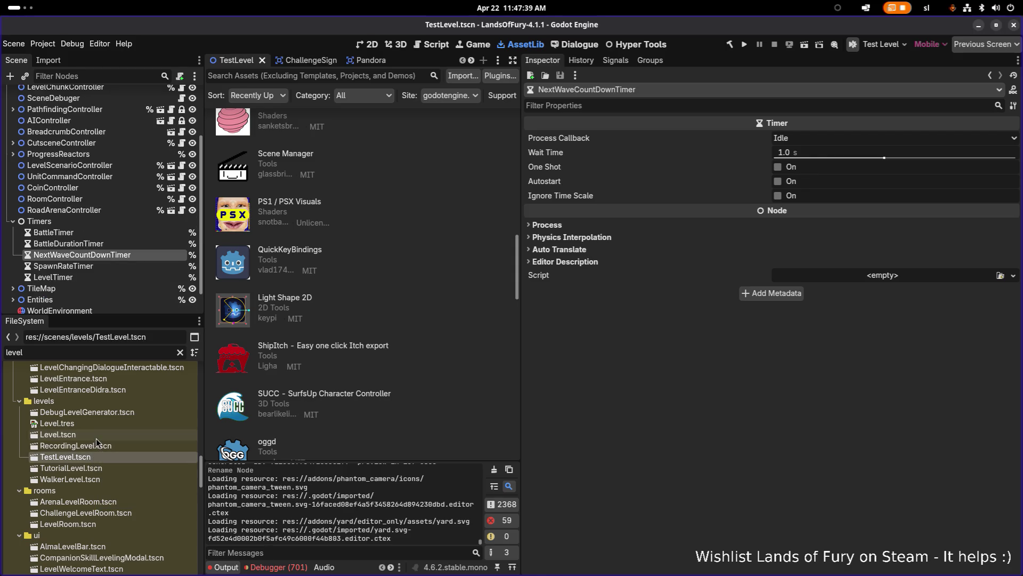
double_click(93, 446)
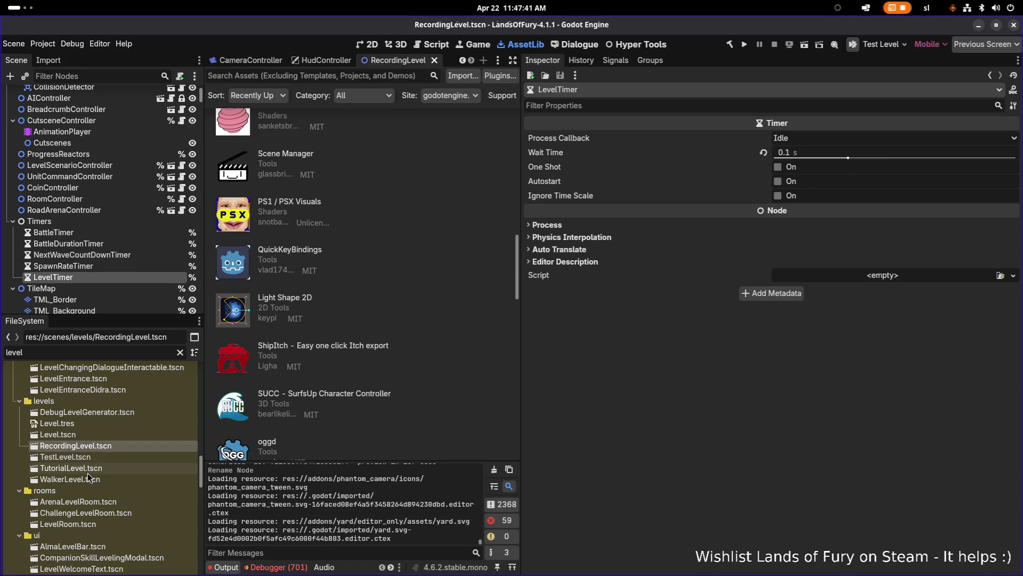
double_click(88, 469)
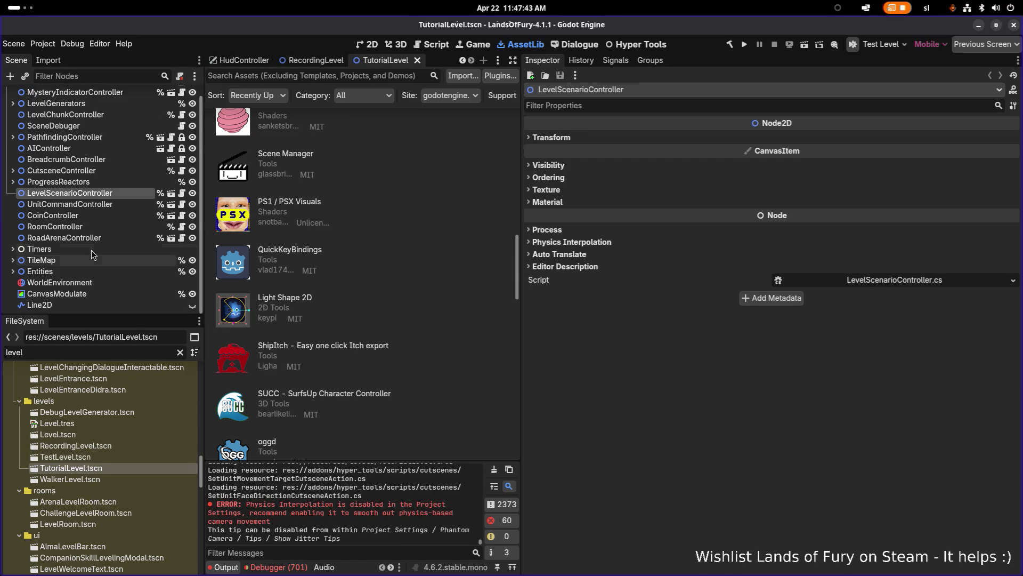
Rename TutorialLevel's ScenarioTickTimer to LevelTimer and save the scene
left_click(13, 249)
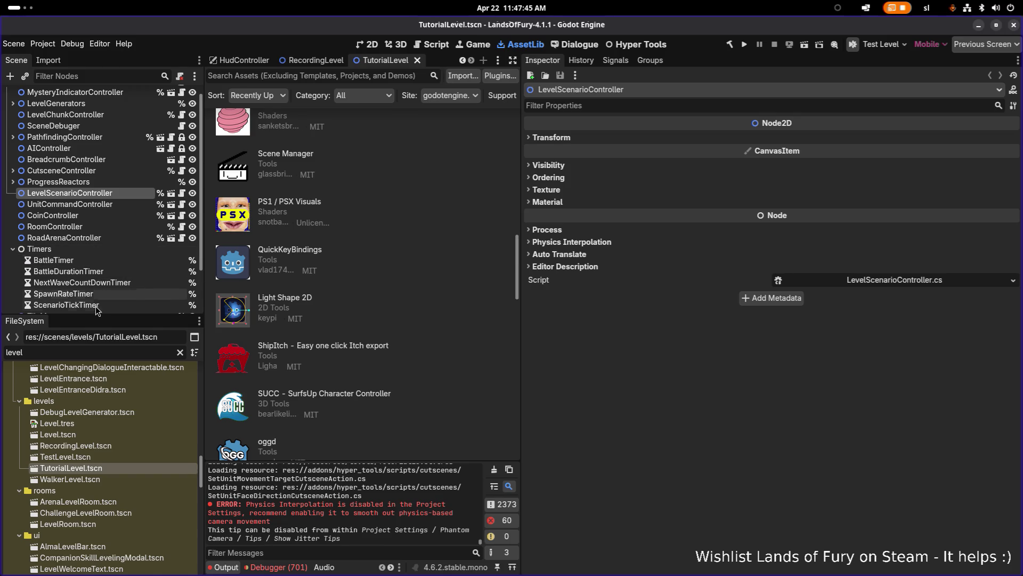
left_click(99, 304)
key("F2")
type("LevelTimer")
key("Return")
key("ctrl+s")
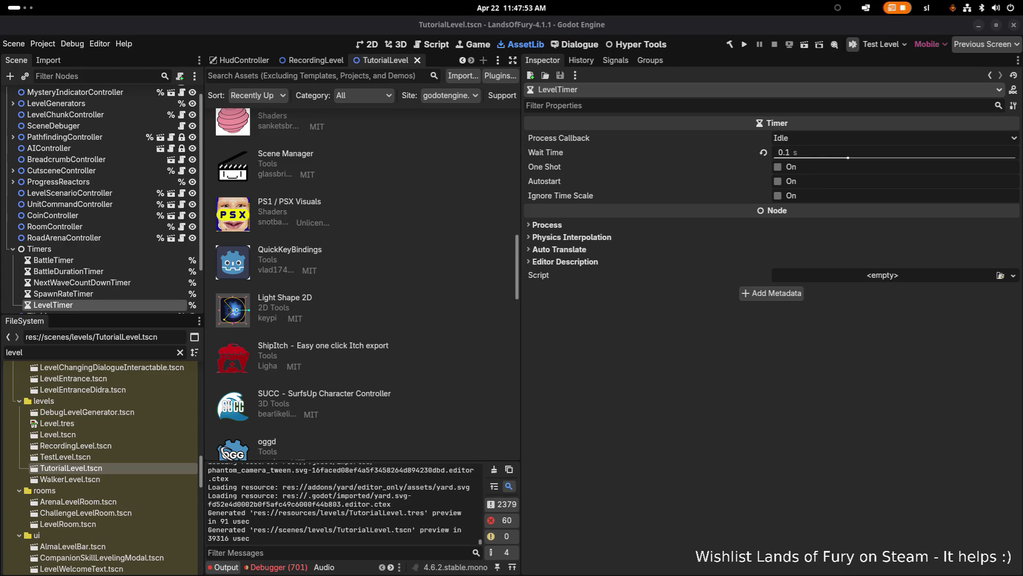
Check SpawnRateTimer, then set TutorialLevel's LevelTimer wait time to 1.0 s
left_click(115, 293)
key("ctrl+s")
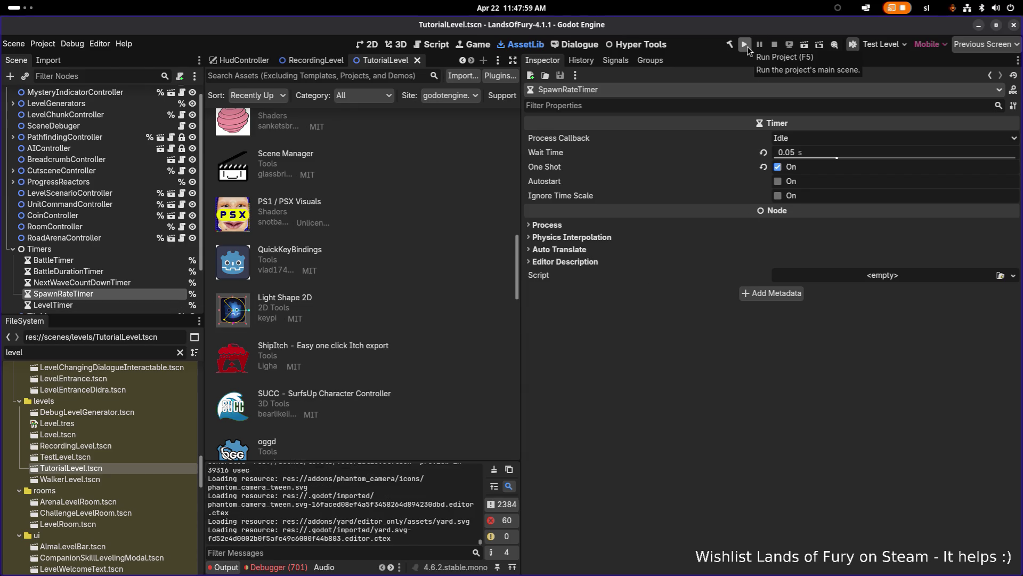
left_click(64, 304)
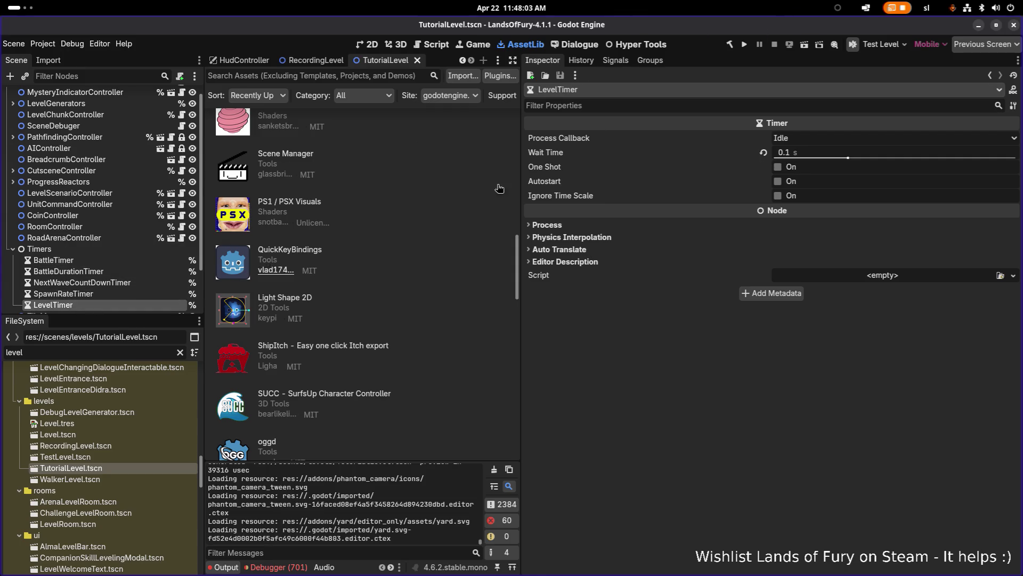
left_click(818, 152)
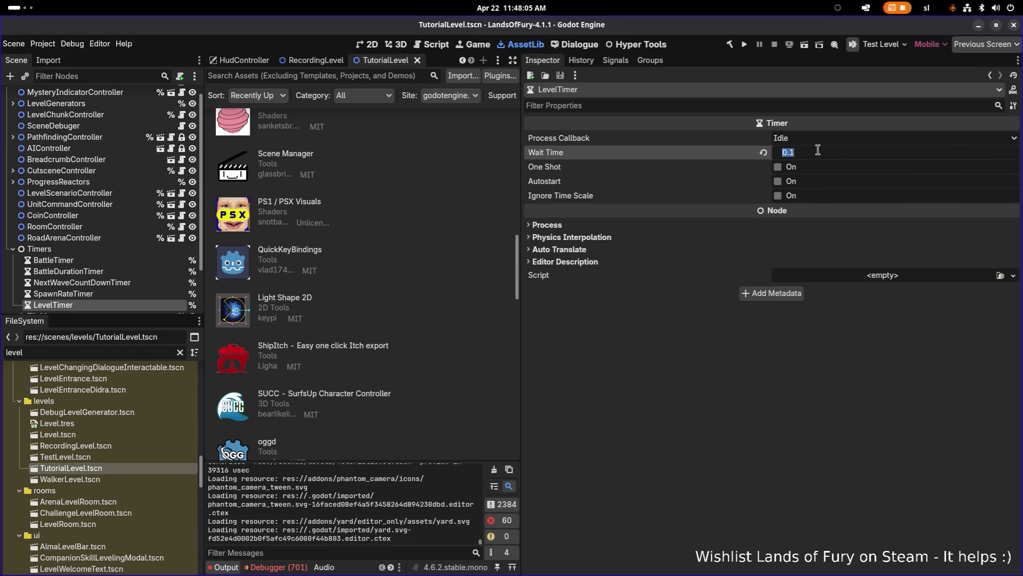
type("1")
key("Return")
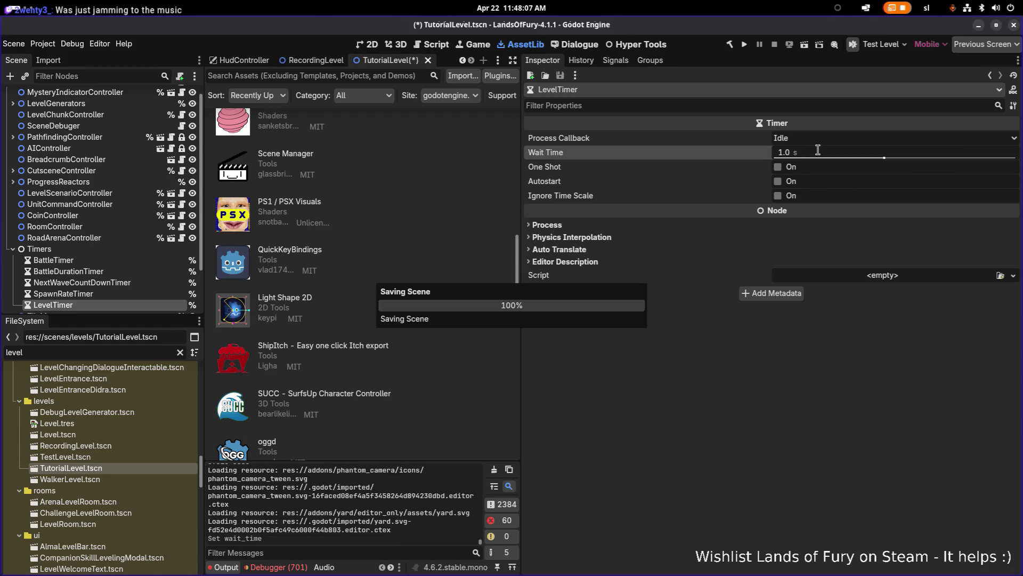
Compare with TestLevel's LevelTimer, then enable autostart on TutorialLevel's LevelTimer and save
double_click(80, 457)
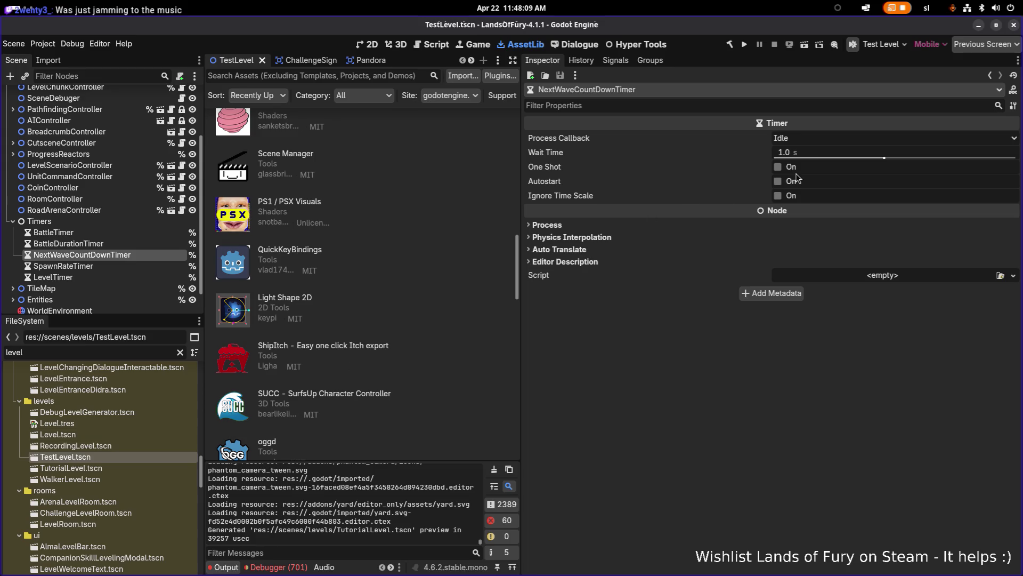
left_click(53, 277)
left_click(802, 182)
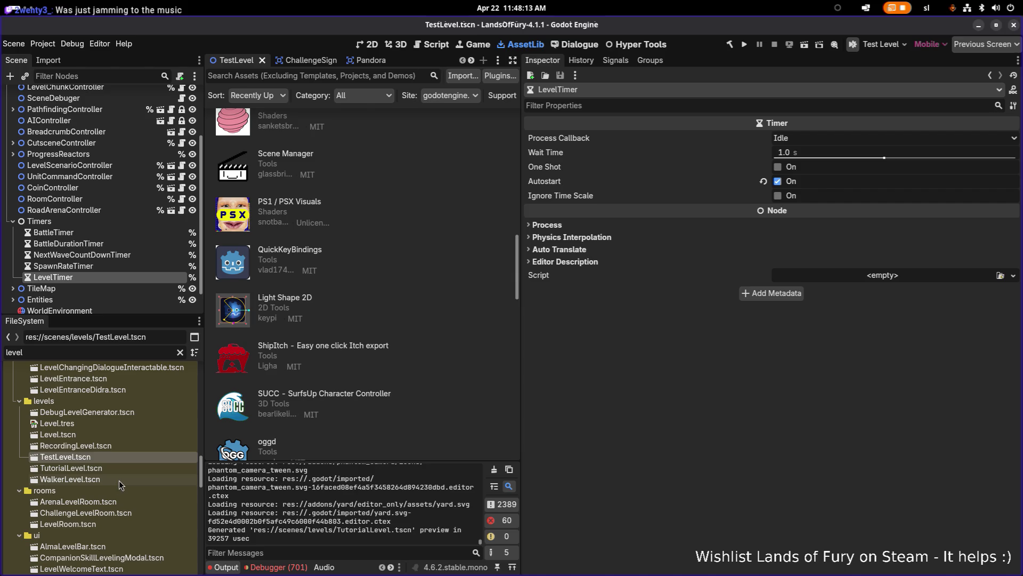
left_click(130, 468)
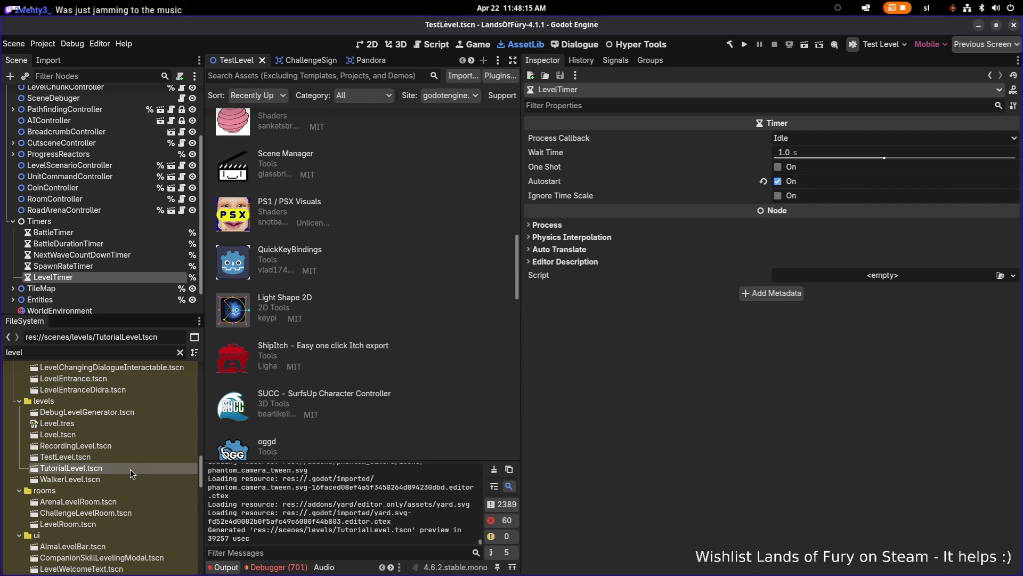
double_click(132, 467)
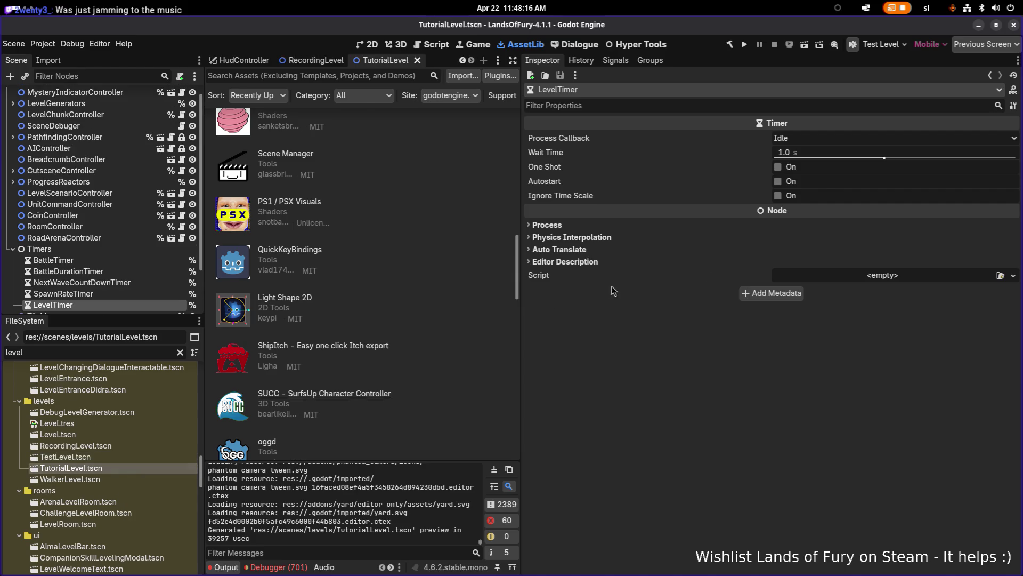
left_click(778, 182)
key("ctrl+s")
Open the WalkerLevel scene
double_click(101, 479)
scroll(131, 275, "down", 3)
scroll(132, 275, "up", 5)
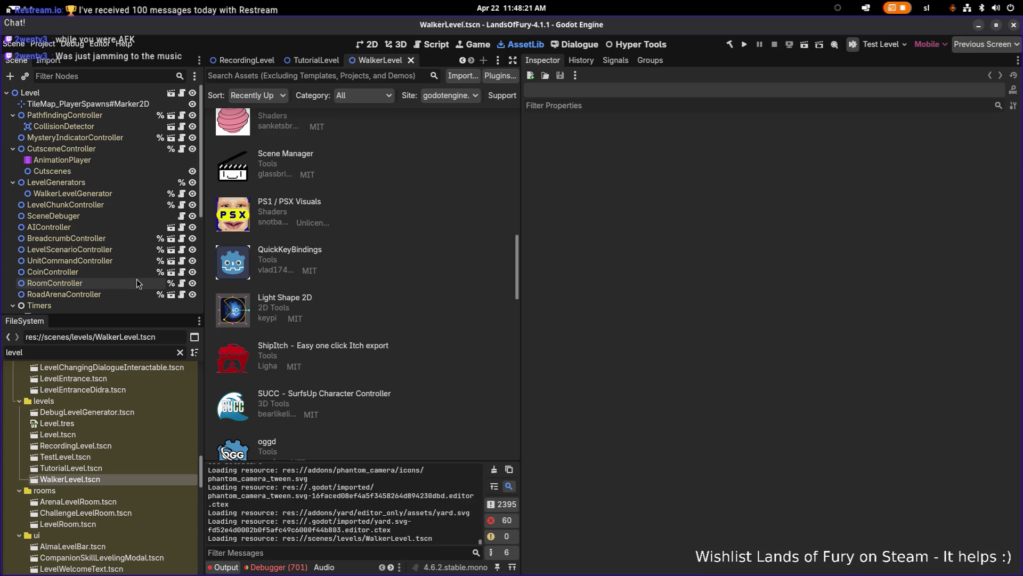
Give WalkerLevel's LevelTimer a 1.0 s wait time and autostart, saving the scene
scroll(109, 285, "down", 3)
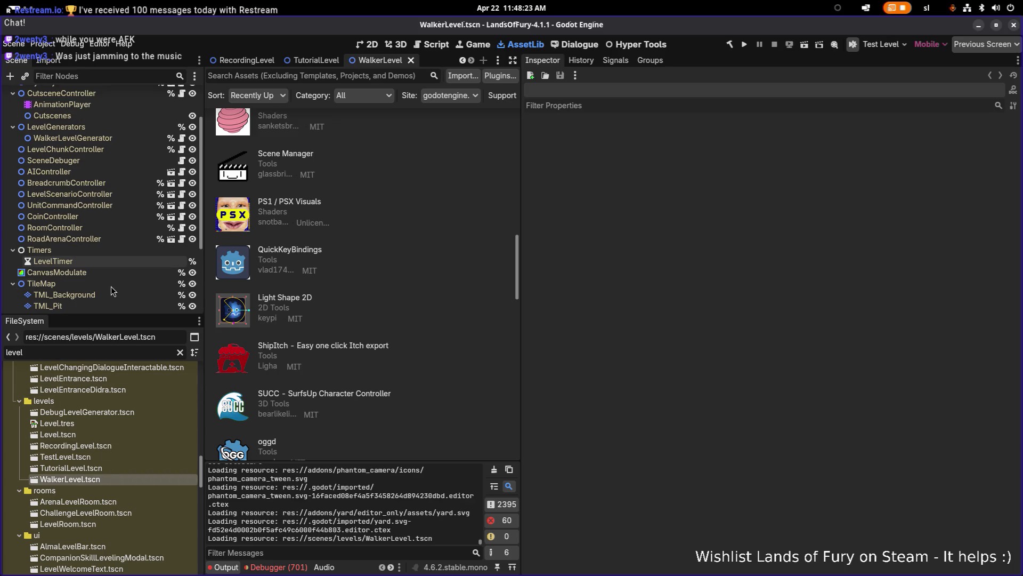
left_click(107, 262)
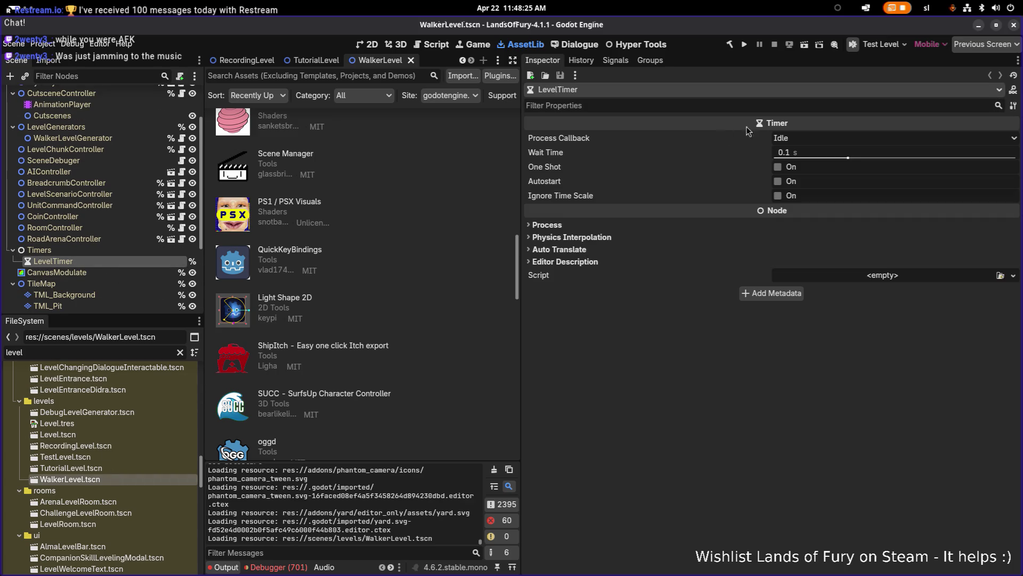
left_click(831, 153)
type("1")
key("Return")
key("ctrl+s")
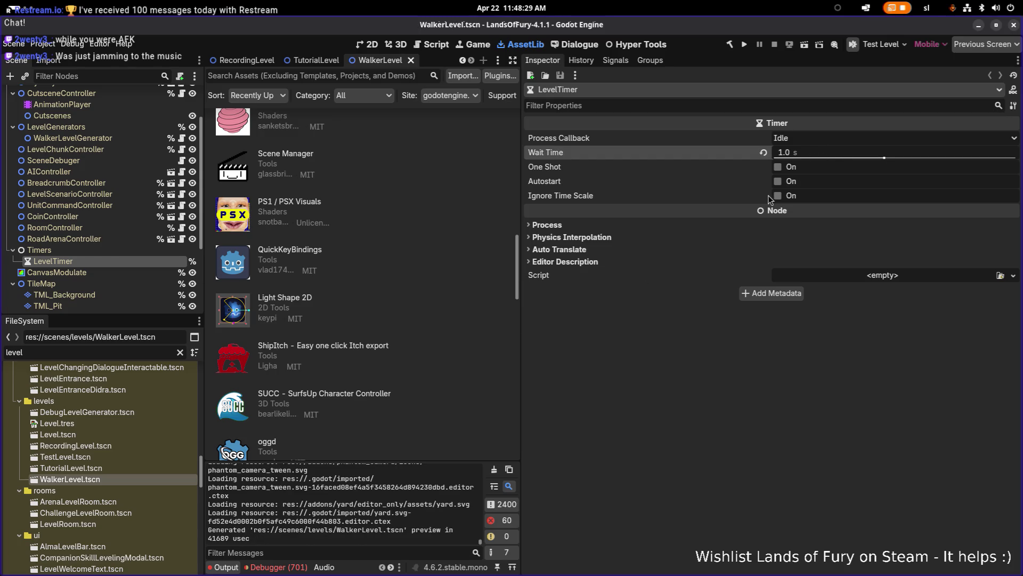
left_click(779, 182)
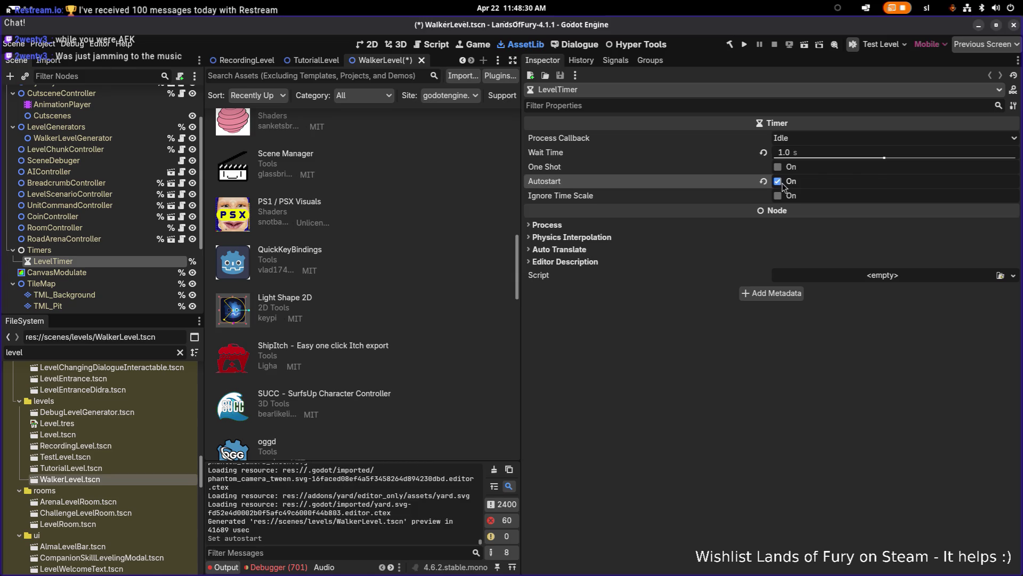
Check the LevelTimer settings in the TutorialLevel and TestLevel scenes
double_click(116, 468)
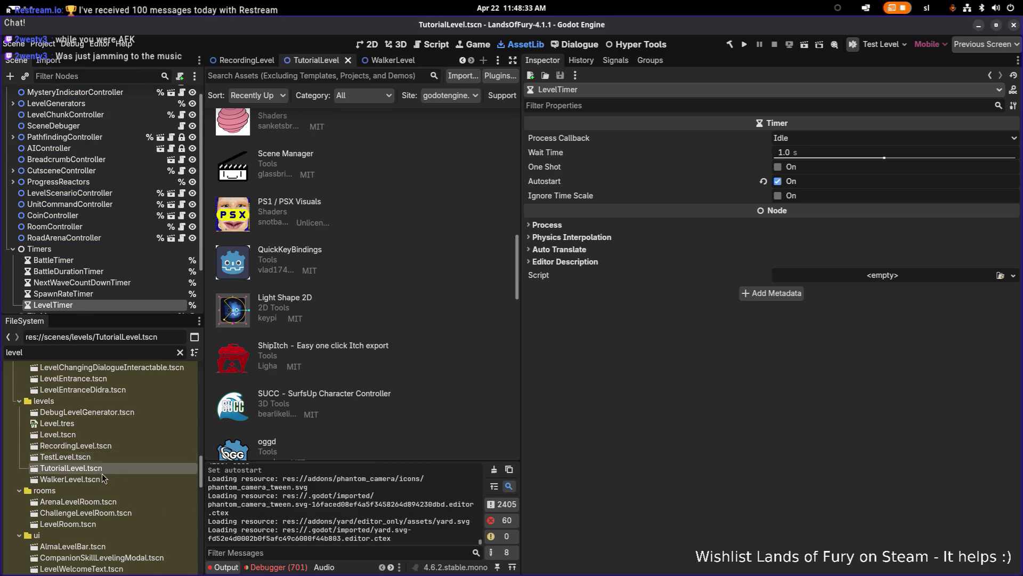
left_click(120, 295)
left_click(105, 306)
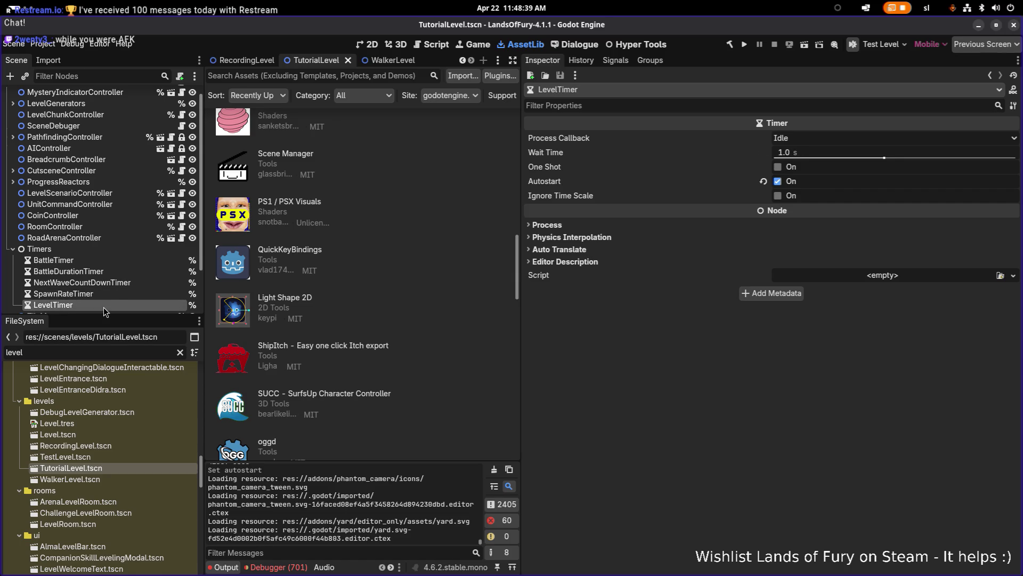
double_click(94, 457)
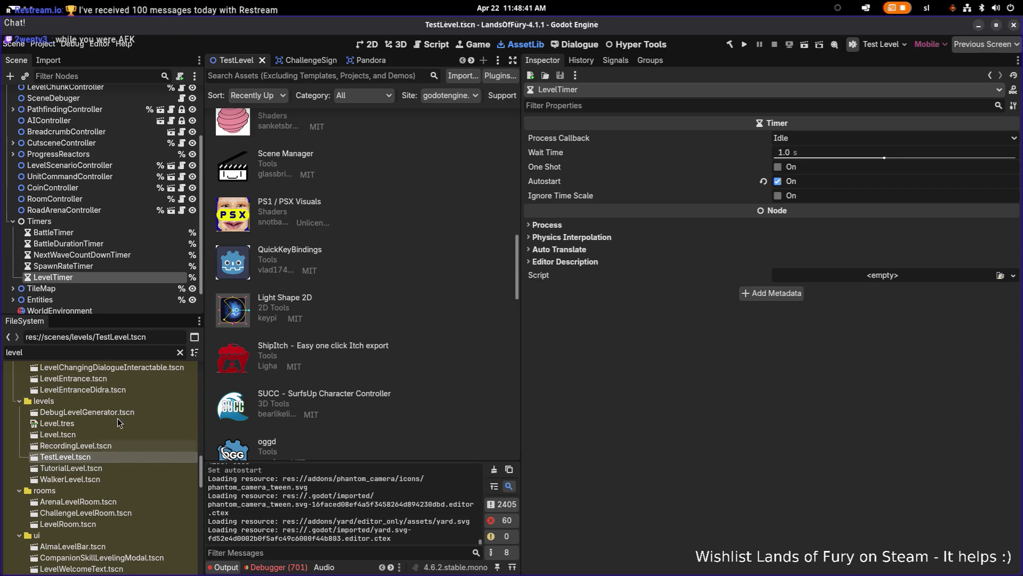
left_click(120, 266)
left_click(121, 276)
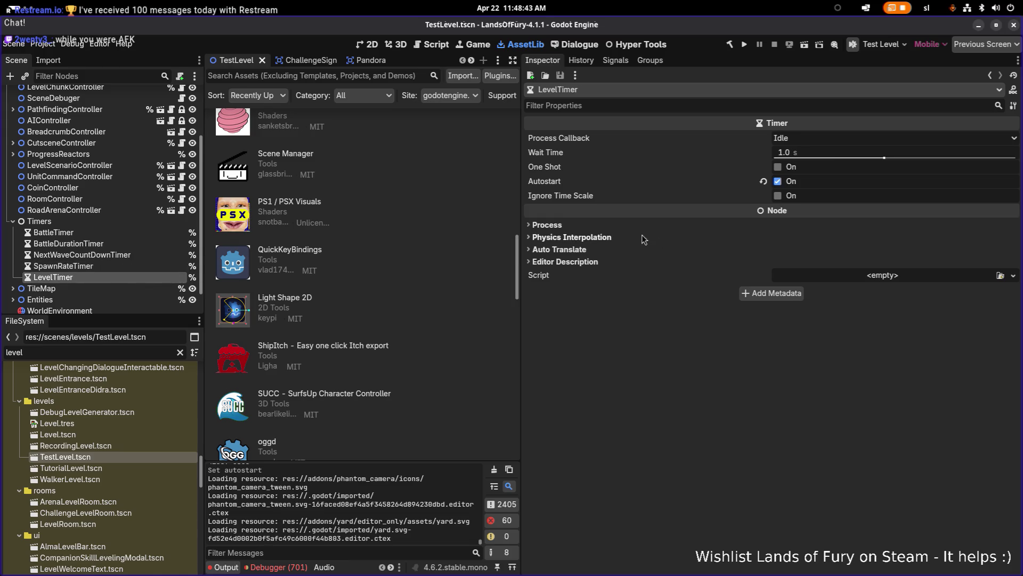
In RecordingLevel, set LevelTimer's wait time to 1.0 s and enable autostart
double_click(107, 445)
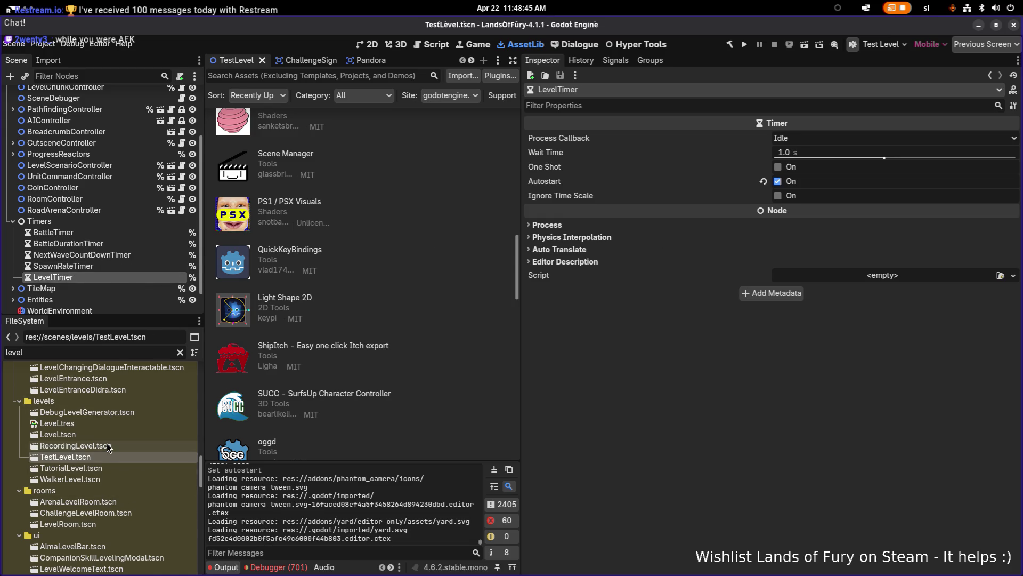
left_click(839, 154)
type("1")
key("Return")
left_click(784, 182)
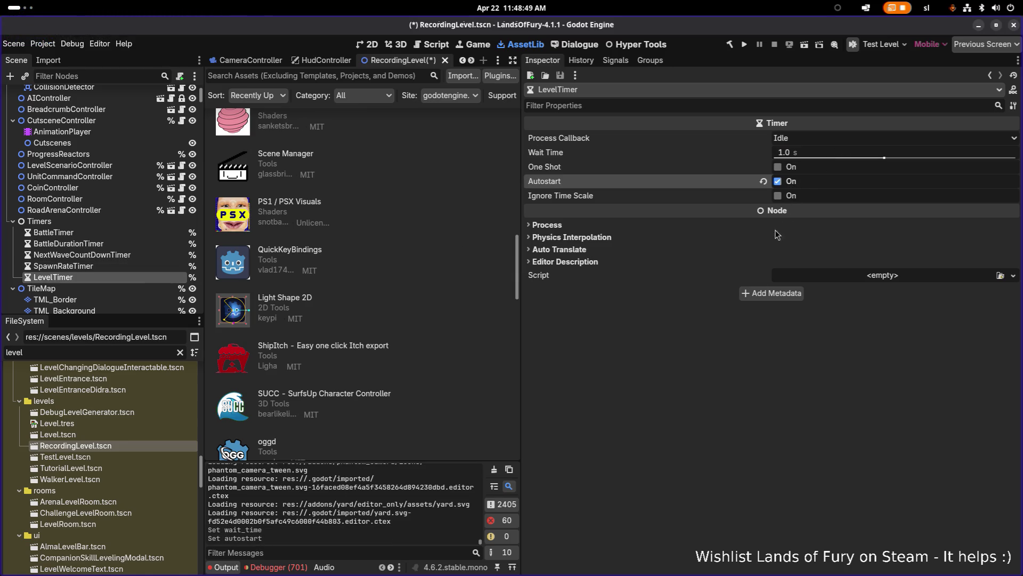
Give Level.tscn's LevelTimer autostart and a 1.0 s wait time, save, and run the project
double_click(121, 434)
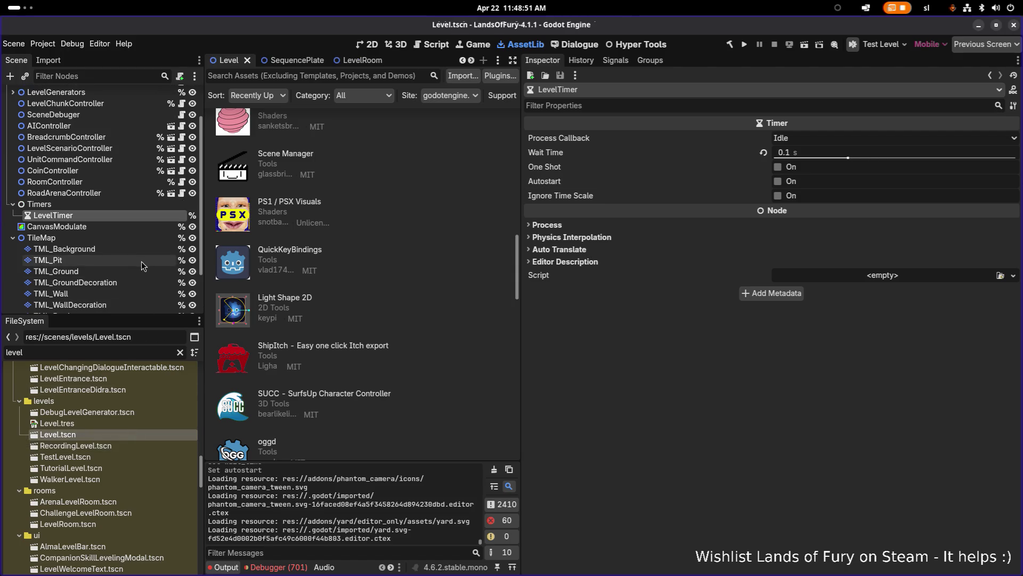
left_click(783, 182)
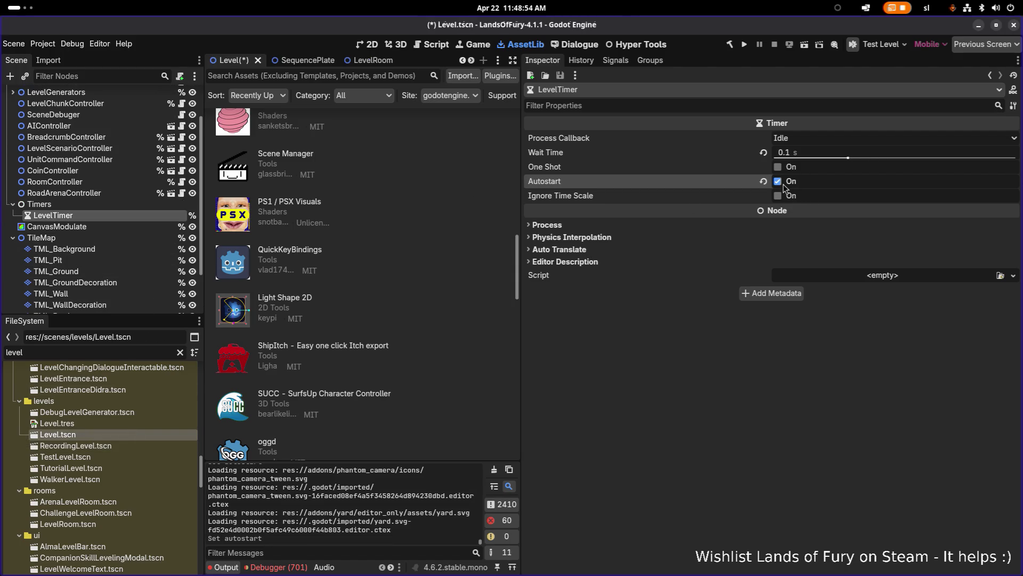
left_click(818, 155)
type("1")
key("Return")
key("ctrl+s")
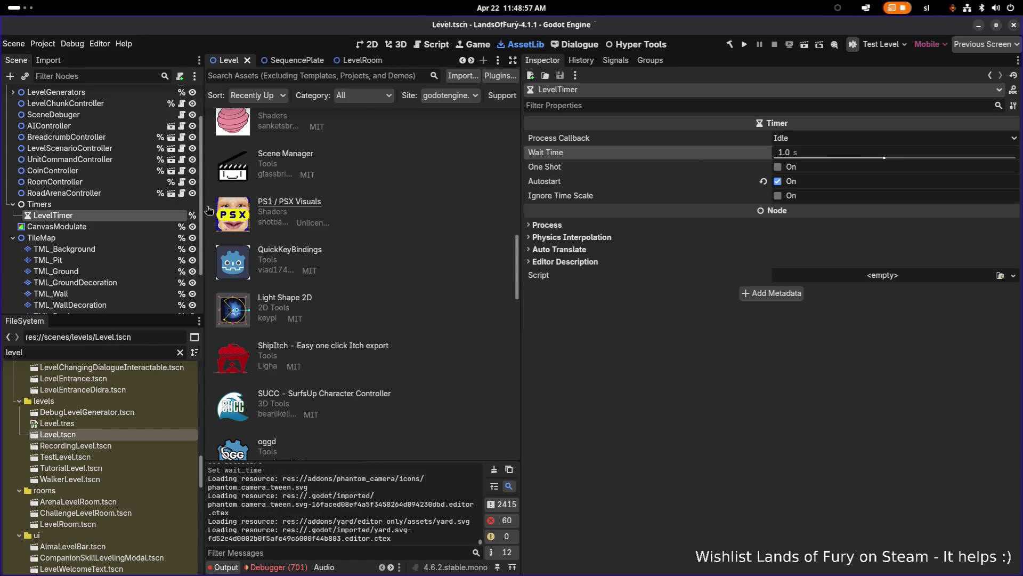
left_click(139, 214)
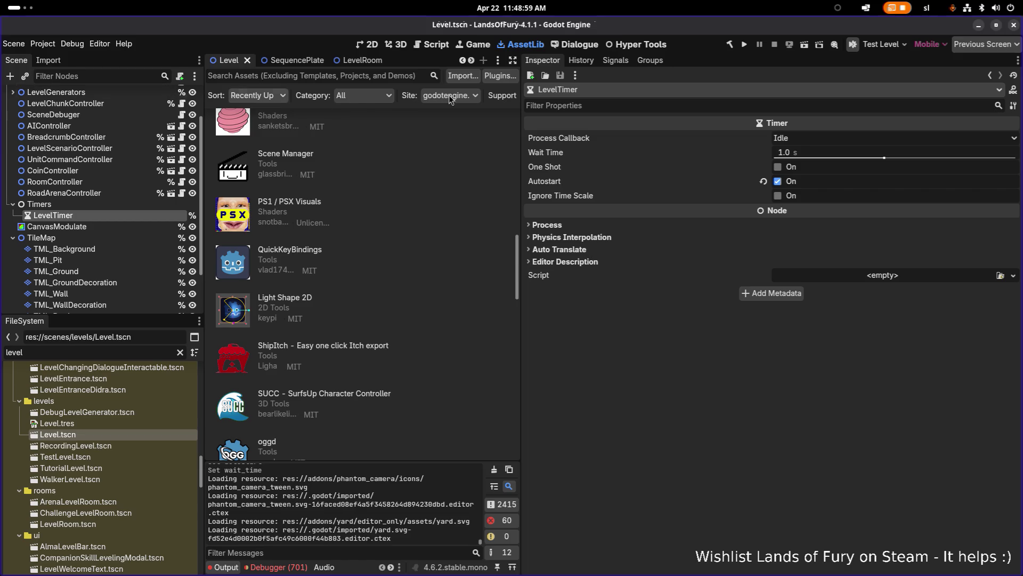
left_click(745, 44)
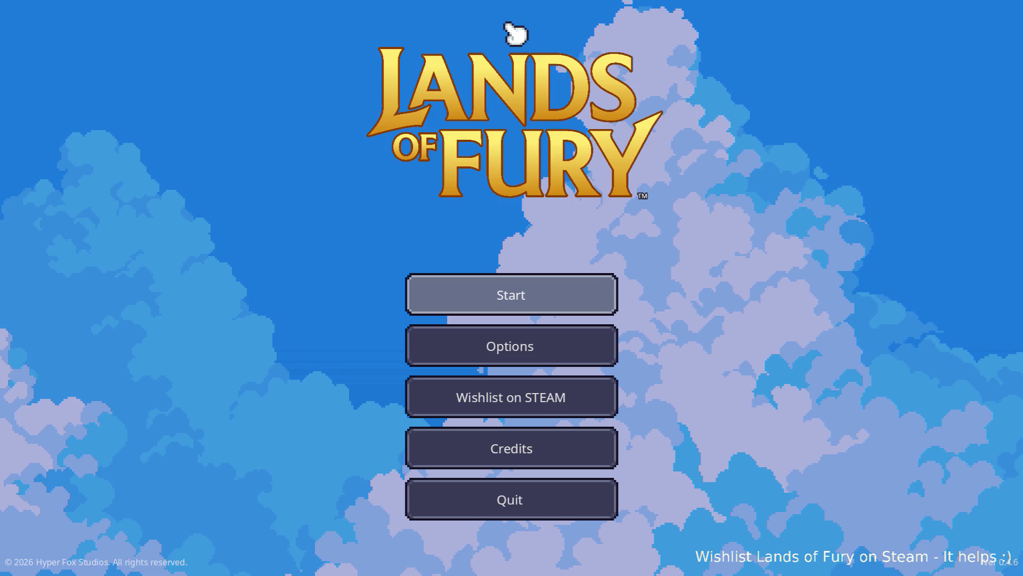
Start a game, walk through the forest, quit to desktop, then filter files by 'forest1'
key("Return")
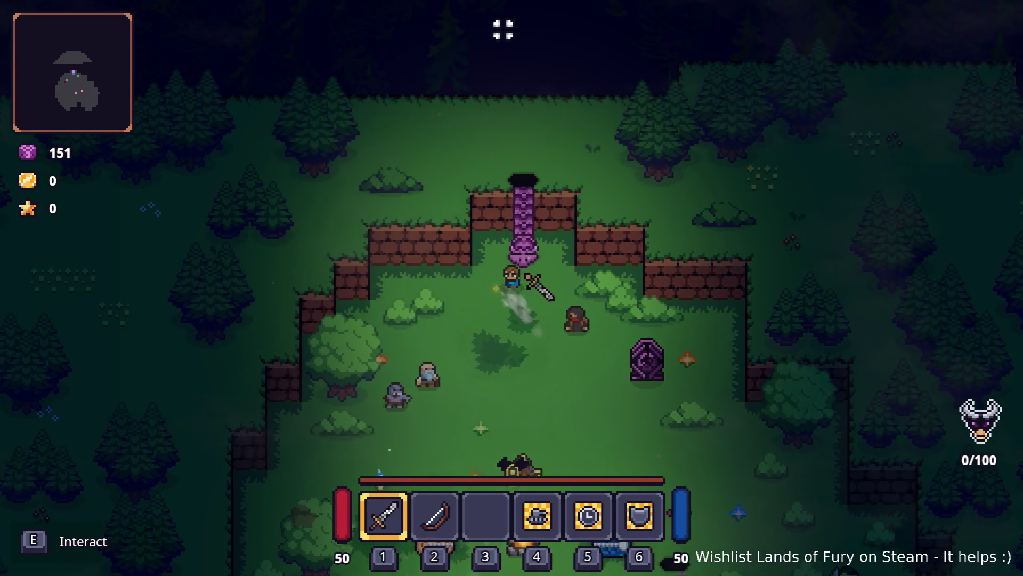
key("e")
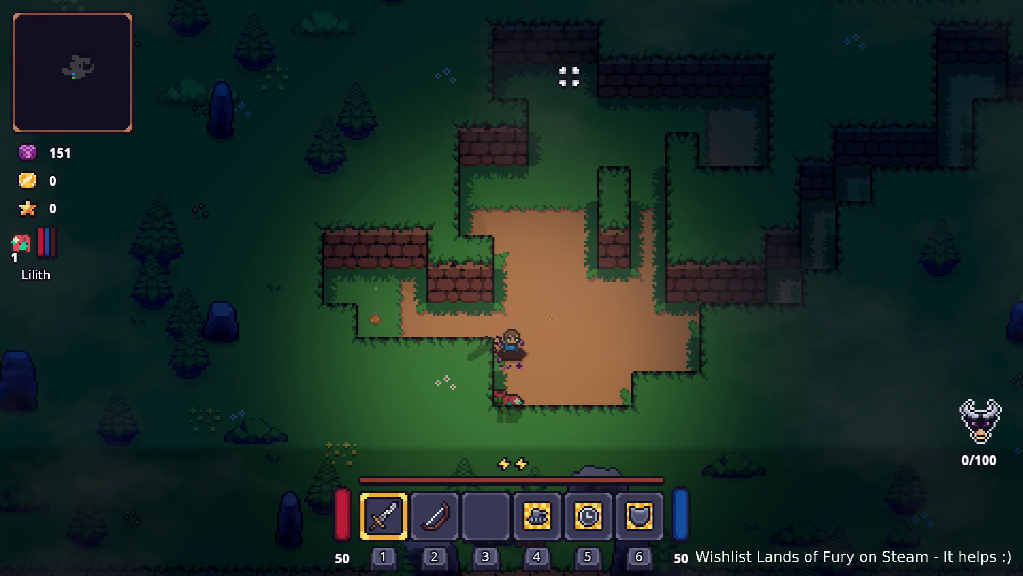
key("d")
key("d")
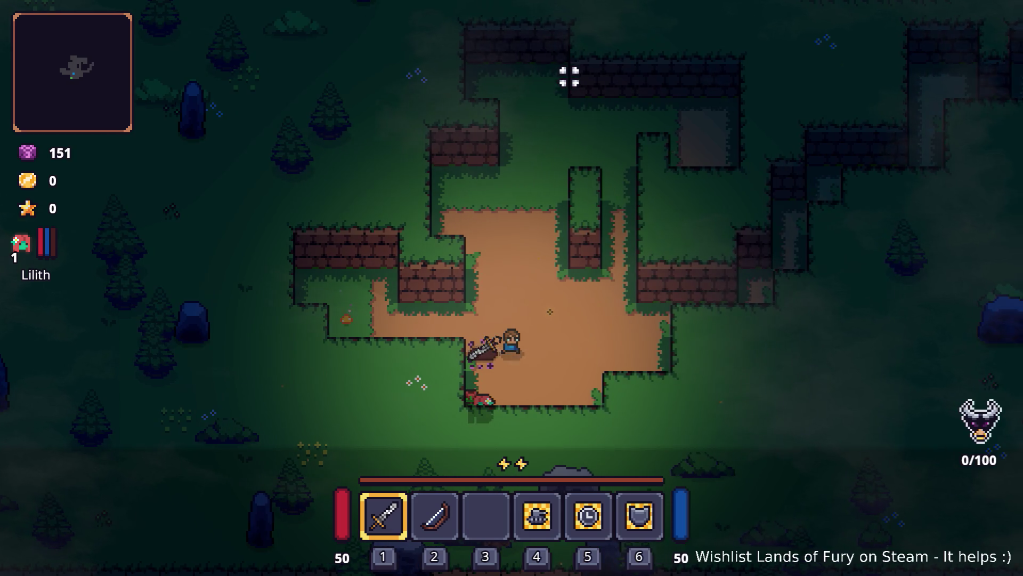
key("w")
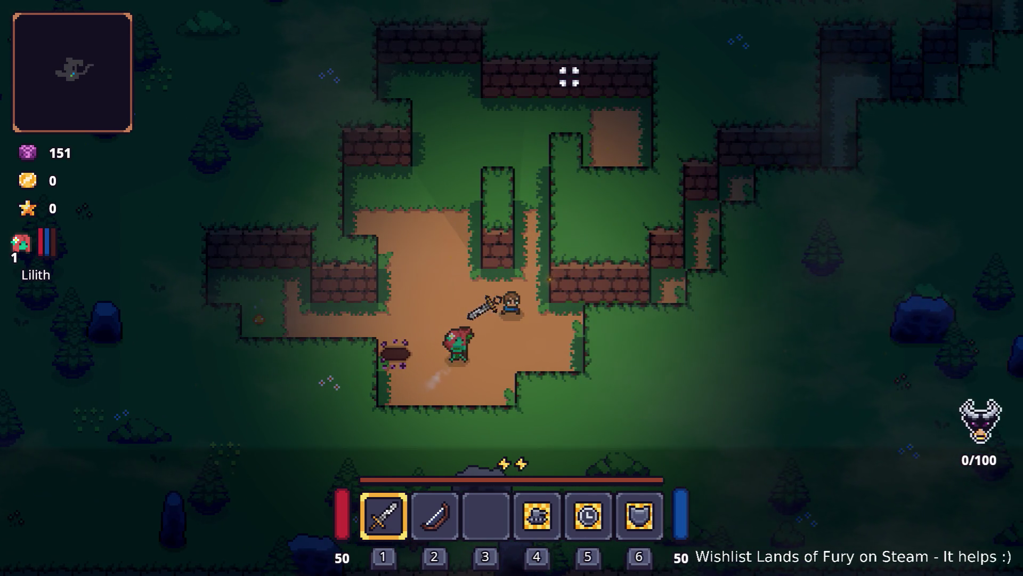
key("Escape")
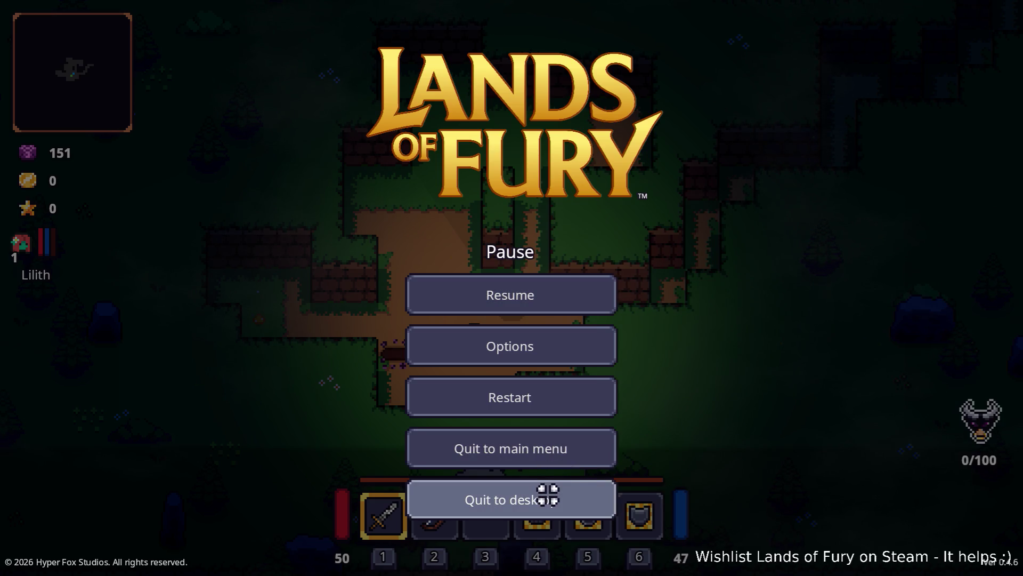
left_click(547, 495)
key("ctrl+a")
type("forest1")
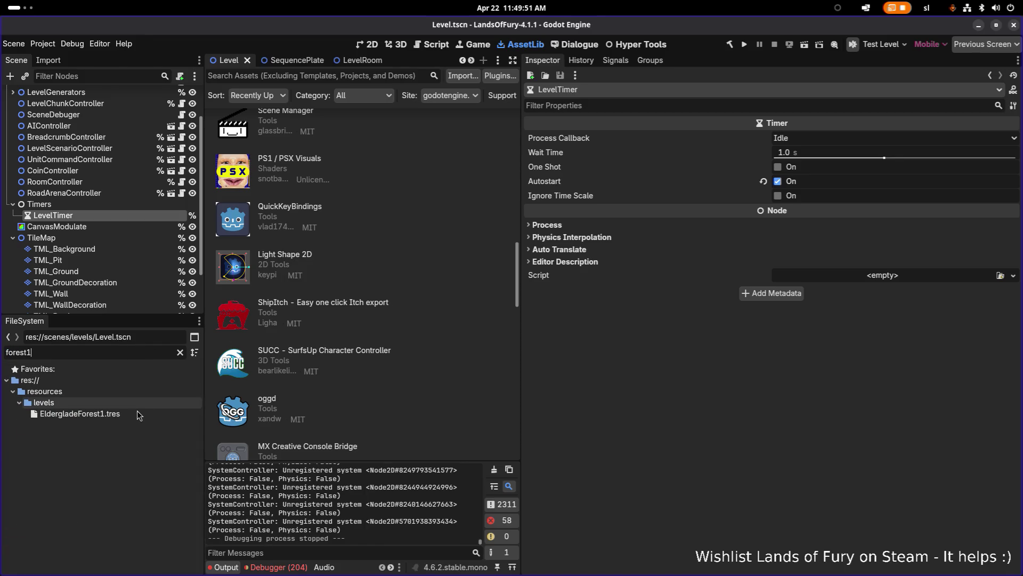
Open EldergladeForest1.tres and browse its level properties in the Inspector
double_click(133, 413)
scroll(702, 418, "down", 2)
scroll(702, 418, "down", 2)
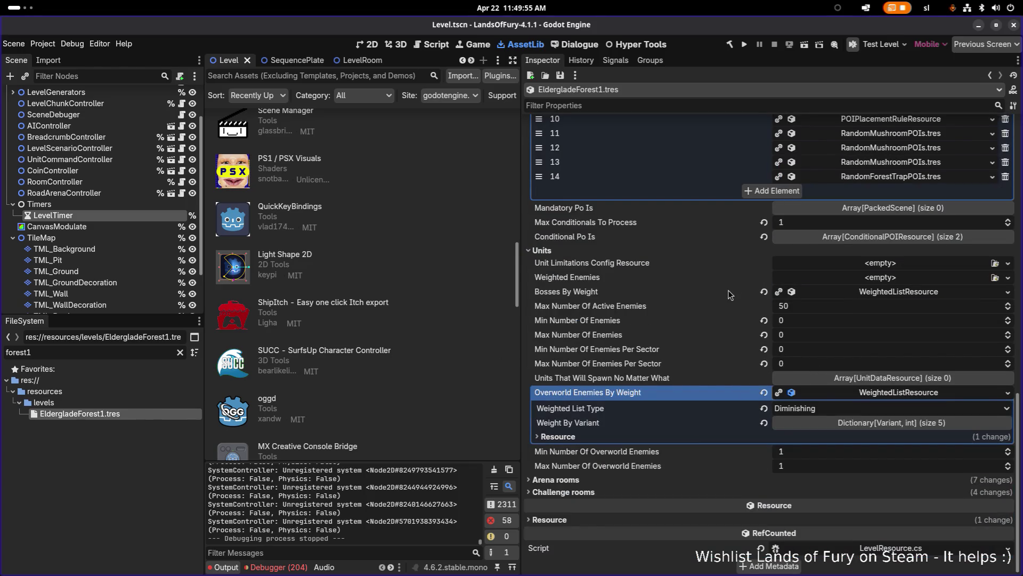
scroll(726, 299, "up", 4)
scroll(724, 298, "up", 8)
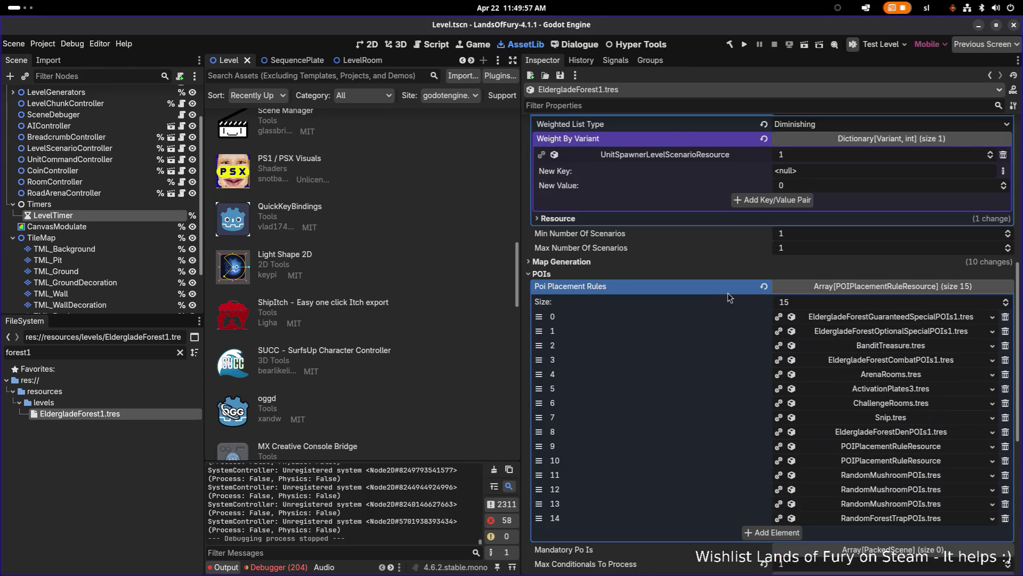
scroll(673, 272, "up", 4)
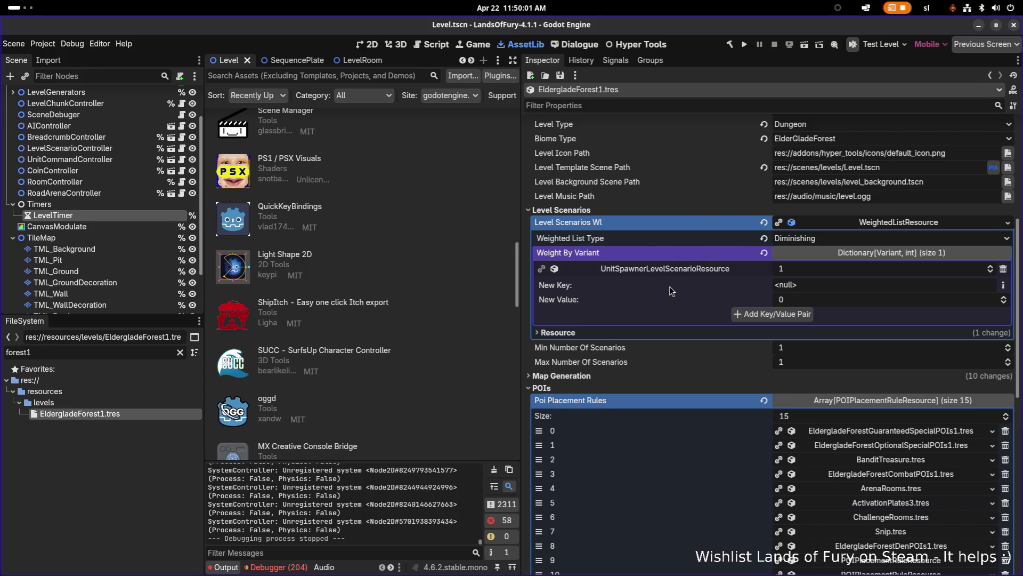
scroll(670, 289, "down", 8)
scroll(670, 289, "down", 4)
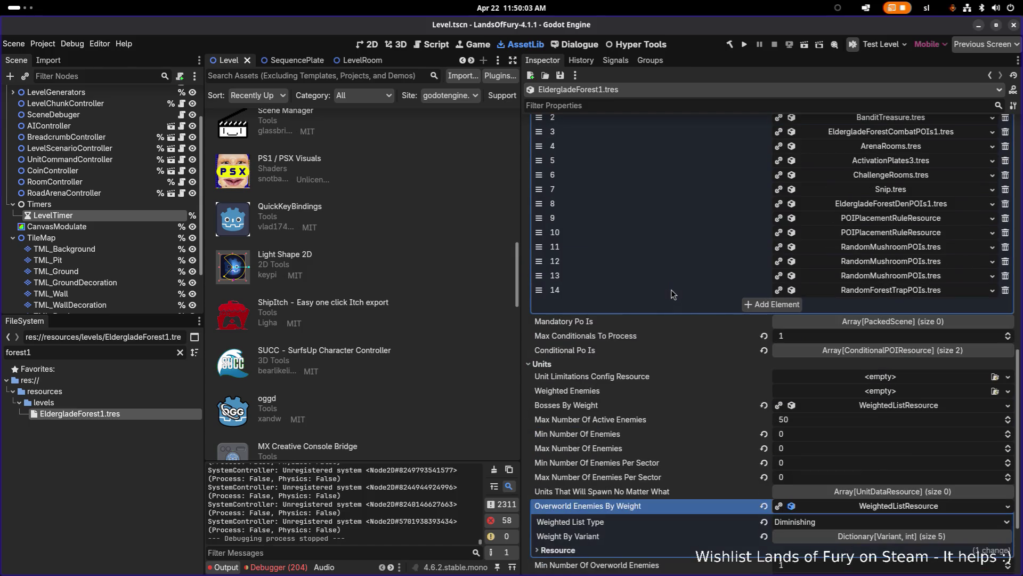
left_click(847, 351)
left_click(847, 352)
scroll(691, 392, "up", 8)
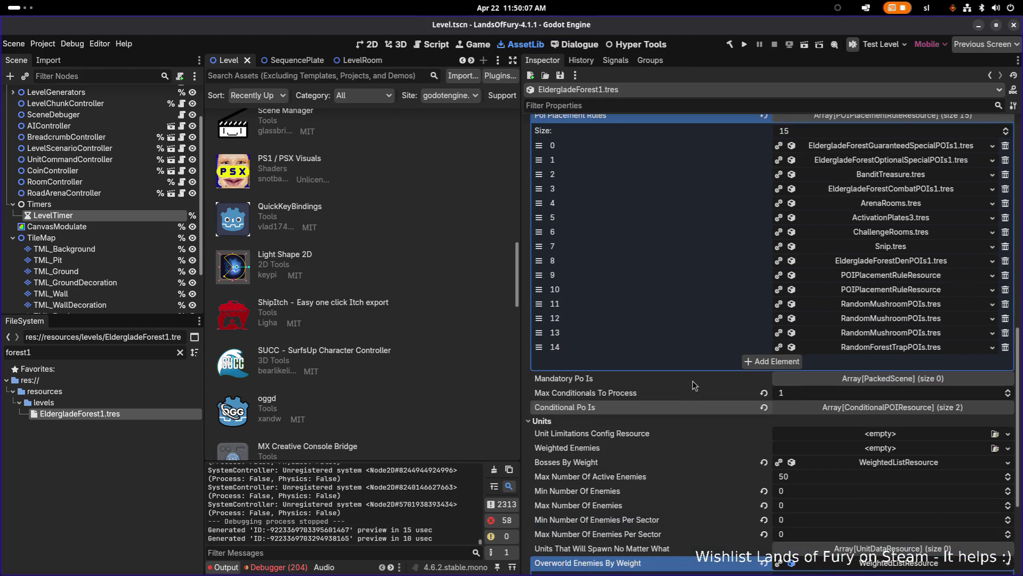
scroll(650, 271, "up", 6)
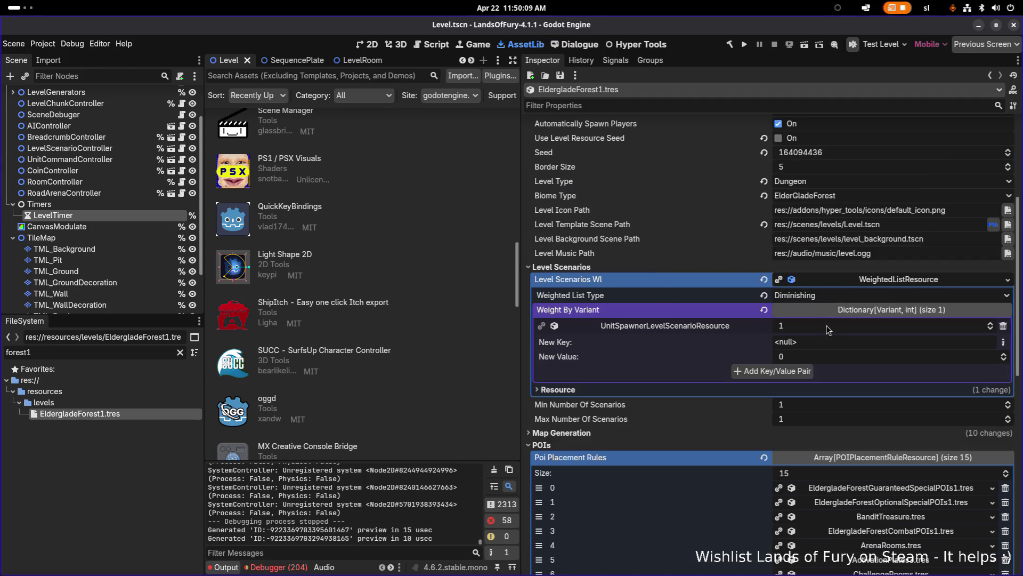
Expand the unit spawner scenario's first condition, showing Time To Pass 5.0
left_click(706, 324)
scroll(701, 360, "down", 4)
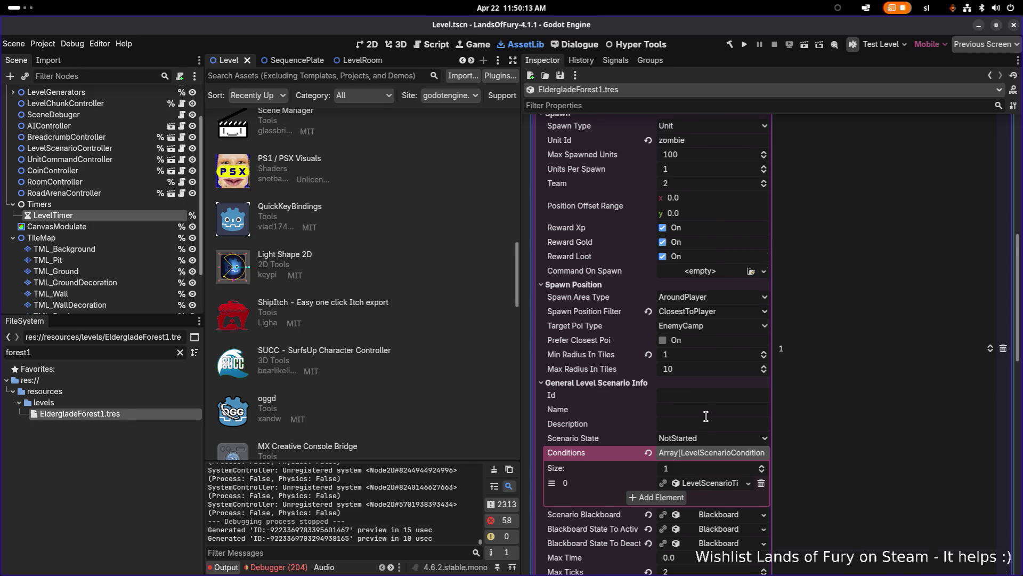
scroll(708, 421, "down", 2)
left_click(719, 429)
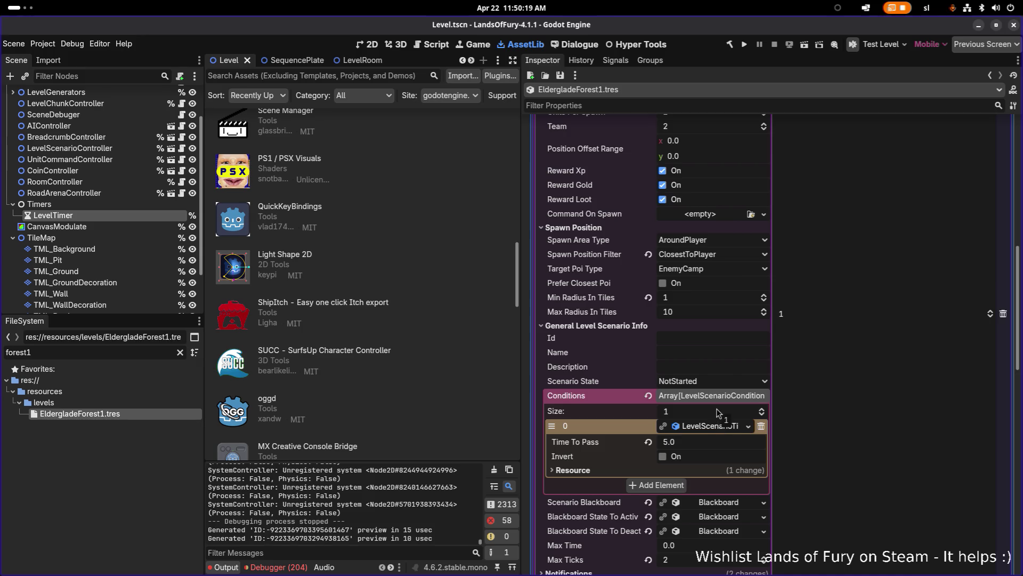
key("alt+Tab")
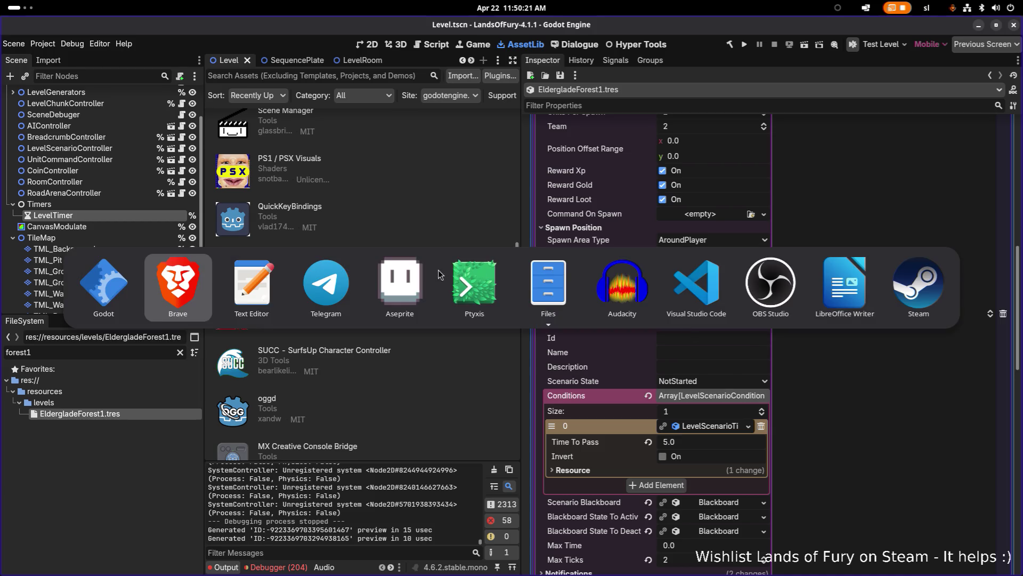
In VS Code, open LevelScenarioTimeConditionResource.cs via quick search 'timesce'
left_click(696, 290)
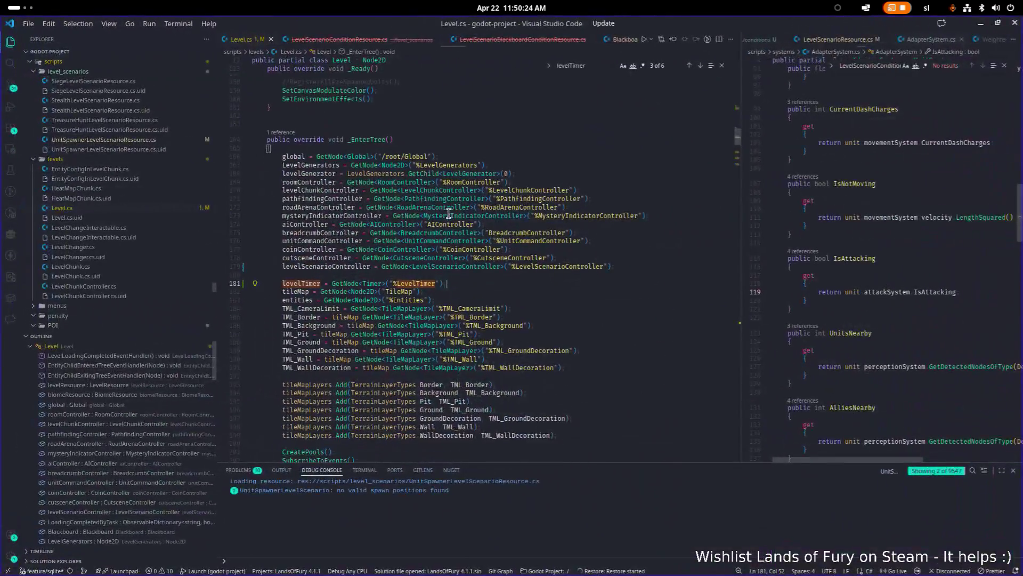
left_click(448, 215)
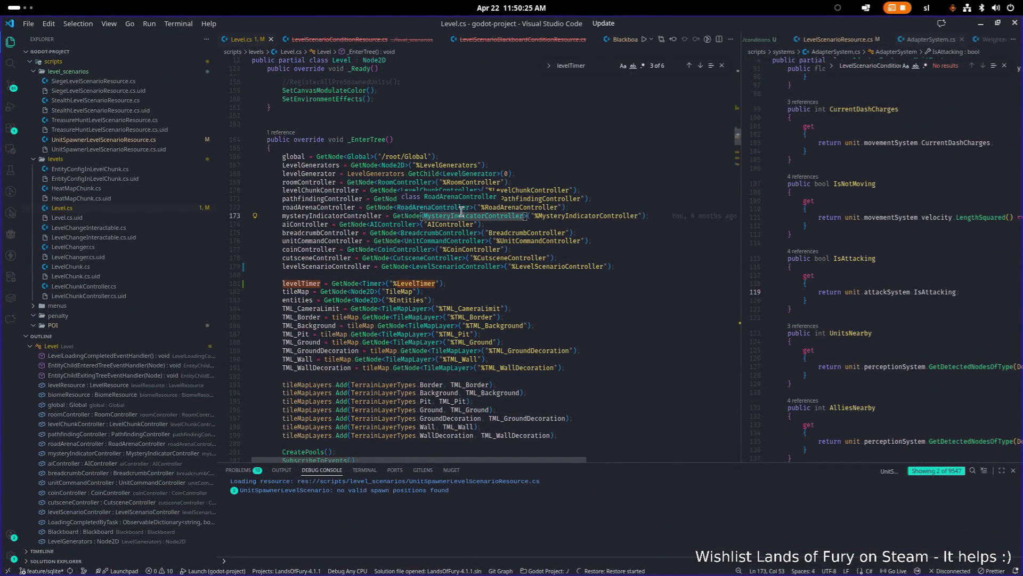
key("ctrl+p")
type("timesce")
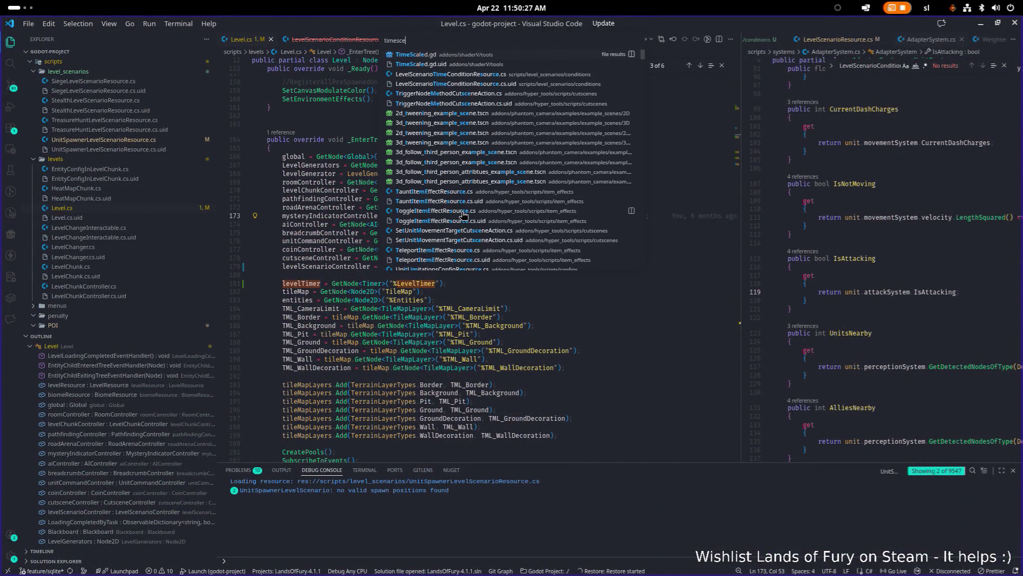
key("Down")
key("Down")
key("Return")
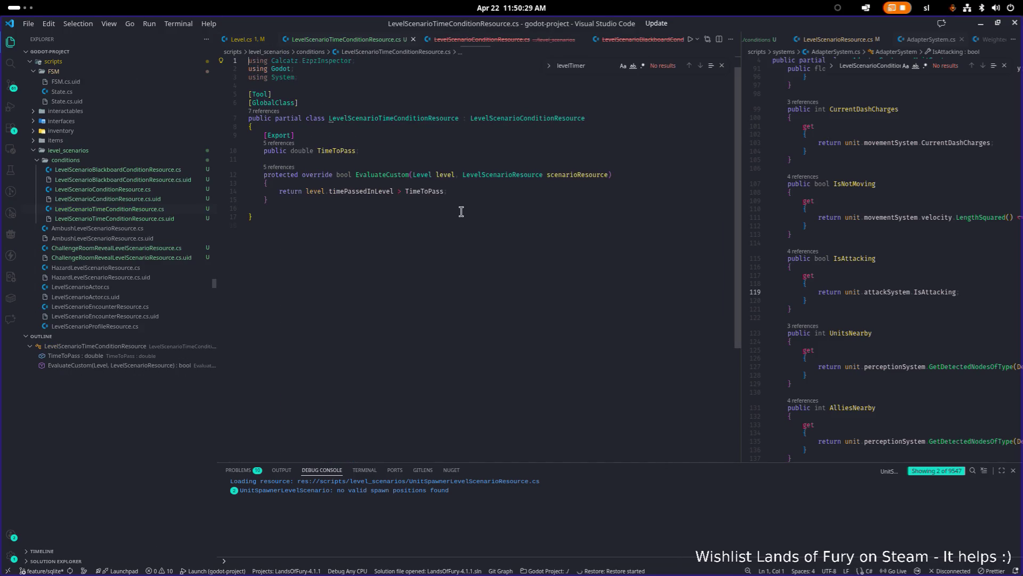
Set a breakpoint on the return on line 14 and launch the game under the debugger
left_click(221, 192)
left_click(490, 197)
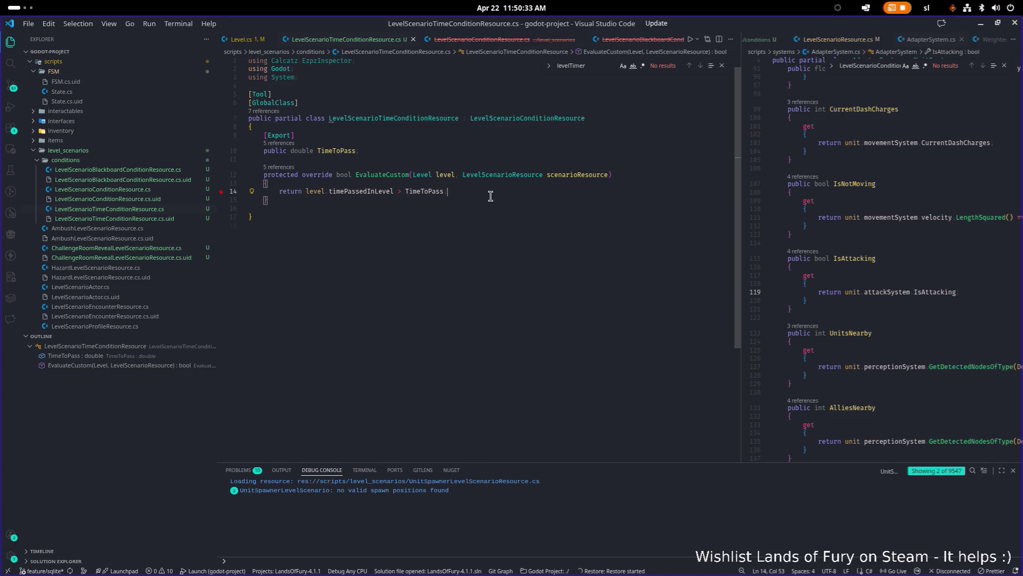
left_click(499, 200)
left_click(499, 190)
key("F5")
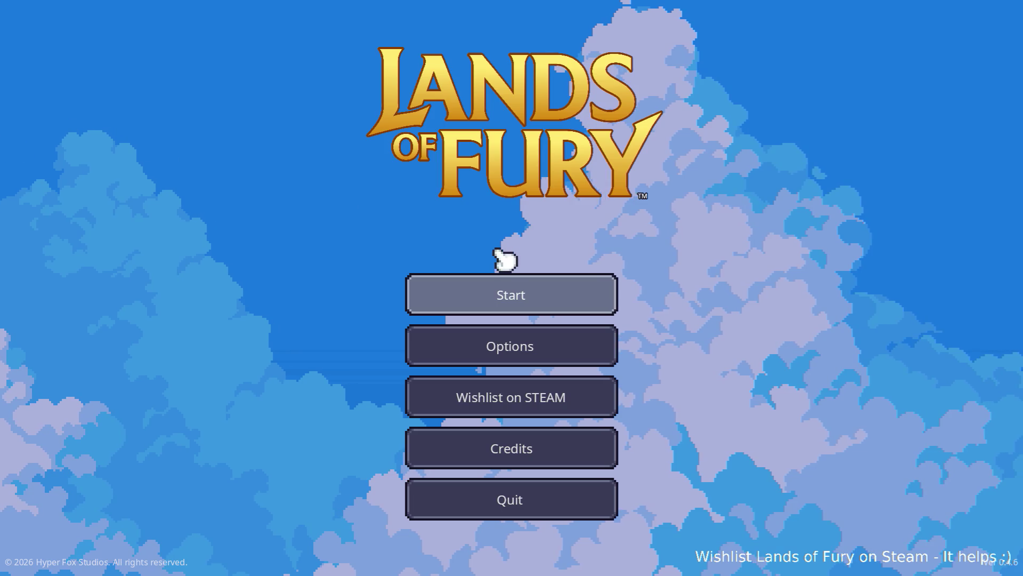
Start with the first save profile, undo the stray code edit, and resume from the breakpoint
left_click(494, 285)
left_click(493, 296)
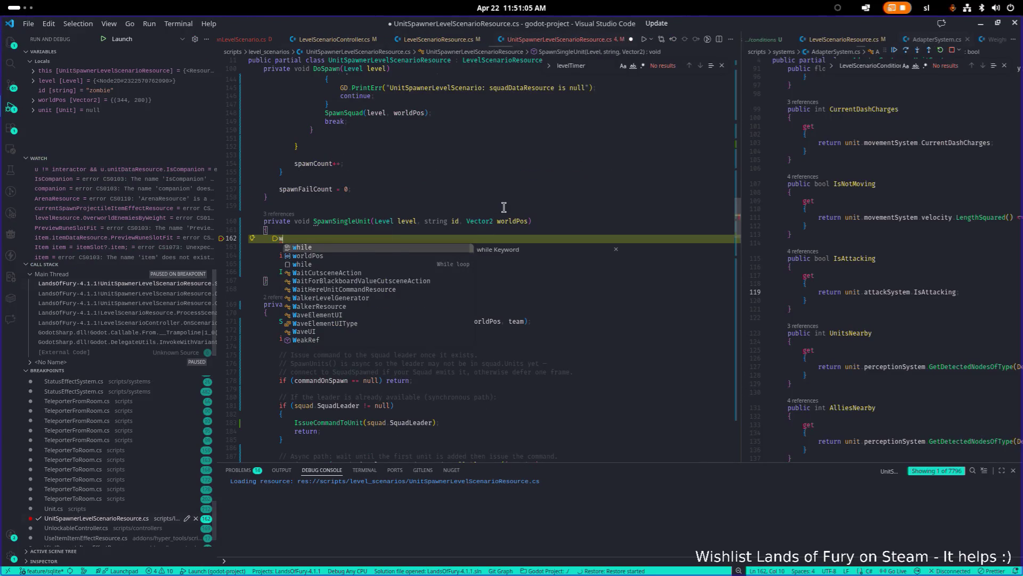
key("ctrl+z")
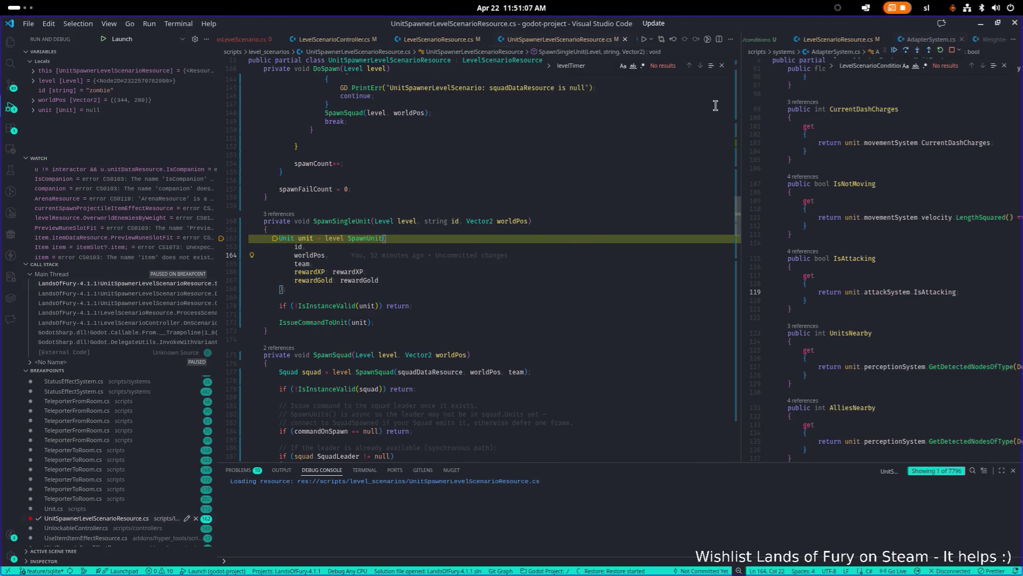
key("F5")
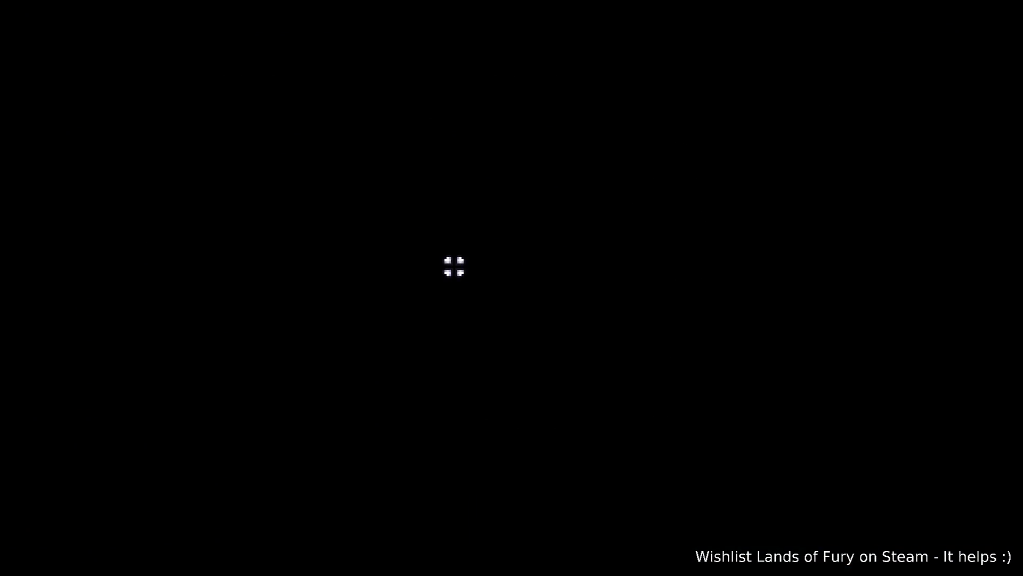
Walk north into the portal stairs, attack an enemy, and head up-right along the path
key("w")
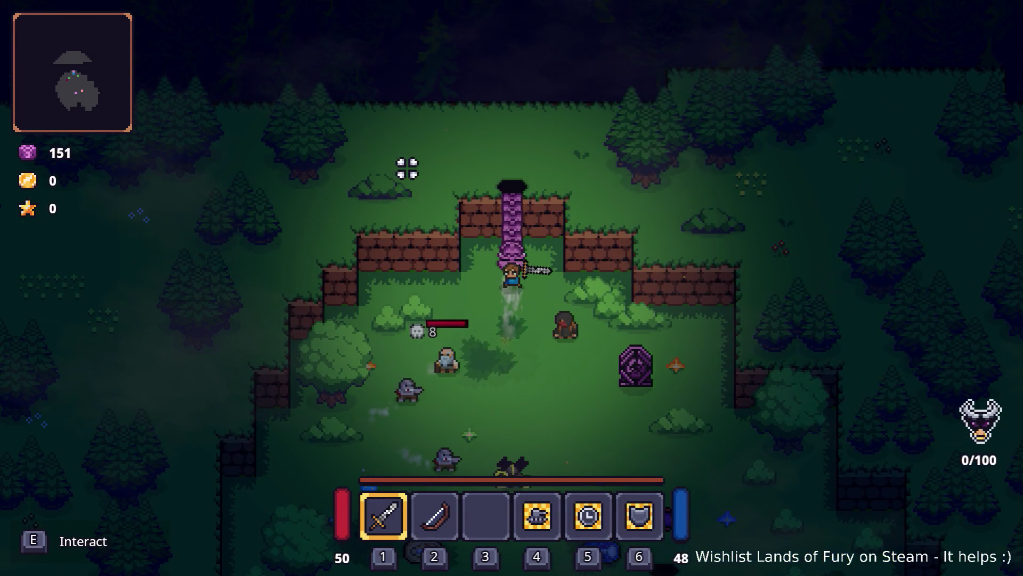
key("e")
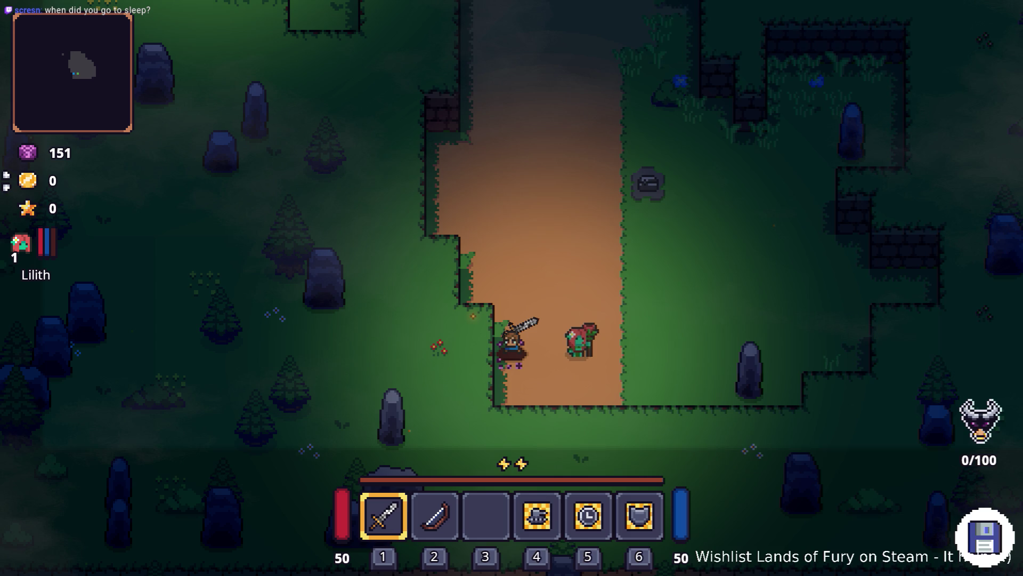
left_click(331, 151)
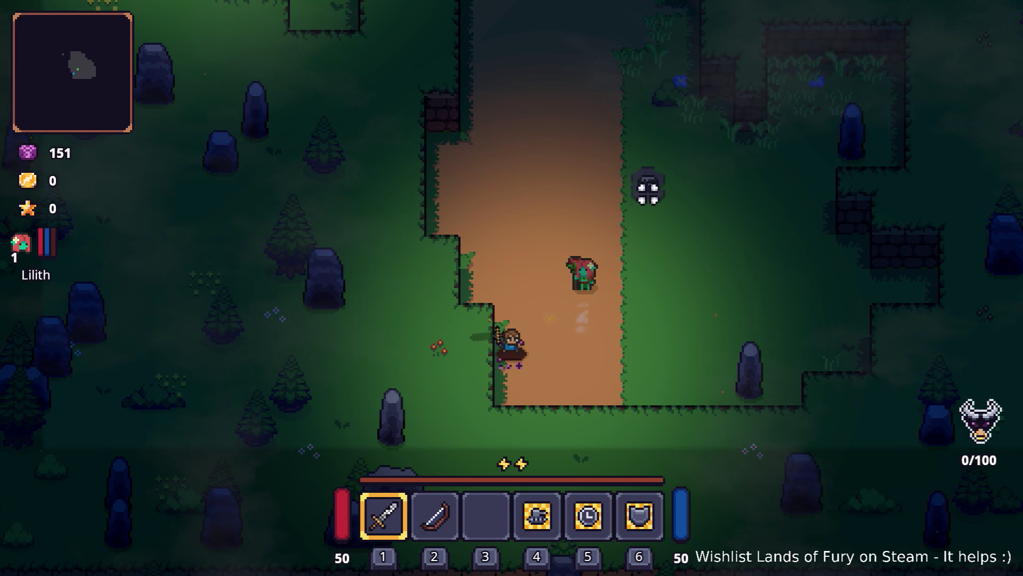
key("w")
key("d")
key("w")
key("d")
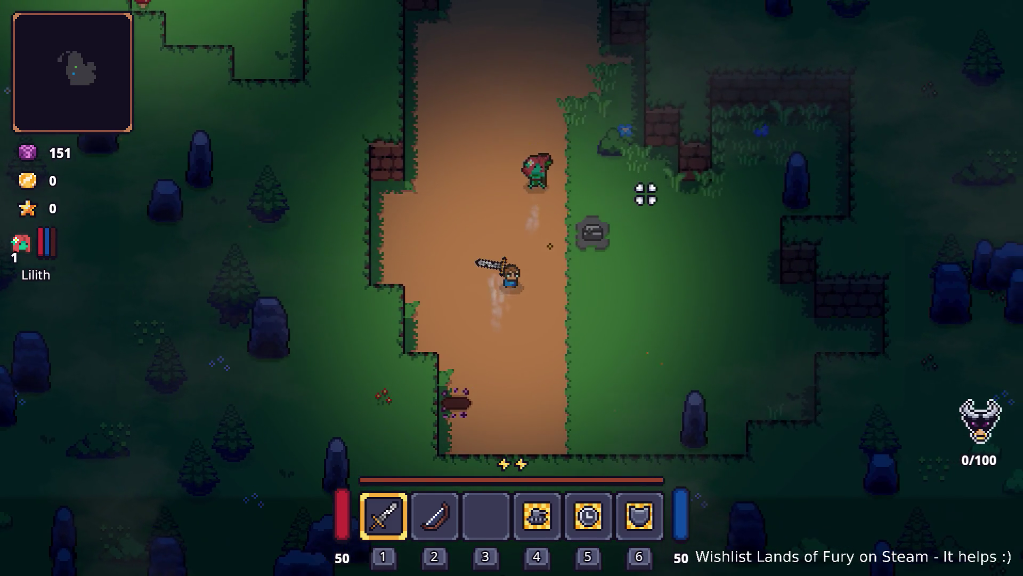
key("d")
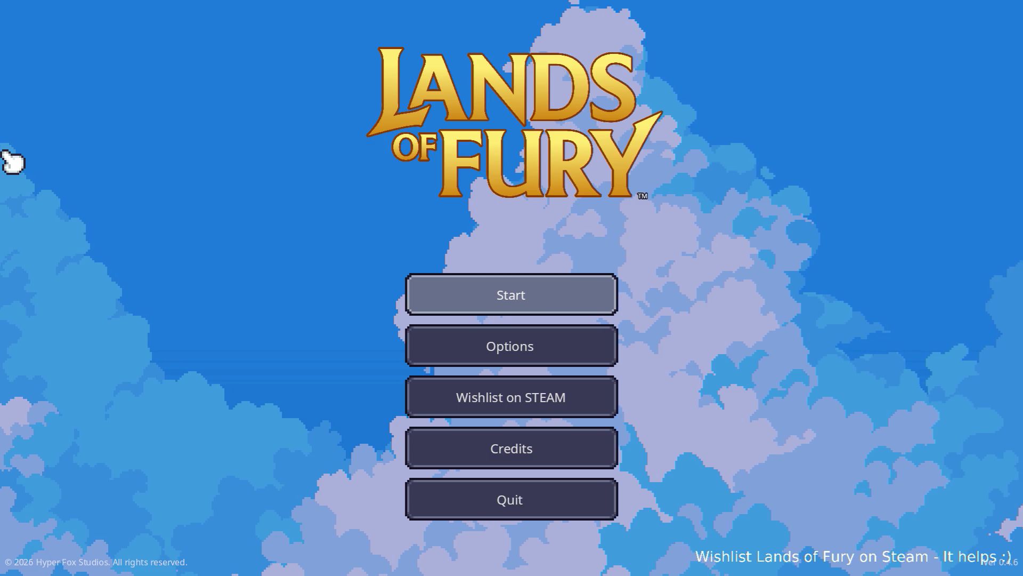
Start a new run from the main menu and walk Lilith north into the camp's purple portal
left_click(421, 295)
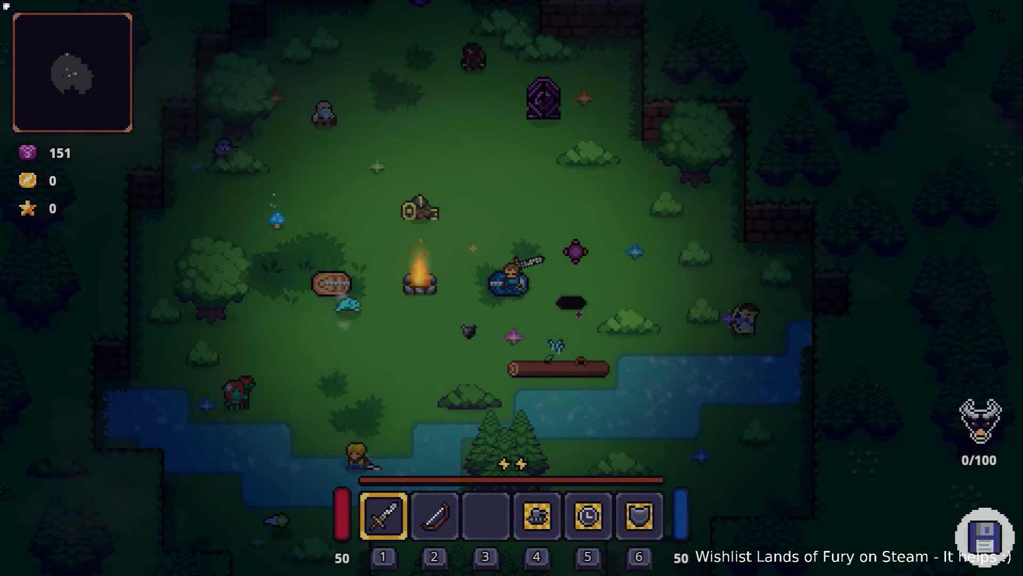
key("w")
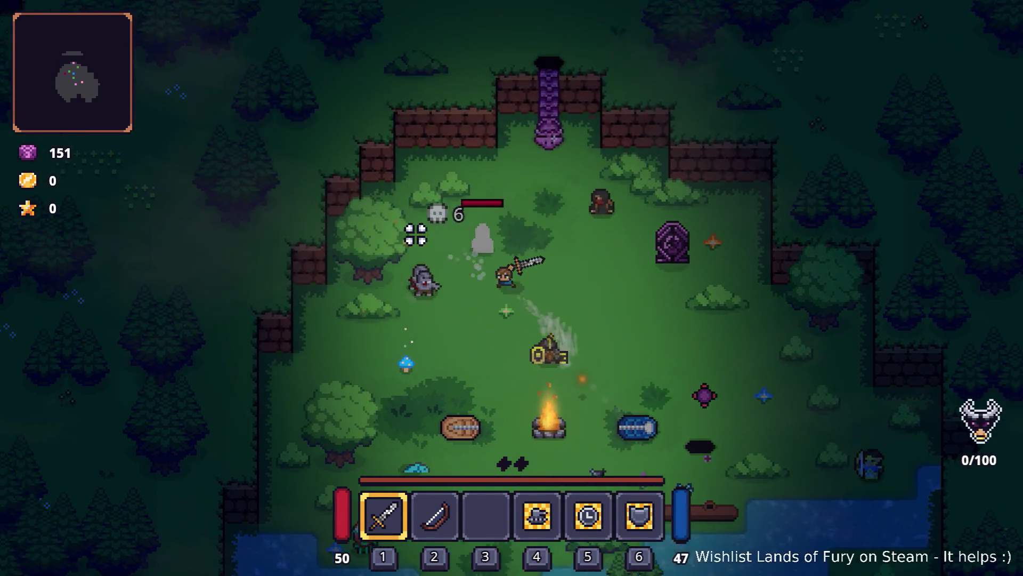
key("w")
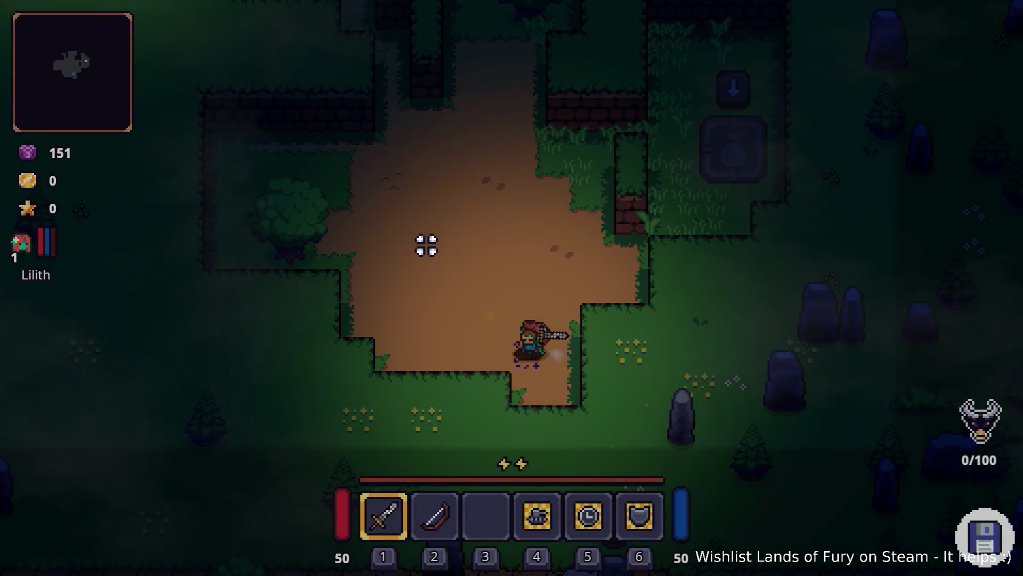
Walk up through the dirt clearing and swing the sword, then restart the game with the first save profile
key("w")
key("a")
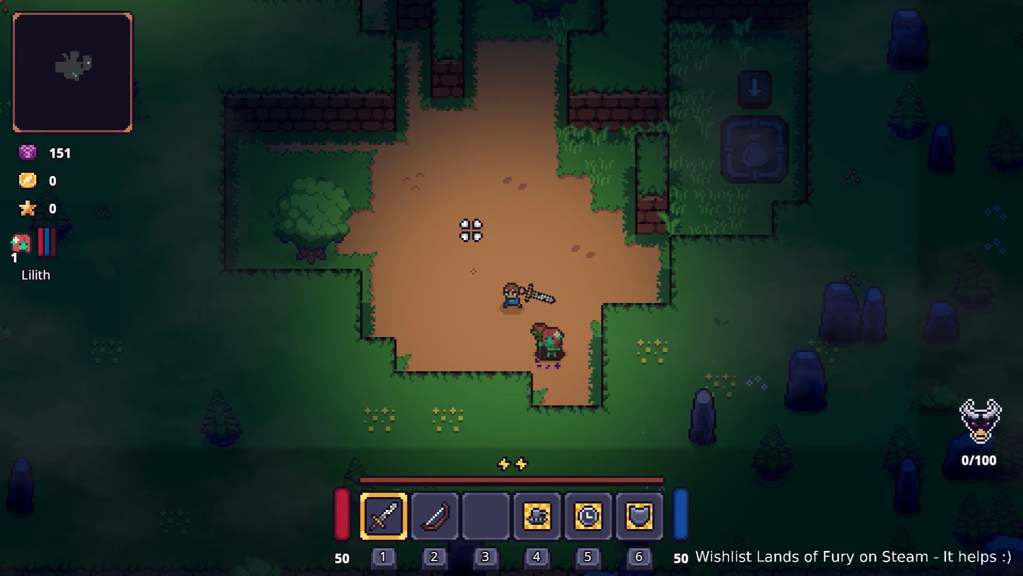
key("w")
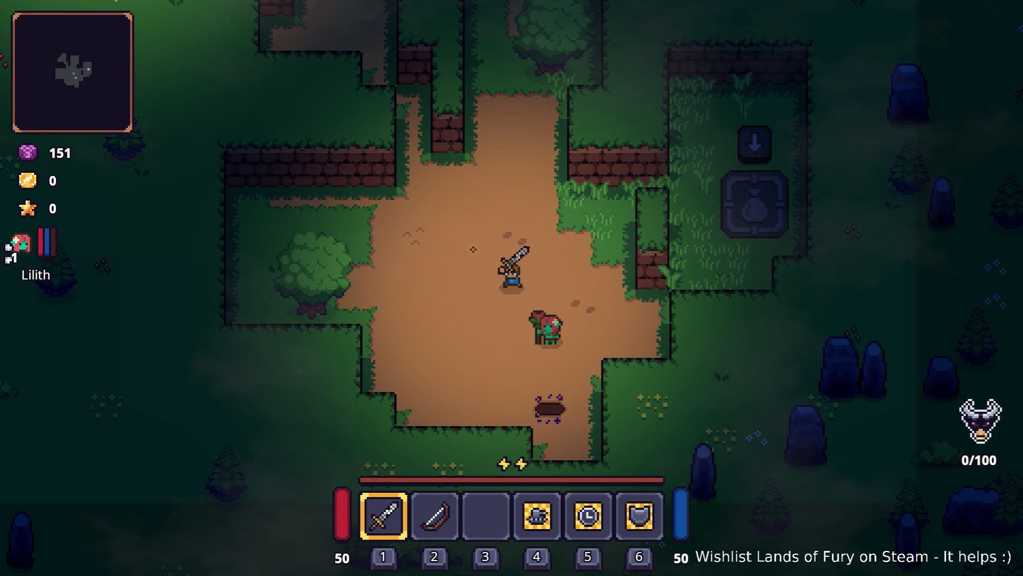
left_click(352, 256)
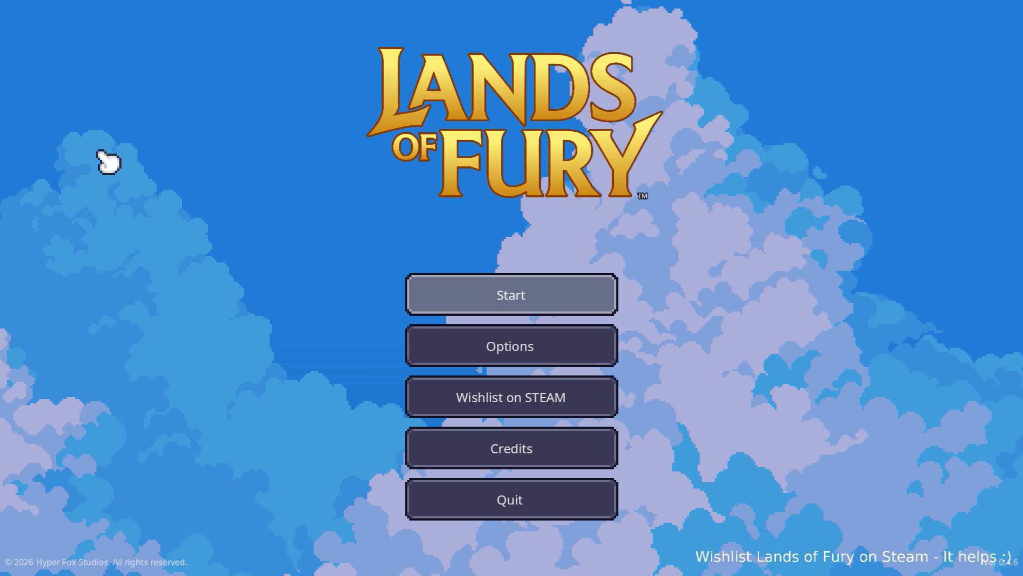
left_click(511, 293)
left_click(455, 289)
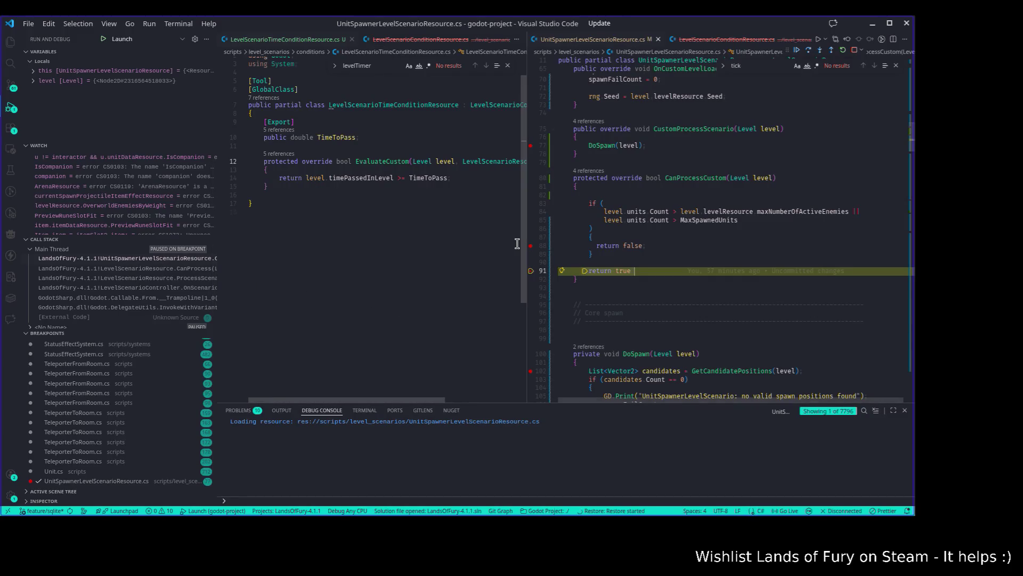
Remove the breakpoint on line 91's return statement
left_click(872, 24)
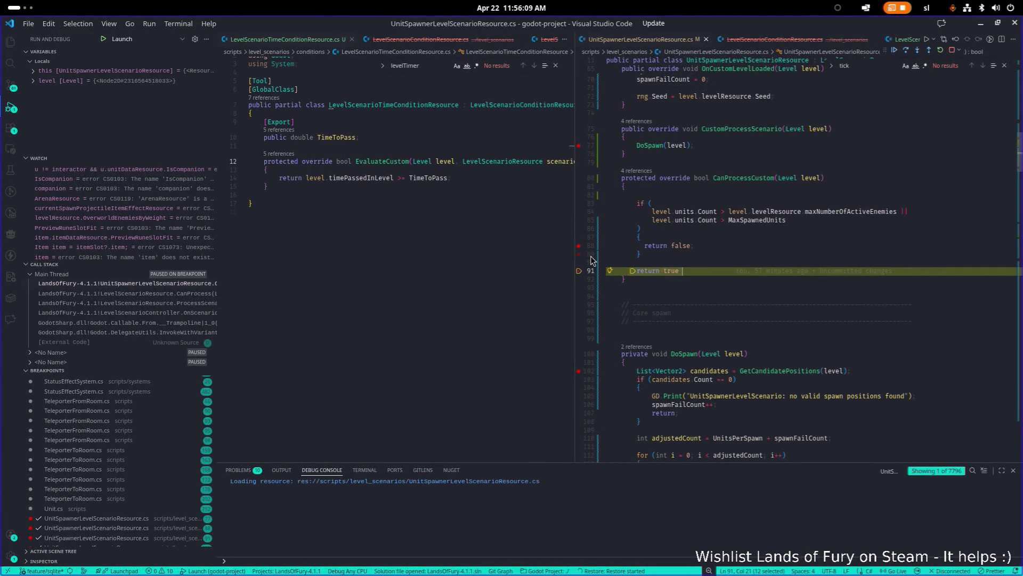
left_click(653, 271)
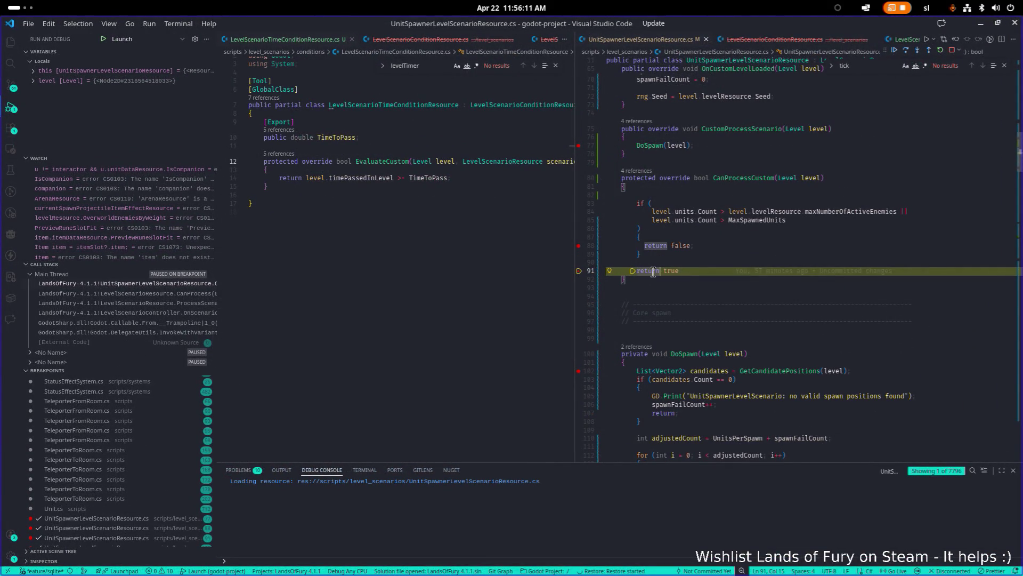
left_click(580, 271)
Continue execution until the debugger stops at the MaxTime check on line 63
mouse_move(844, 210)
mouse_move(760, 223)
mouse_move(705, 220)
left_click(895, 49)
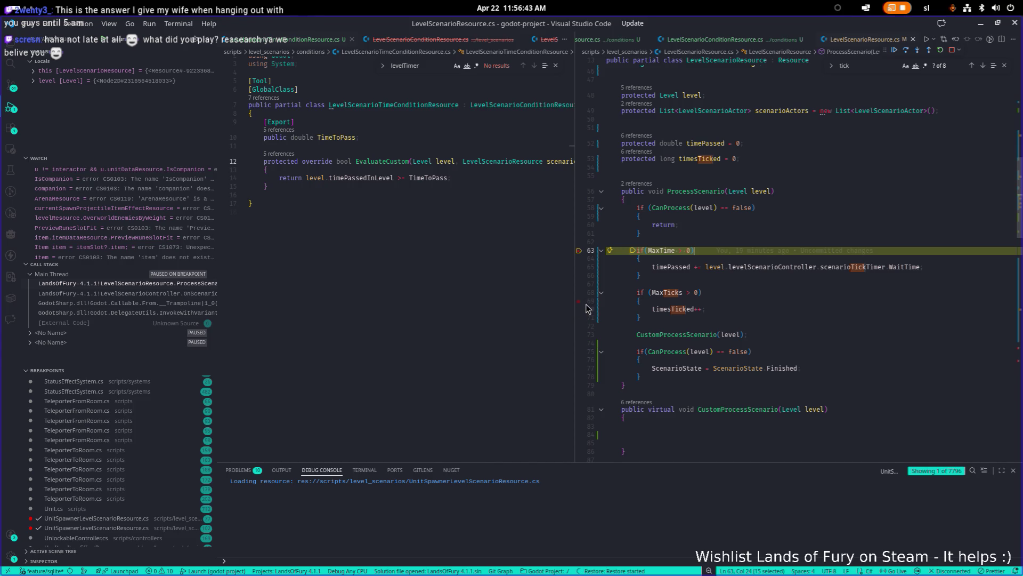
key("alt+Tab")
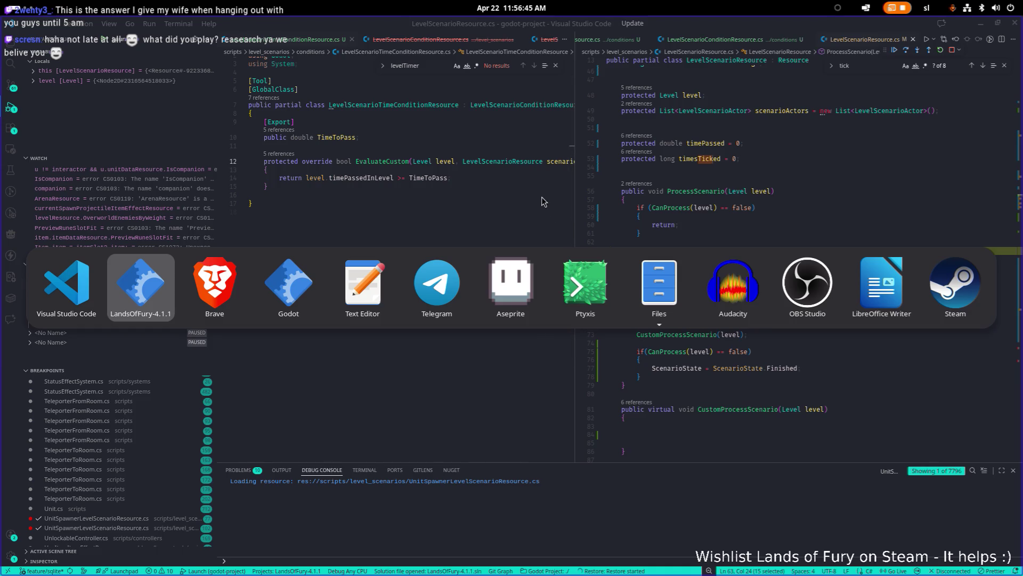
left_click(933, 255)
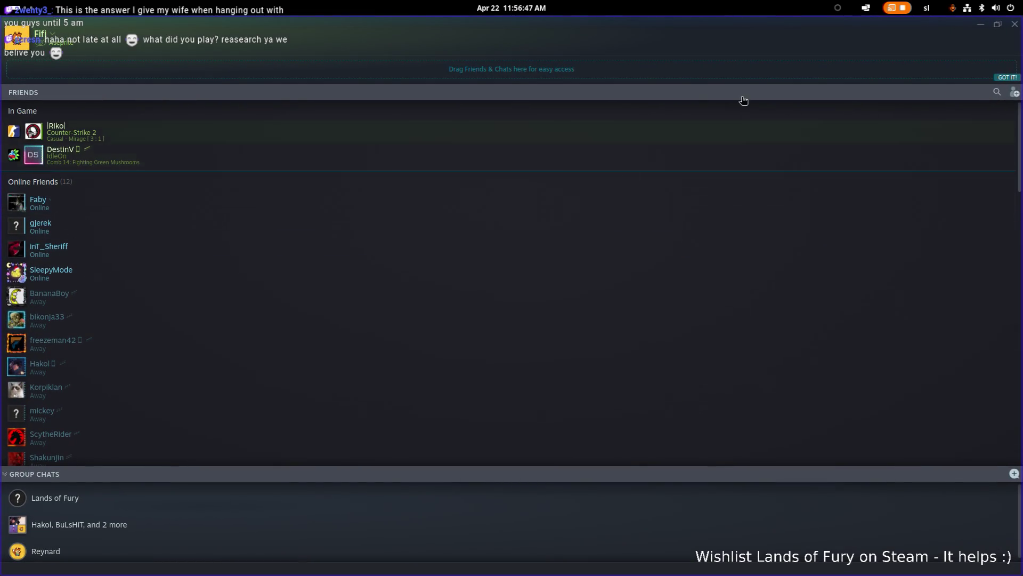
key("alt+Tab")
key("alt+Tab")
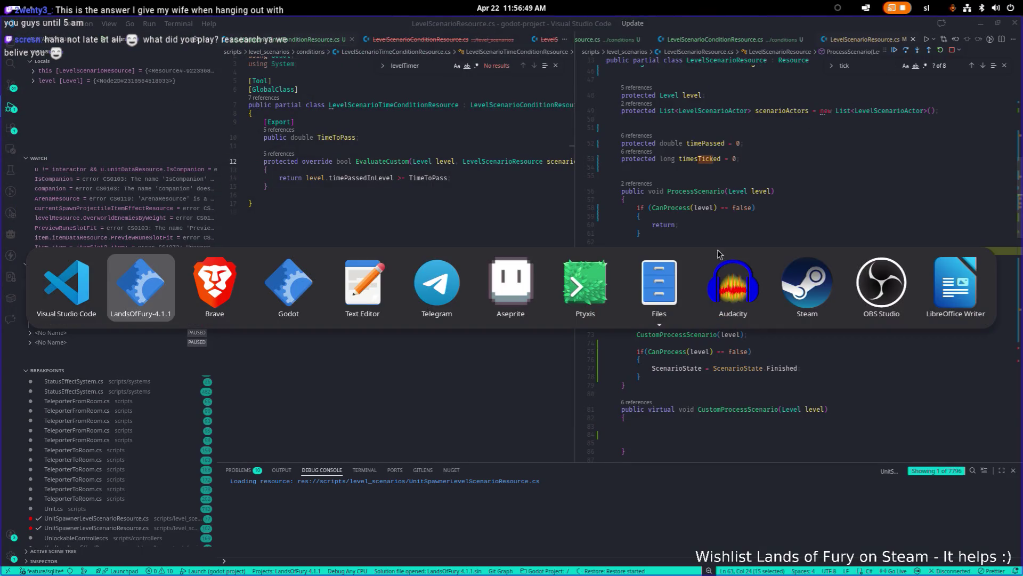
left_click(810, 279)
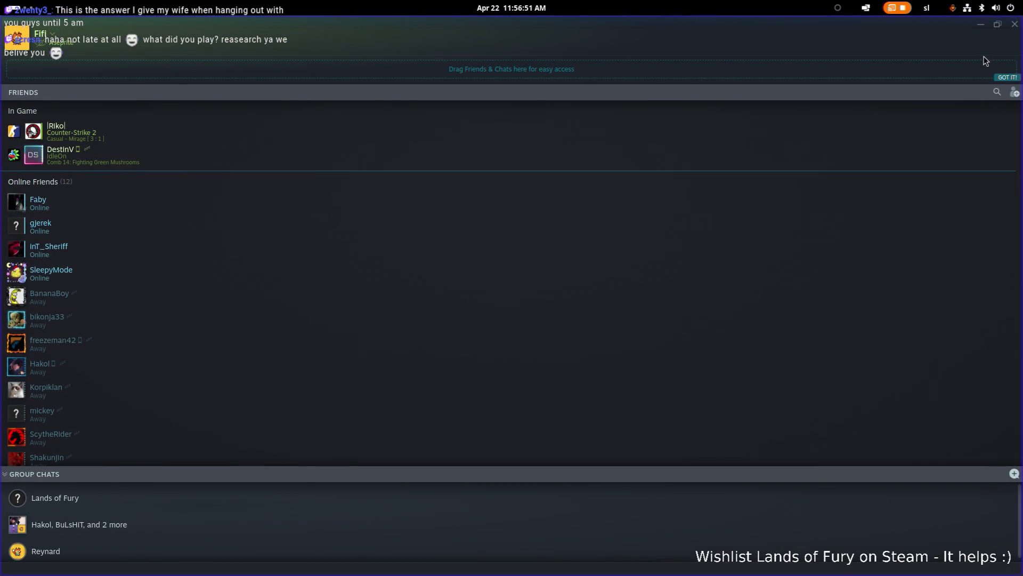
key("alt+Tab")
key("alt+Tab")
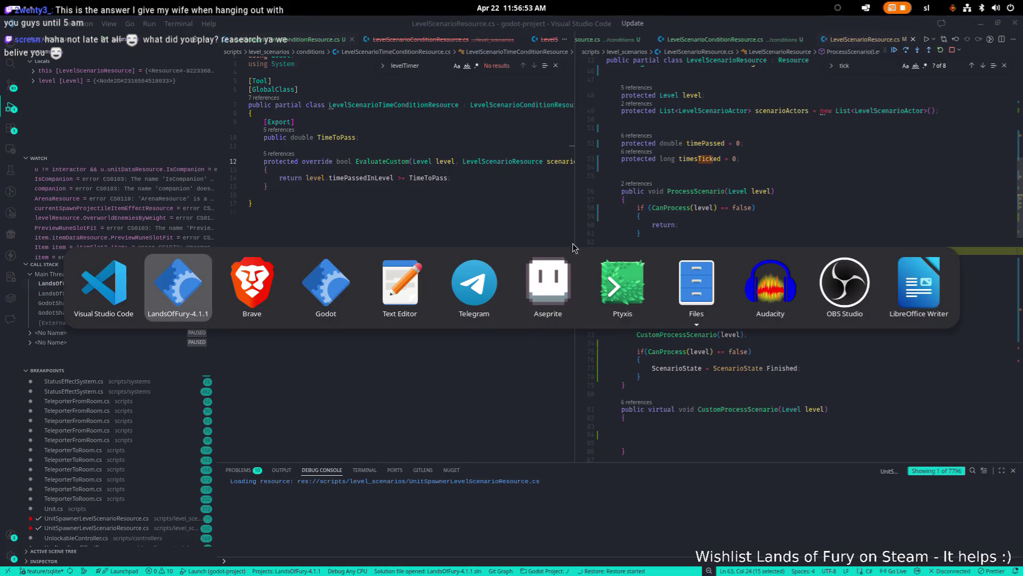
key("alt+Tab")
key("Escape")
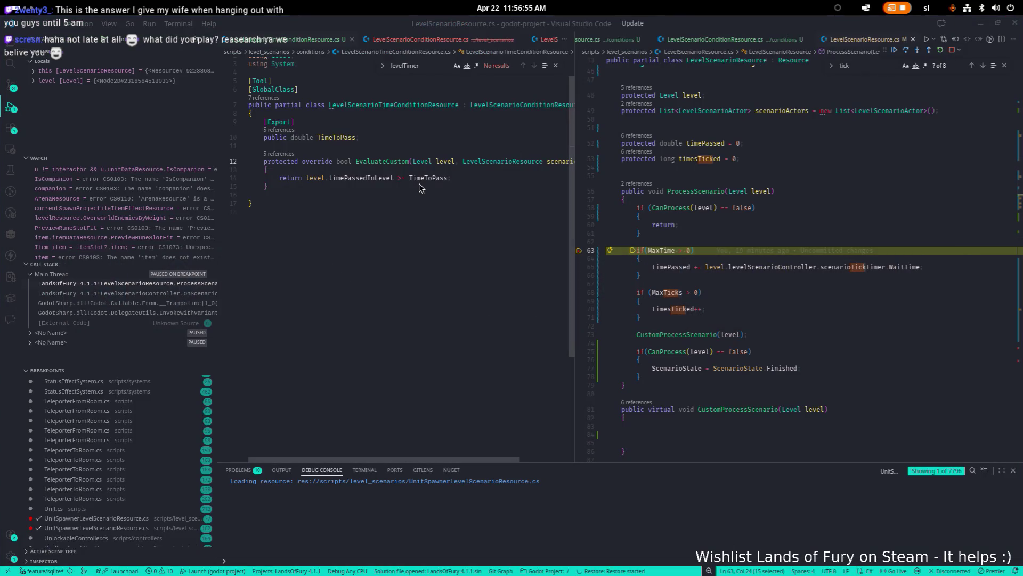
Bring Steam back via system search, browse the Despot's Game library page, then minimize Steam
key("super")
type("stea")
key("Return")
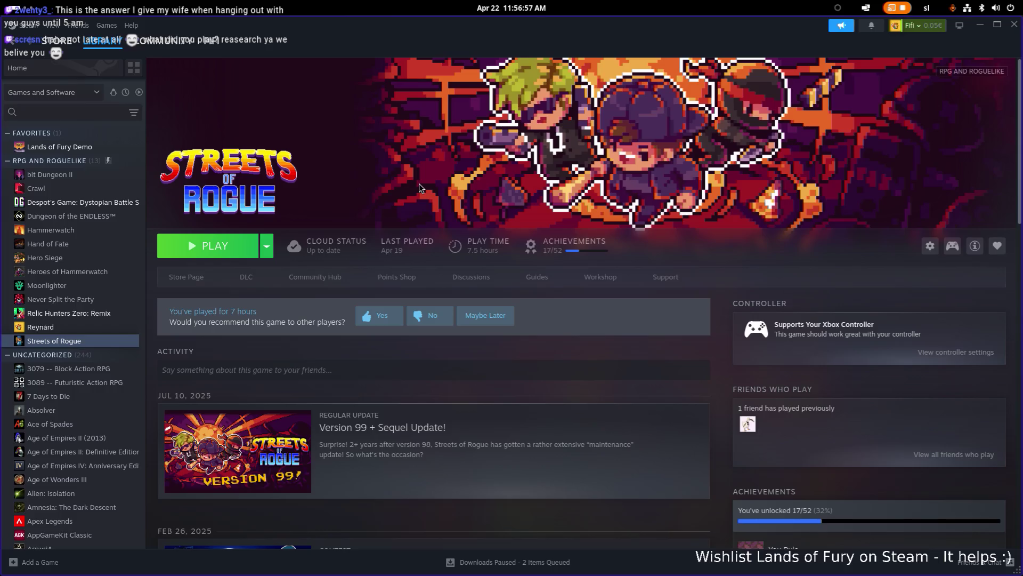
left_click(92, 205)
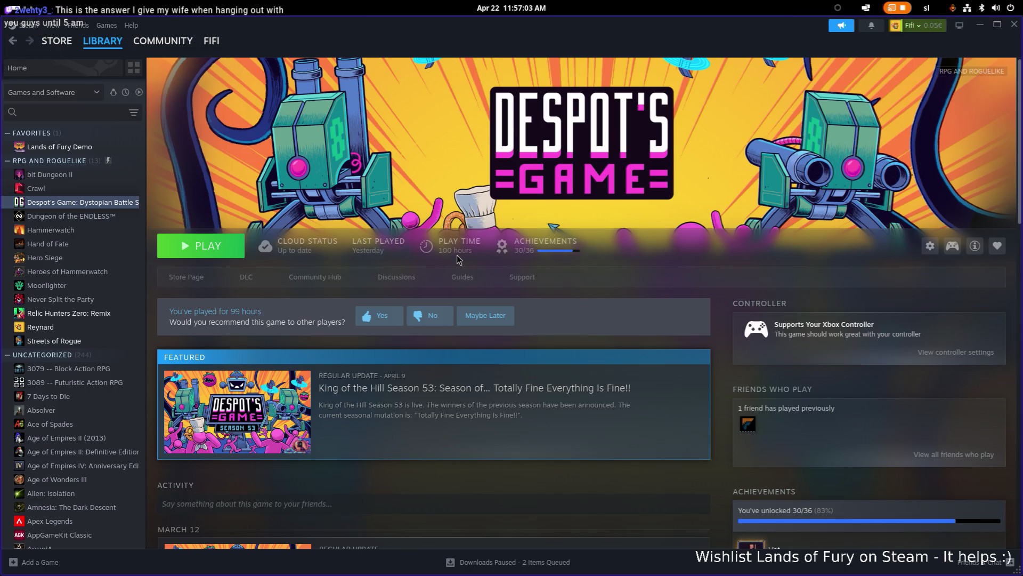
scroll(458, 258, "down", 15)
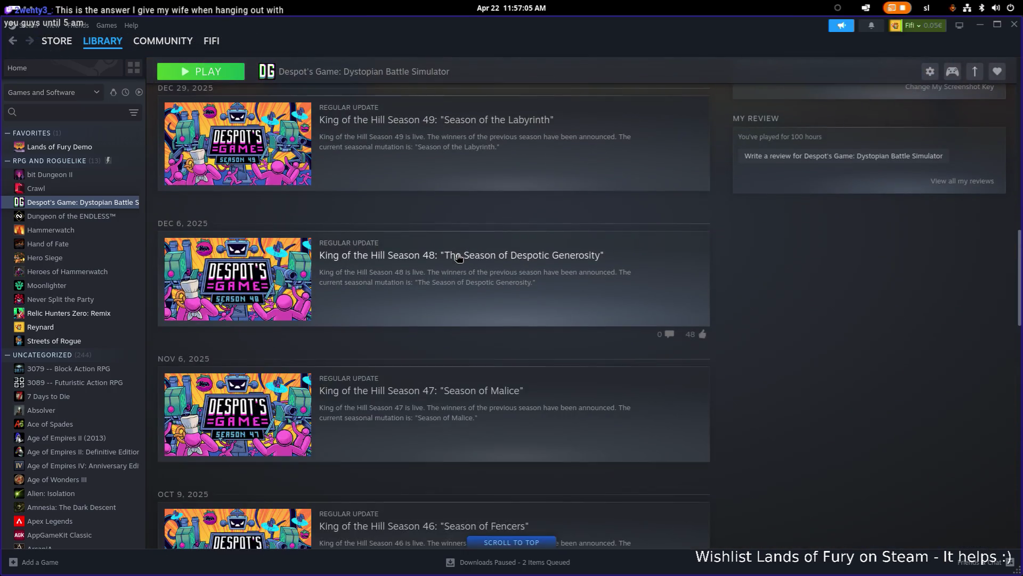
scroll(458, 257, "up", 15)
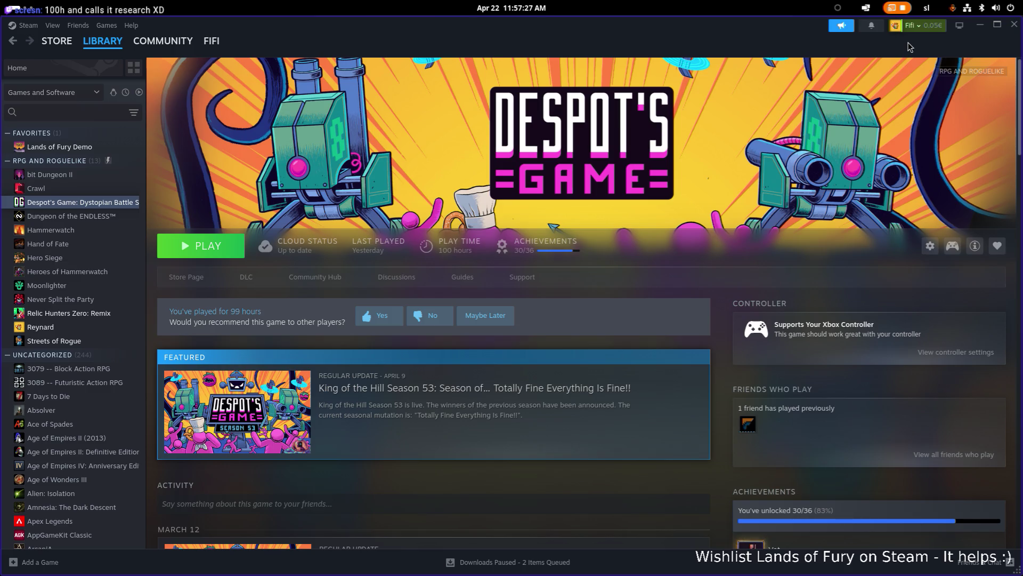
left_click(981, 25)
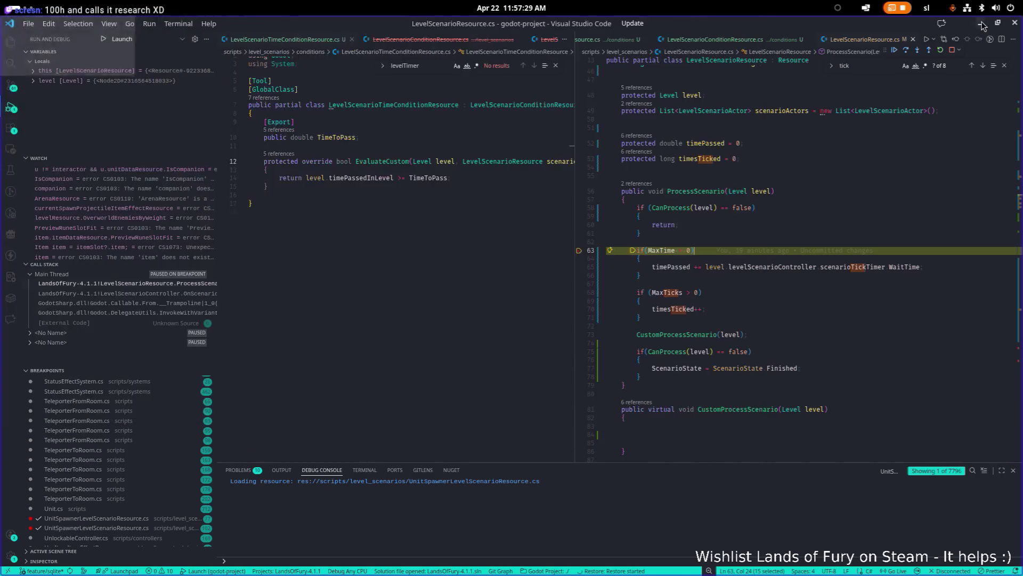
Set a breakpoint on line 73 and continue execution to it
left_click(672, 267)
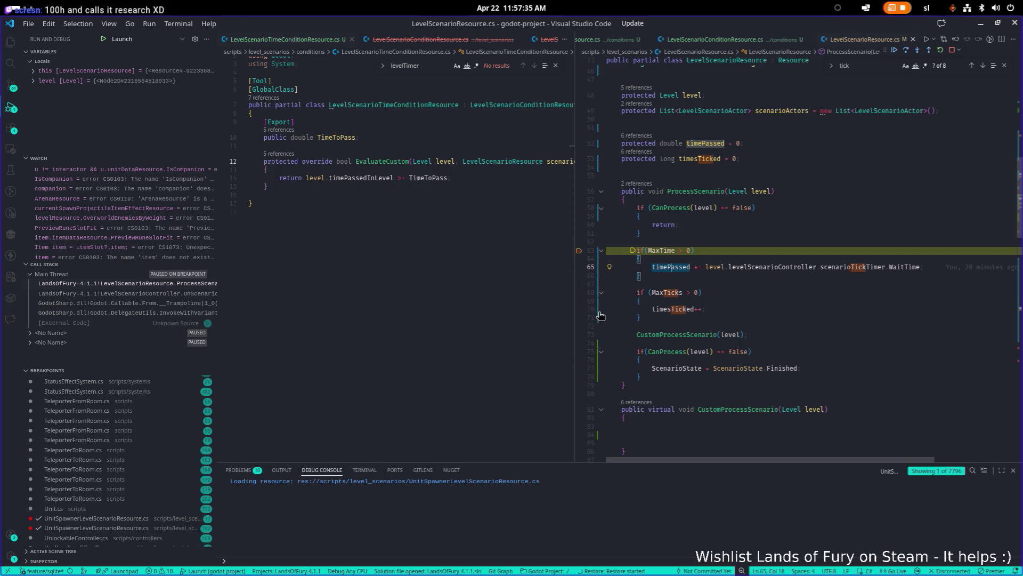
scroll(583, 338, "up", 1)
left_click(579, 341)
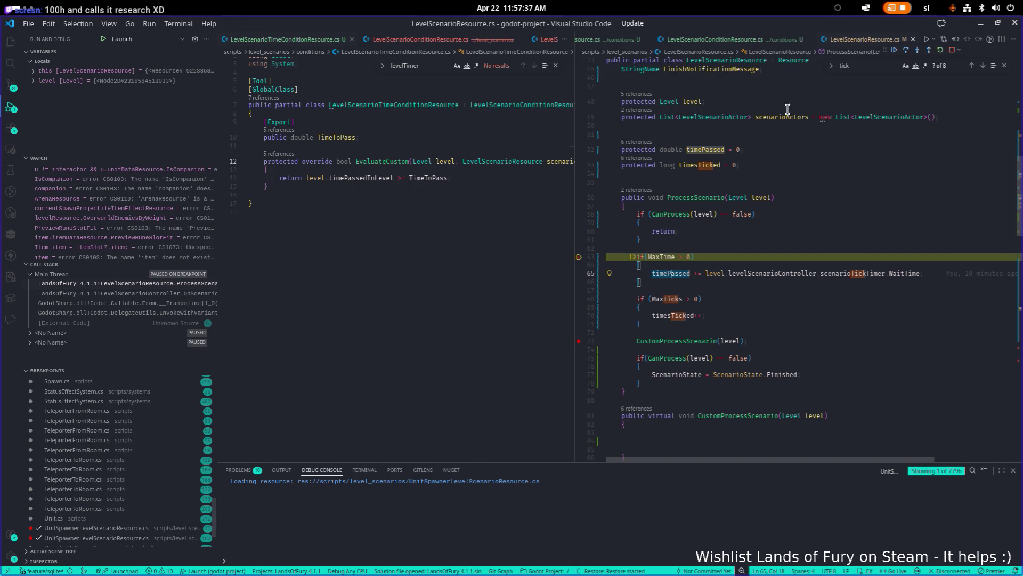
left_click(894, 50)
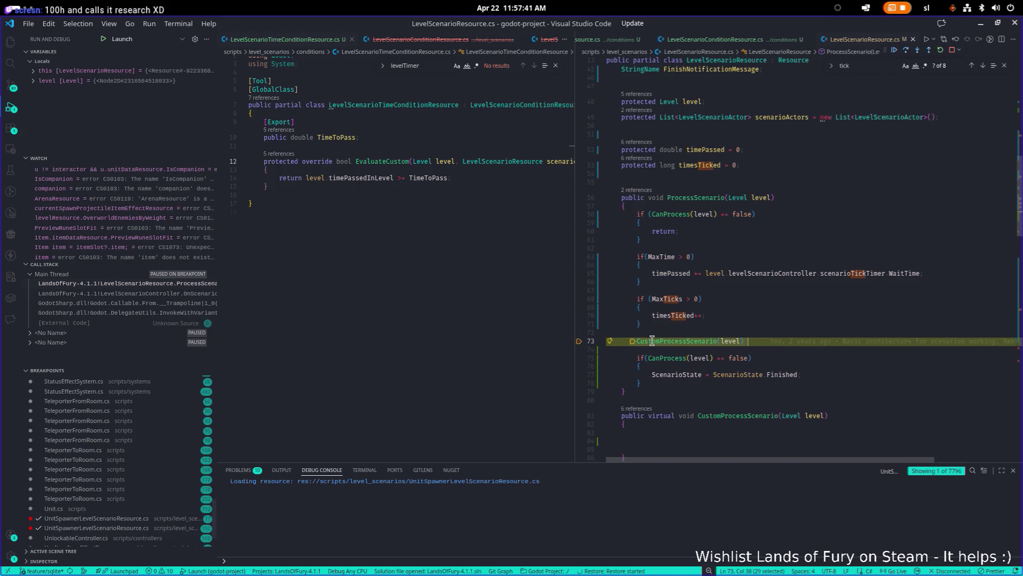
Inspect the CustomProcessScenario(level) call on line 73 and the timesTicked increment on line 70
left_click(662, 341)
mouse_move(734, 340)
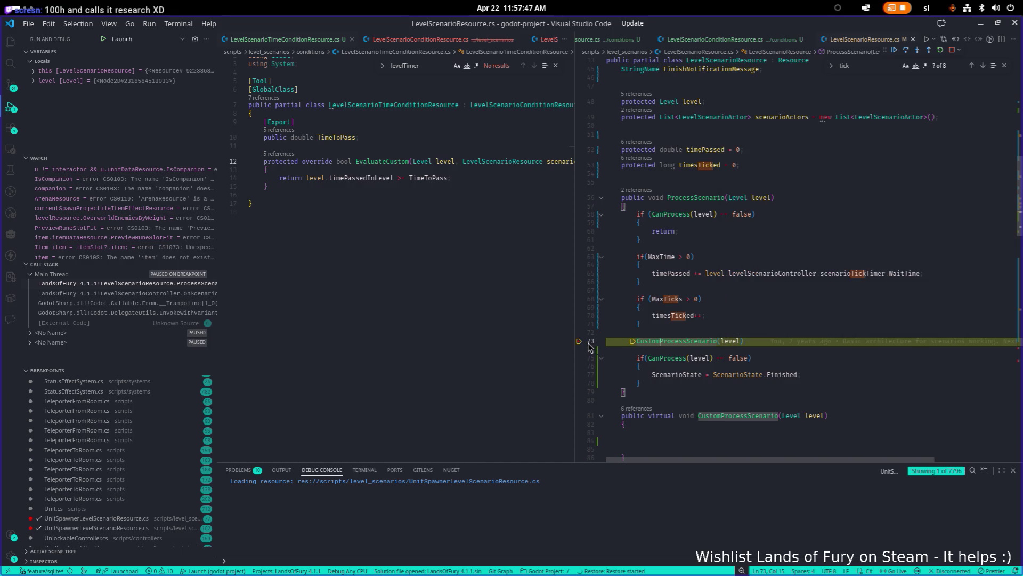
scroll(757, 298, "down", 1)
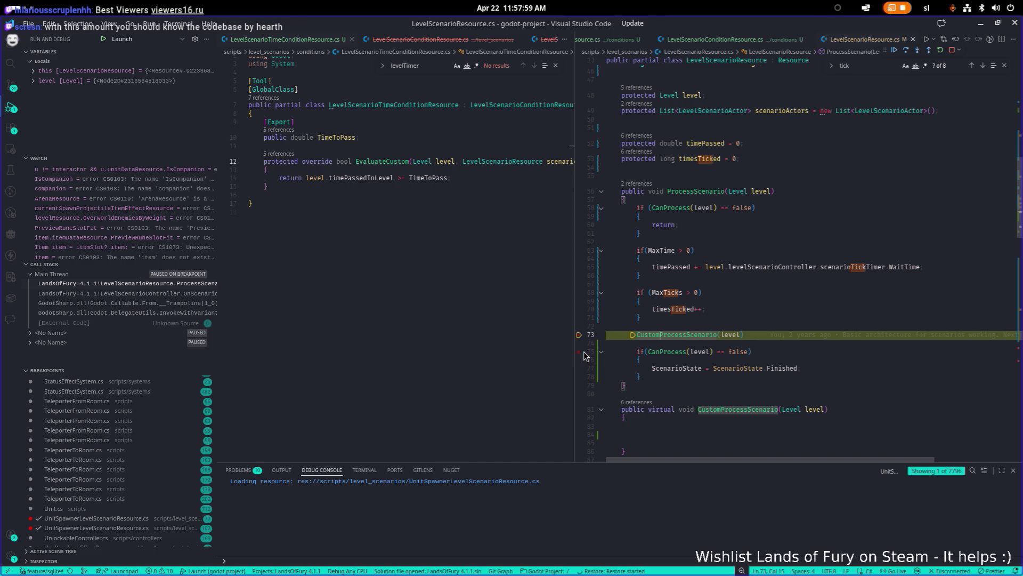
scroll(489, 366, "up", 1)
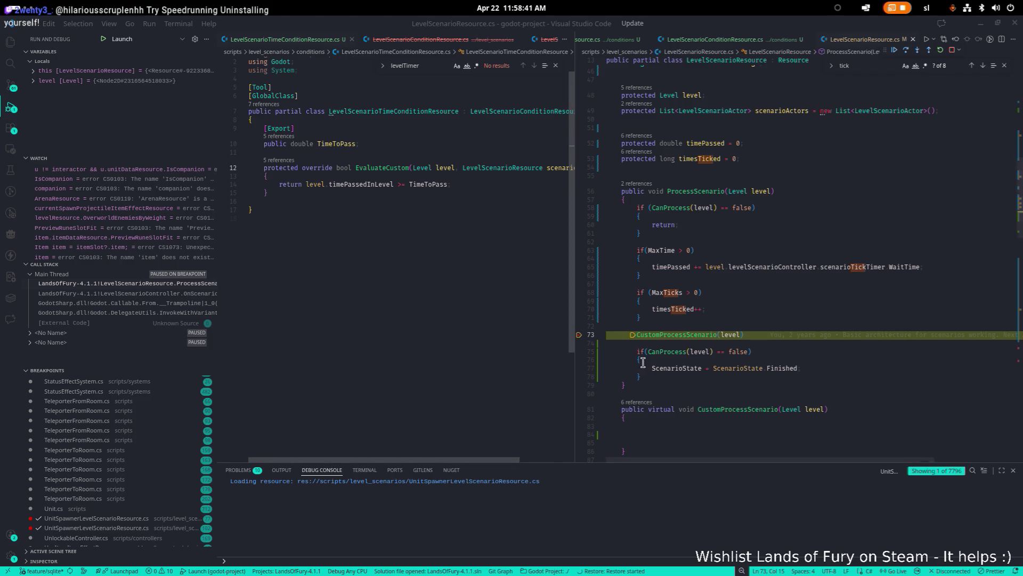
left_click(810, 310)
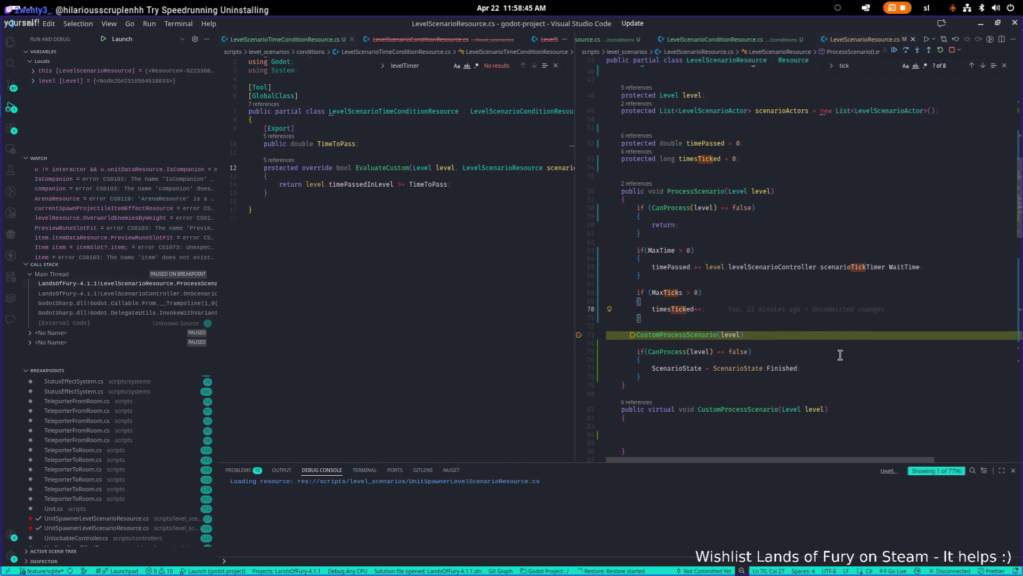
Continue twice into DoSpawn, move its breakpoint from line 102 to 105, then resume the game
left_click(895, 50)
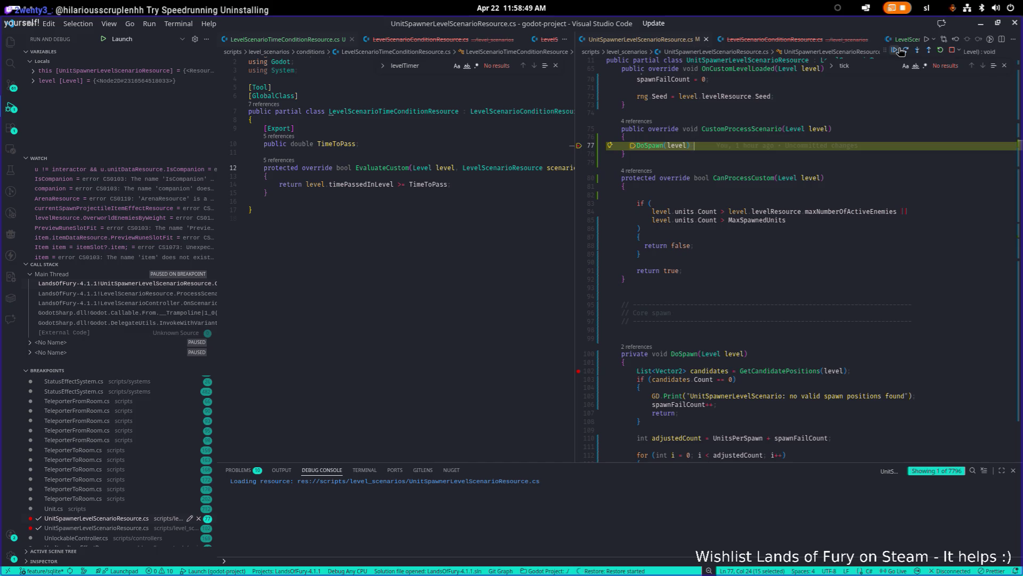
left_click(897, 50)
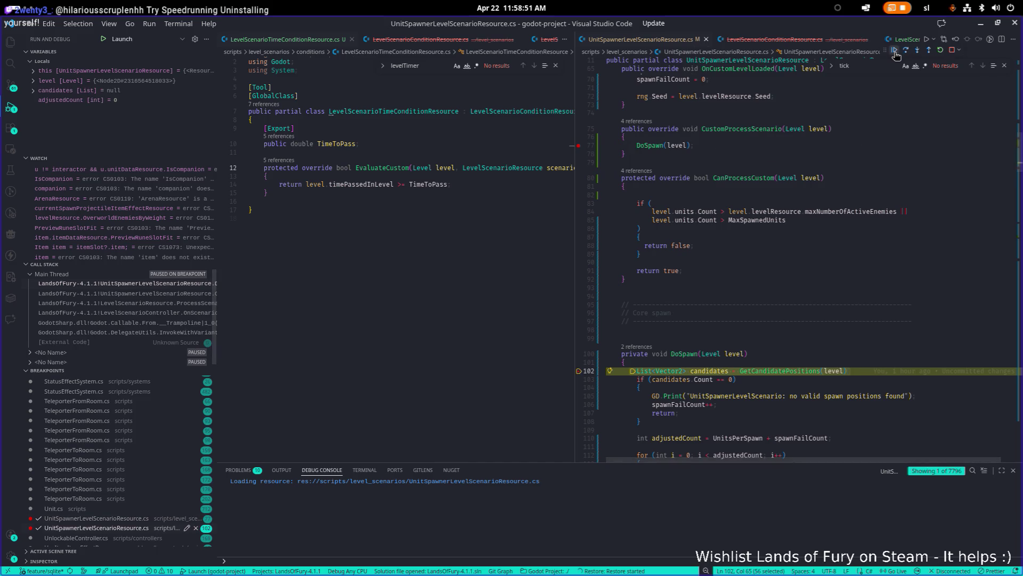
left_click(579, 396)
left_click(580, 371)
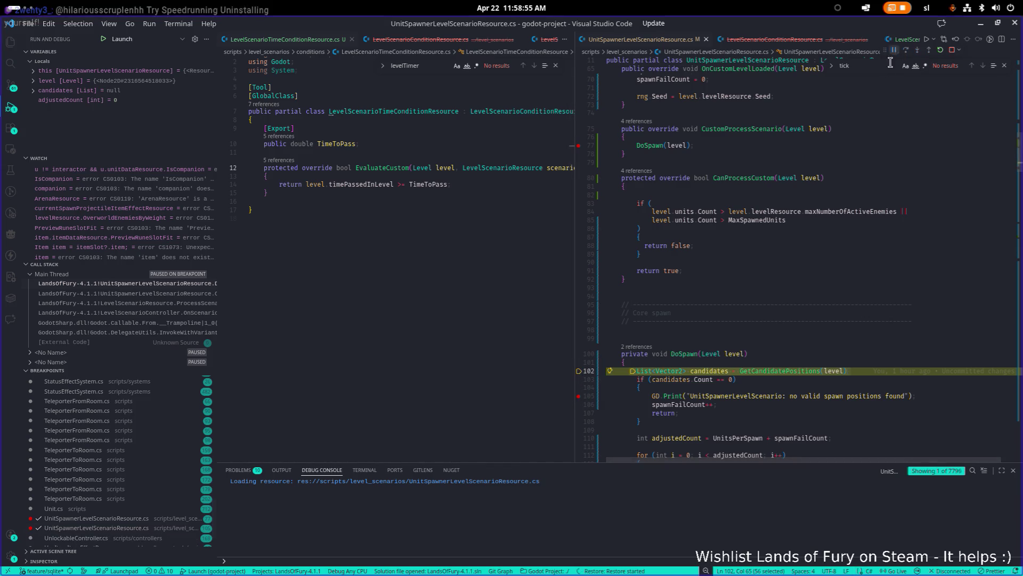
left_click(895, 50)
key("alt+Tab")
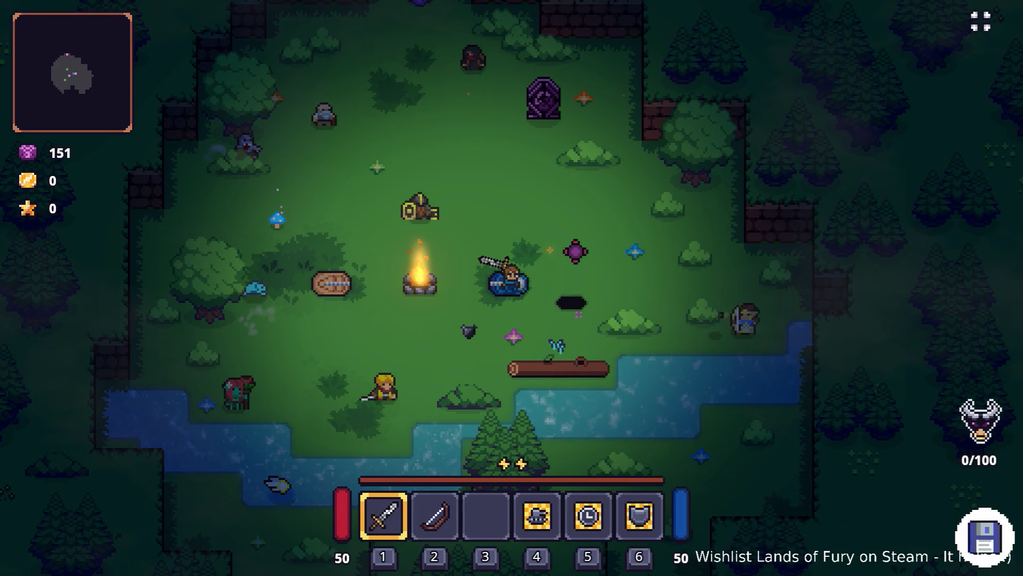
Dash away from the bedroll, walk into the purple portal and head north along the dirt path
key("alt+Tab")
key("alt+shift+Tab")
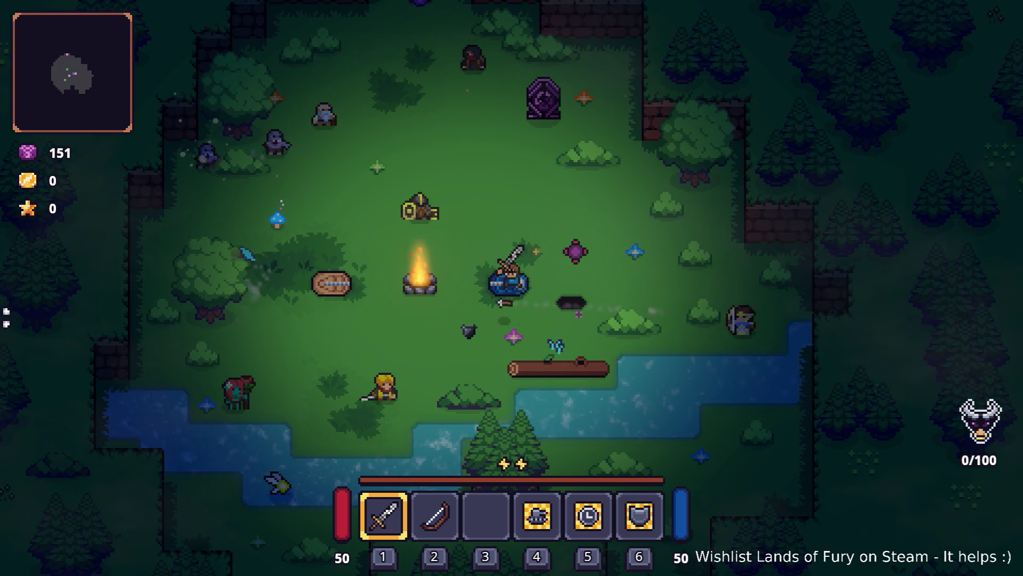
key("space")
key("w")
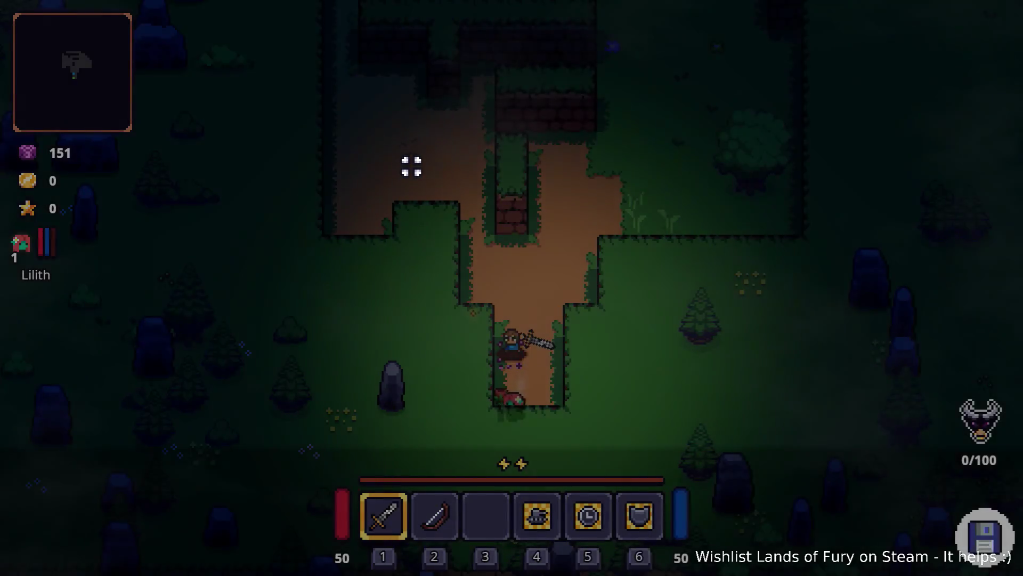
key("w")
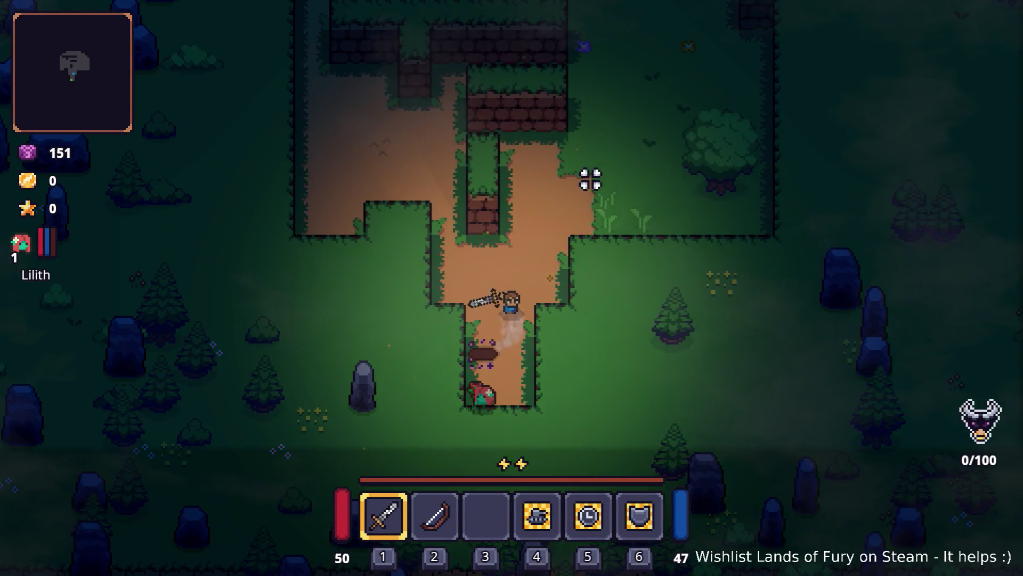
key("d")
key("w")
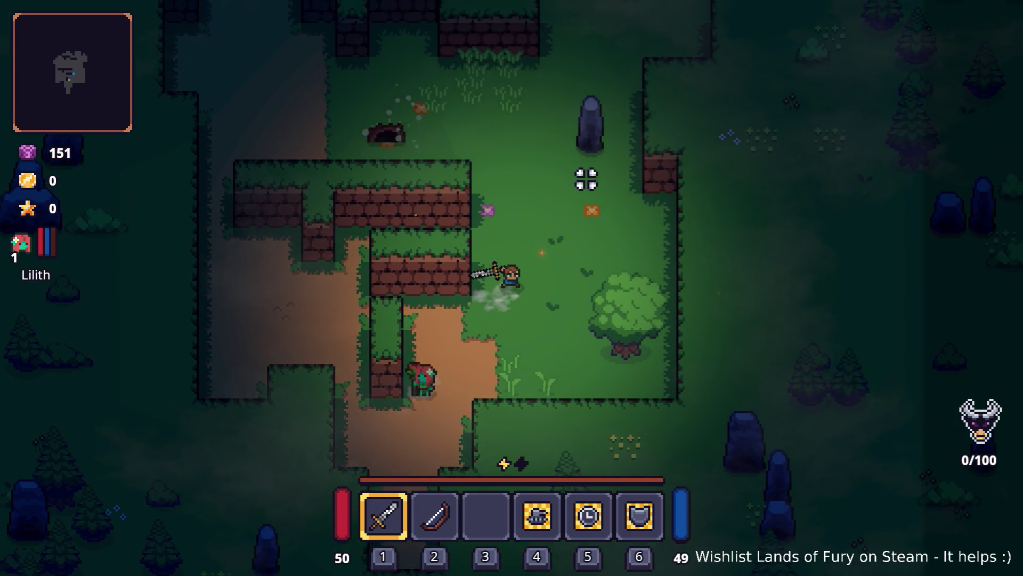
Fight the bats and the wolf with repeated sword swings while moving around them
left_click(309, 288)
left_click(322, 241)
key("d")
left_click(368, 361)
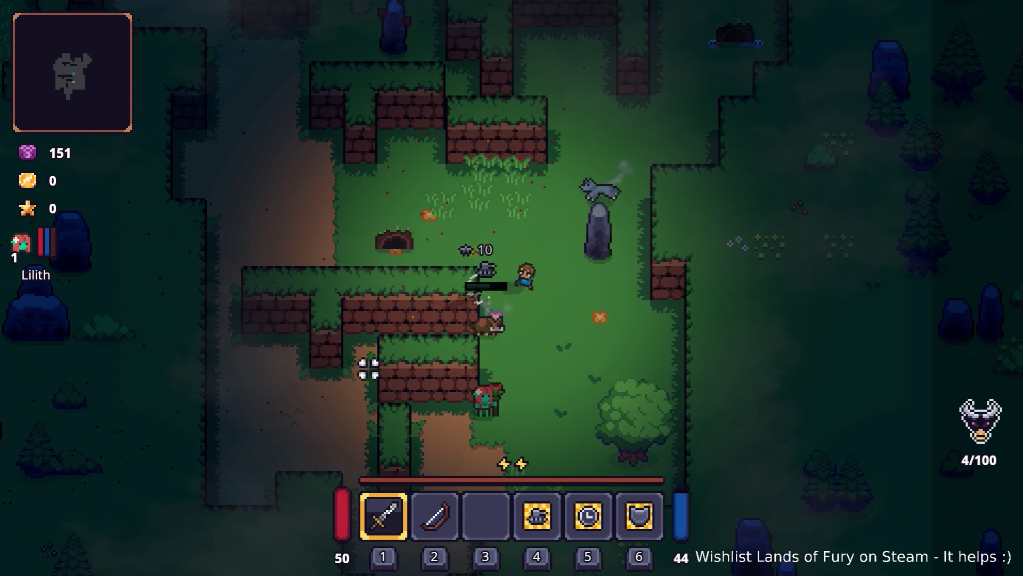
left_click(404, 398)
left_click(502, 235)
key("w")
left_click(474, 277)
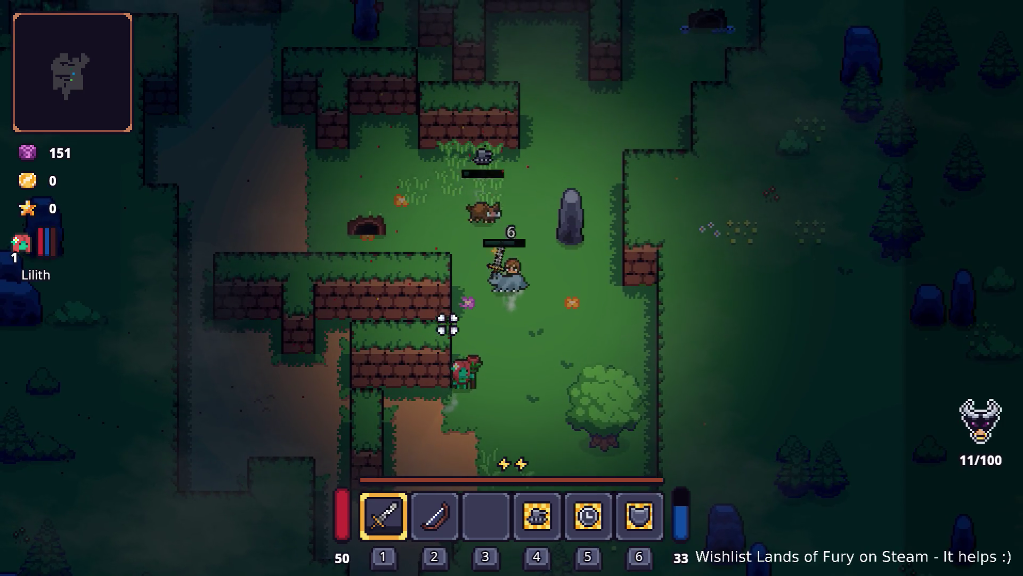
key("a")
left_click(459, 277)
left_click(504, 249)
key("e")
key("d")
left_click(550, 382)
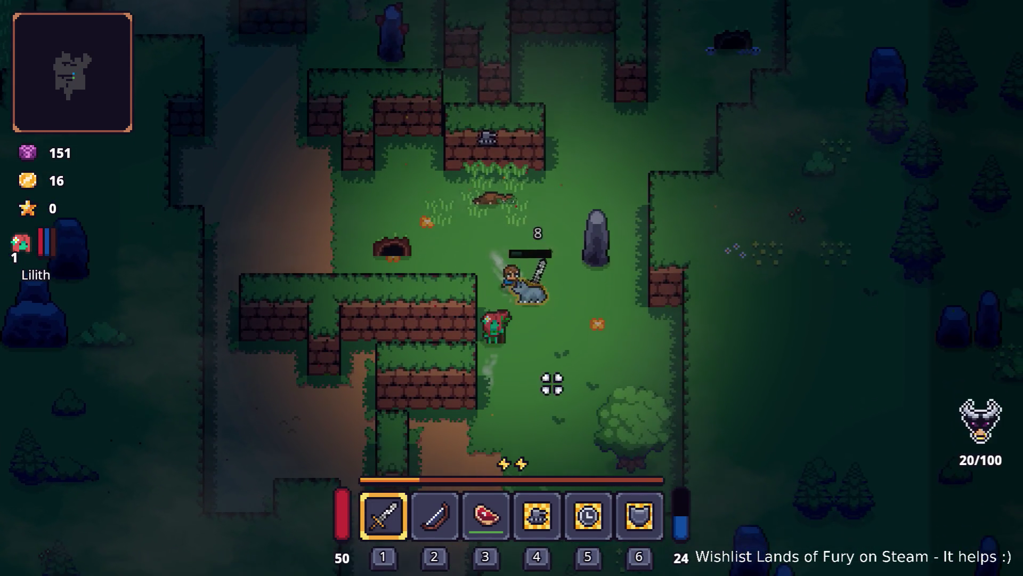
left_click(551, 245)
left_click(377, 285)
left_click(520, 393)
Continue north along the path and fight the goblin and boar, bringing kills to 29/100
key("w")
key("a")
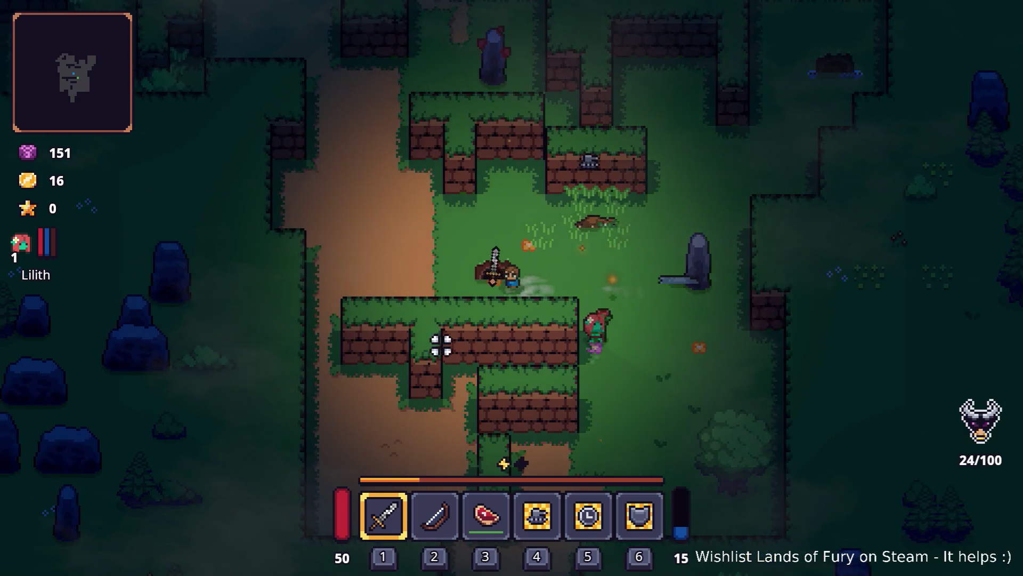
key("w")
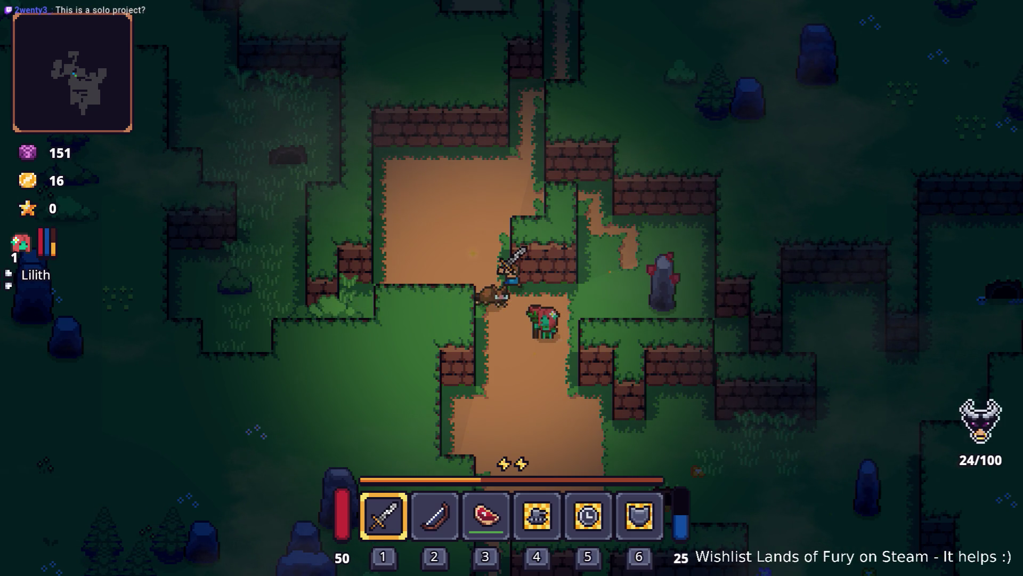
left_click(429, 313)
key("s")
key("s")
left_click(91, 151)
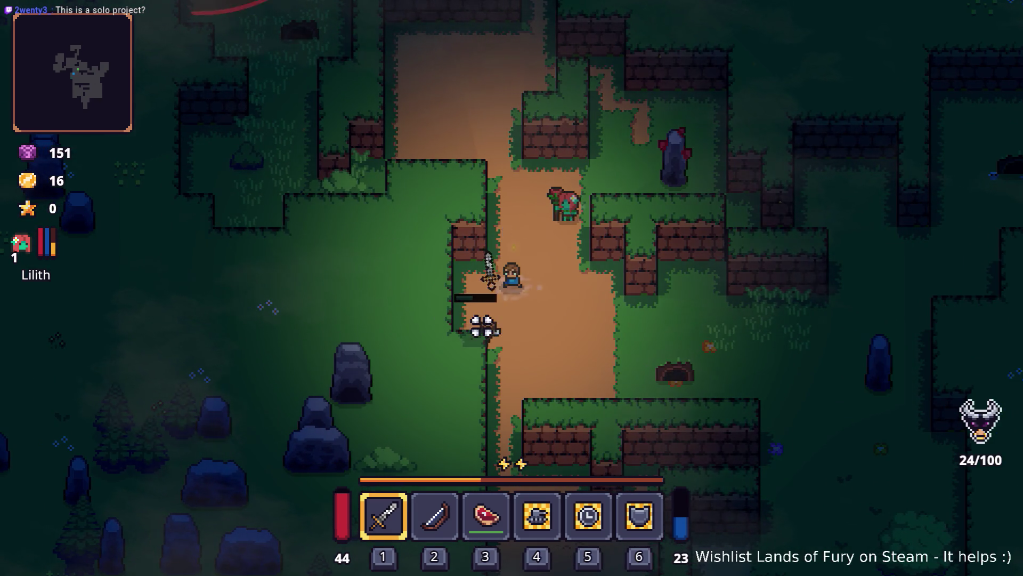
key("s")
key("a")
left_click(496, 326)
left_click(521, 269)
left_click(482, 297)
key("d")
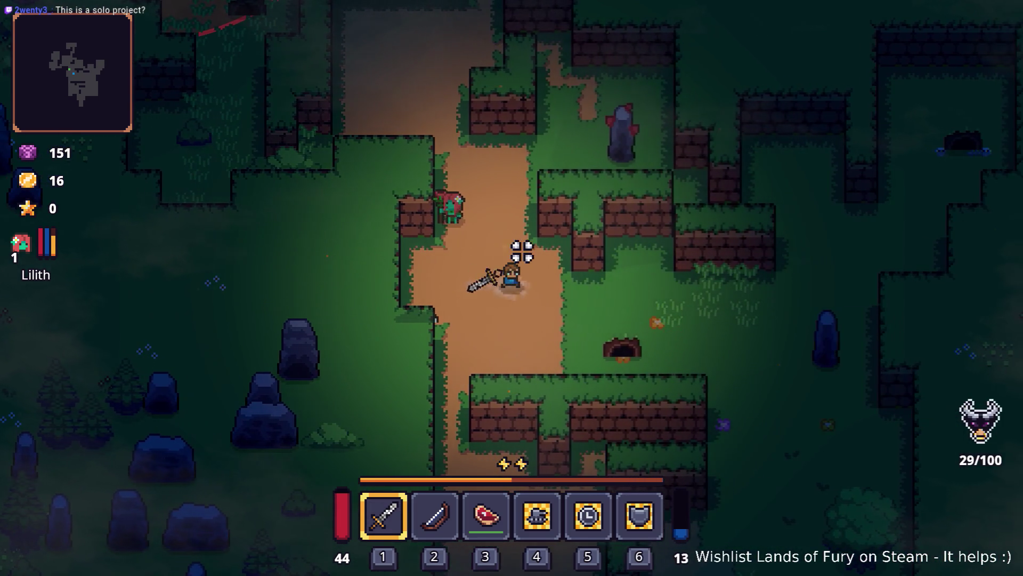
key("alt+Tab")
key("alt+Tab")
key("alt+Tab")
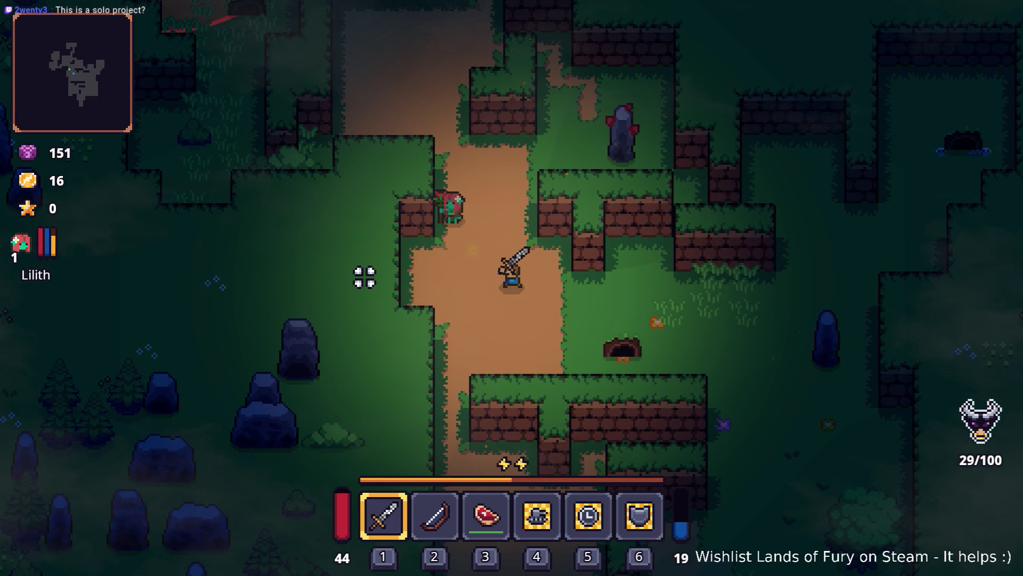
key("alt+Tab")
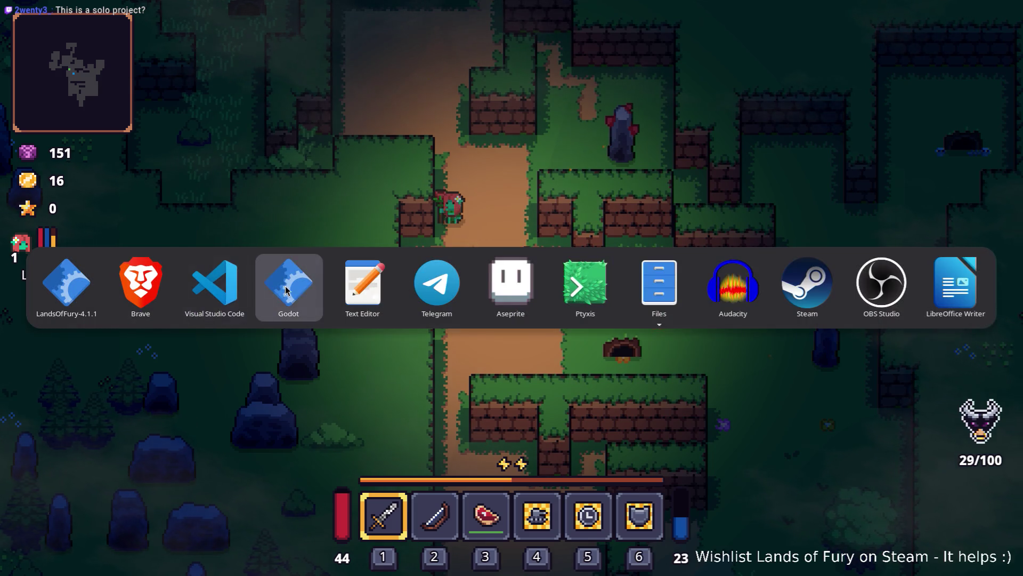
Switch from Godot to Visual Studio Code, paused at line 14 of LevelScenarioTimeConditionResource.cs
left_click(295, 289)
key("alt+Tab")
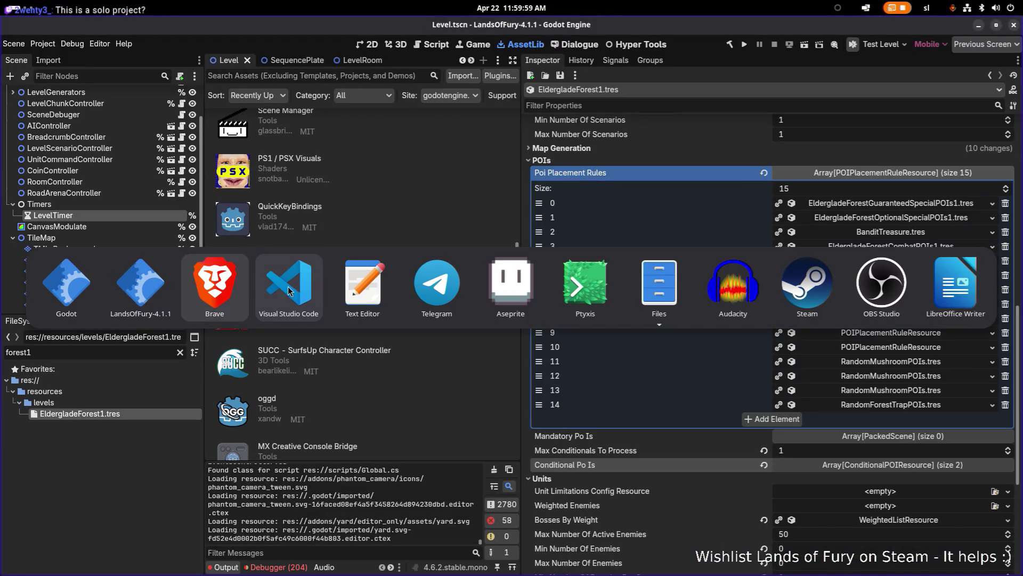
left_click(298, 290)
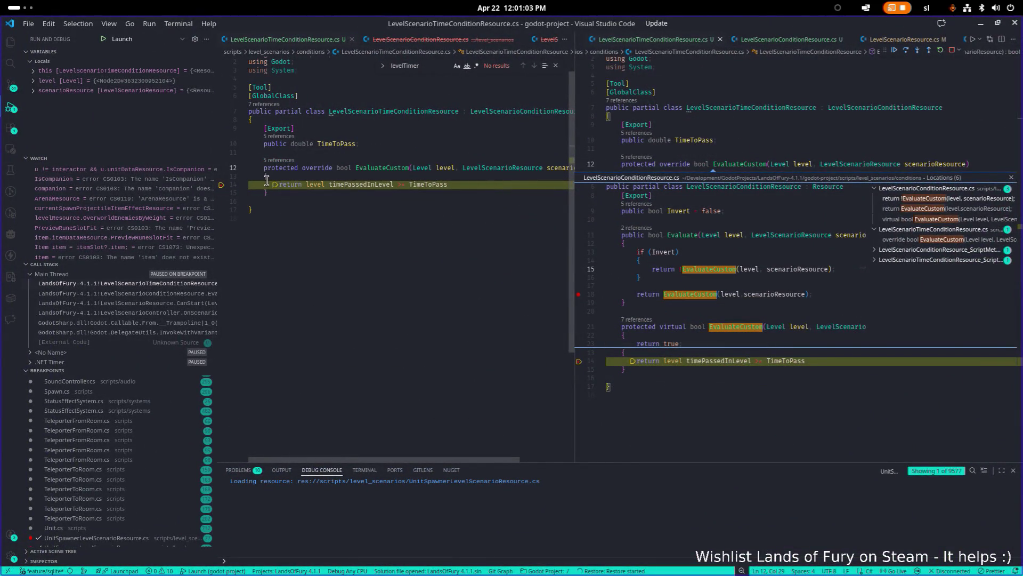
Open LevelScenarioConditionResource.cs and trace its EvaluateCustom calls and declaration
double_click(706, 277)
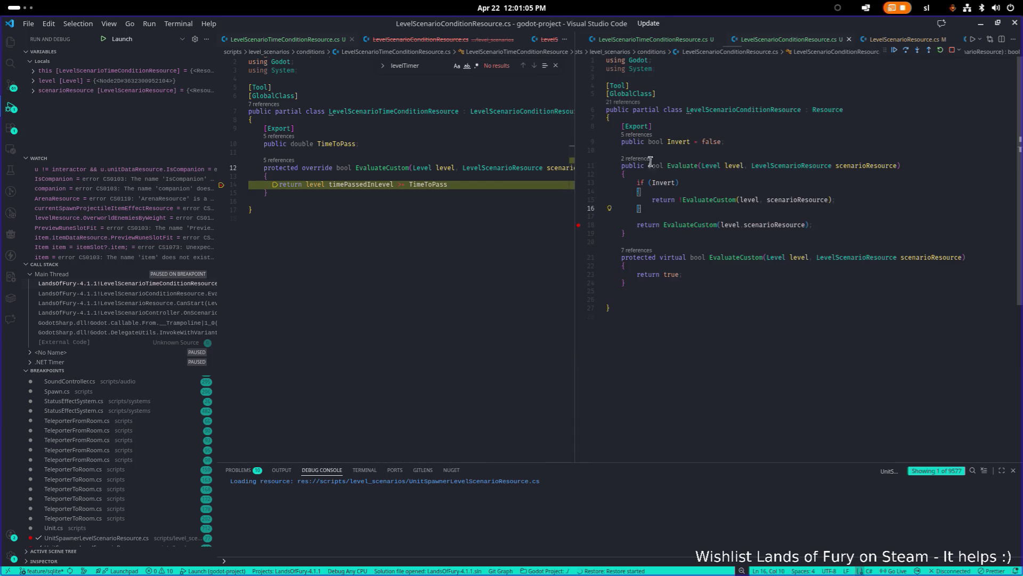
left_click(698, 225)
mouse_move(693, 224)
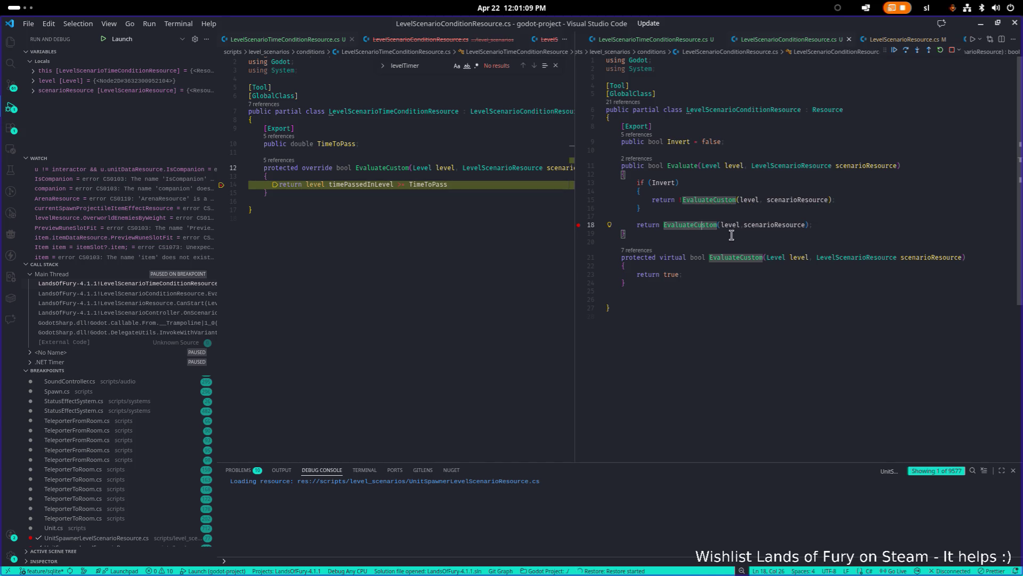
left_click(607, 257)
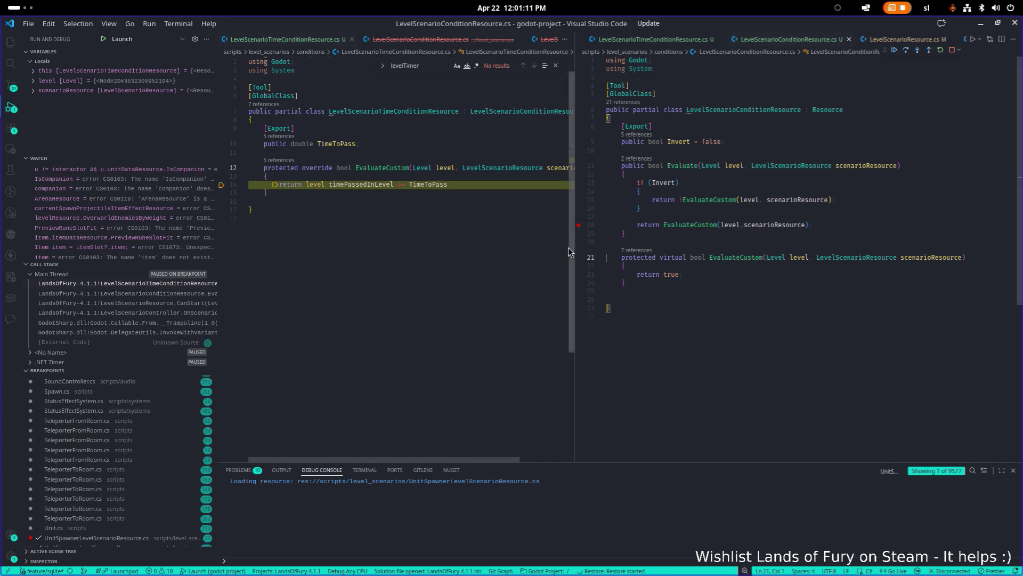
left_click_drag(569, 251, 535, 252)
left_click(695, 218)
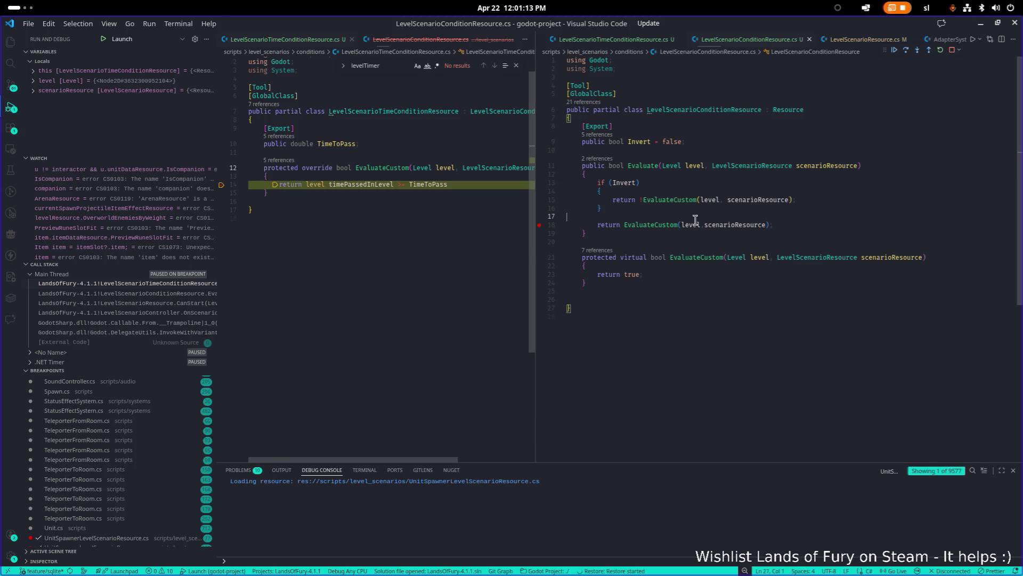
left_click(666, 225)
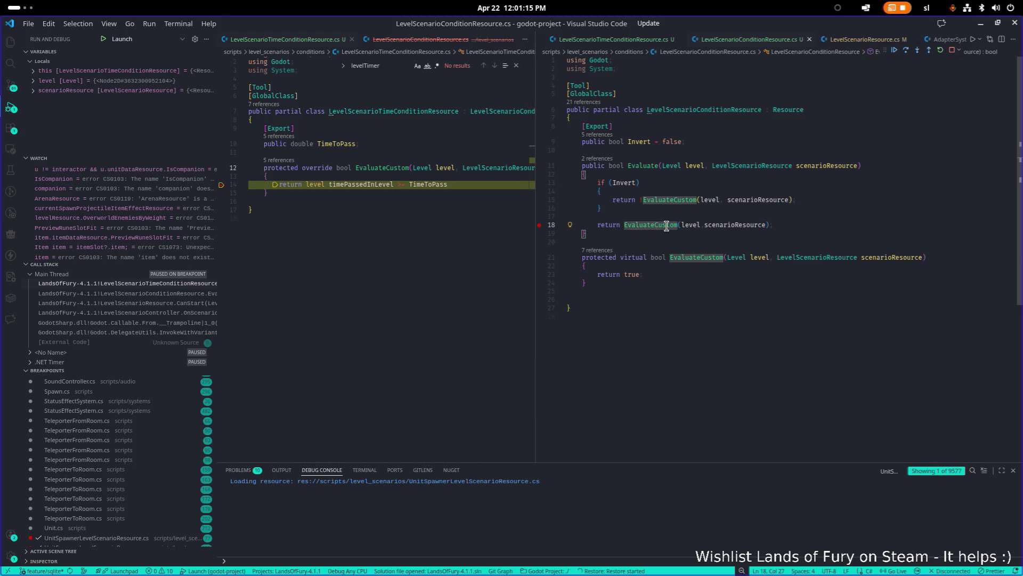
mouse_move(666, 227)
left_click(691, 200)
Follow Evaluate references into LevelScenarioResource.cs and set breakpoints on lines 109, 112 and 120
left_click(607, 159)
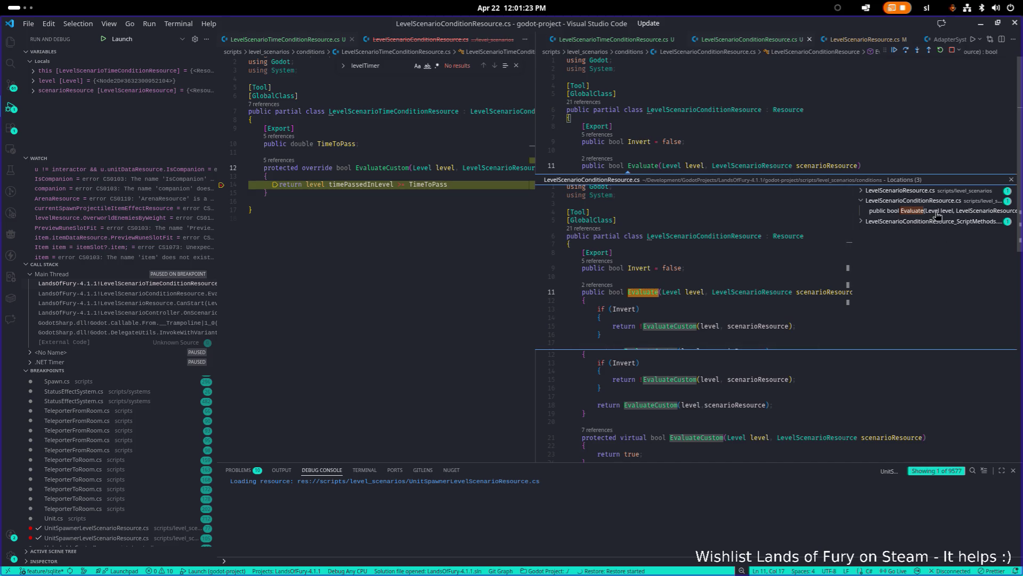
left_click(928, 192)
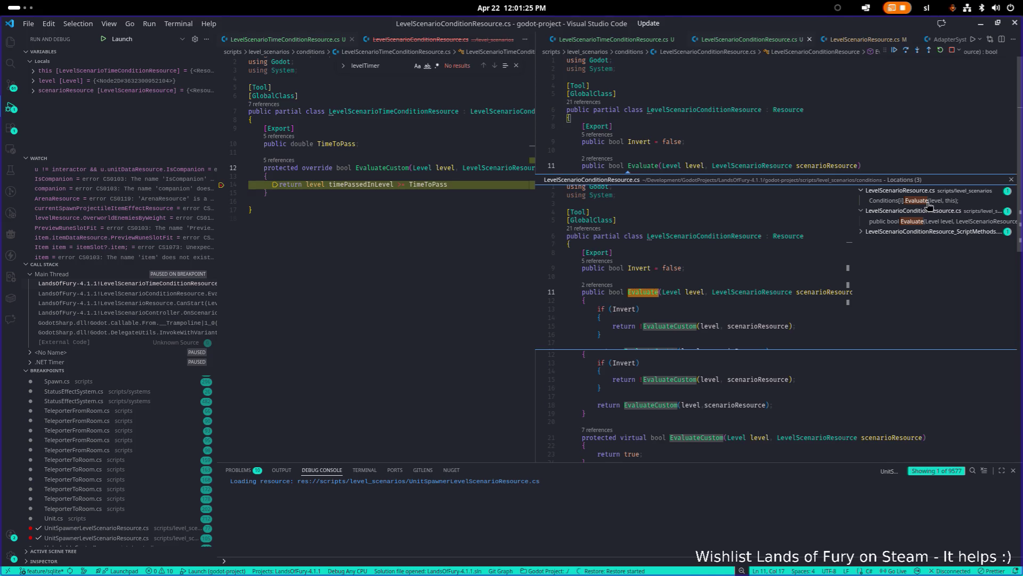
left_click(928, 205)
double_click(732, 264)
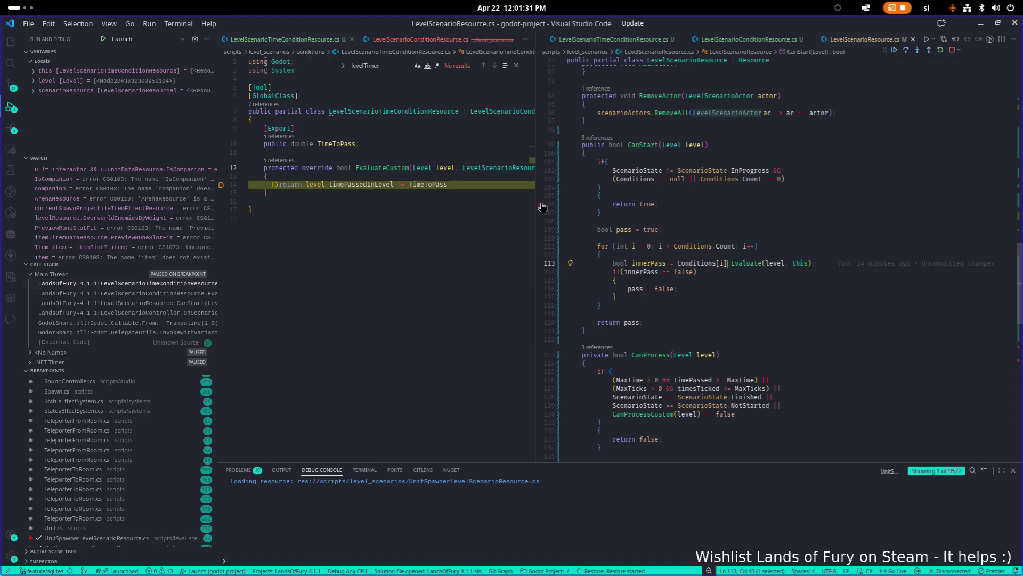
left_click(541, 231)
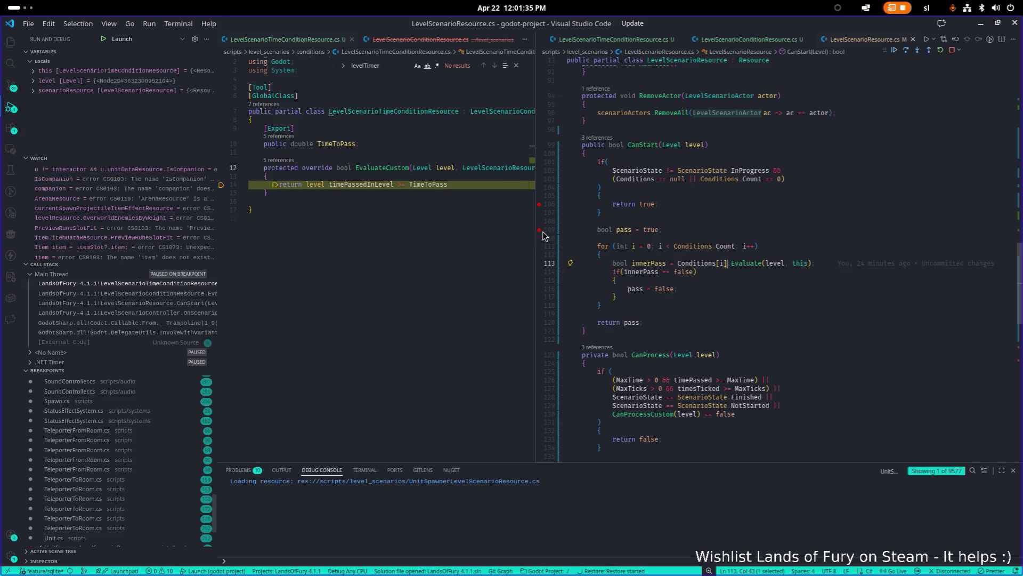
left_click(540, 260)
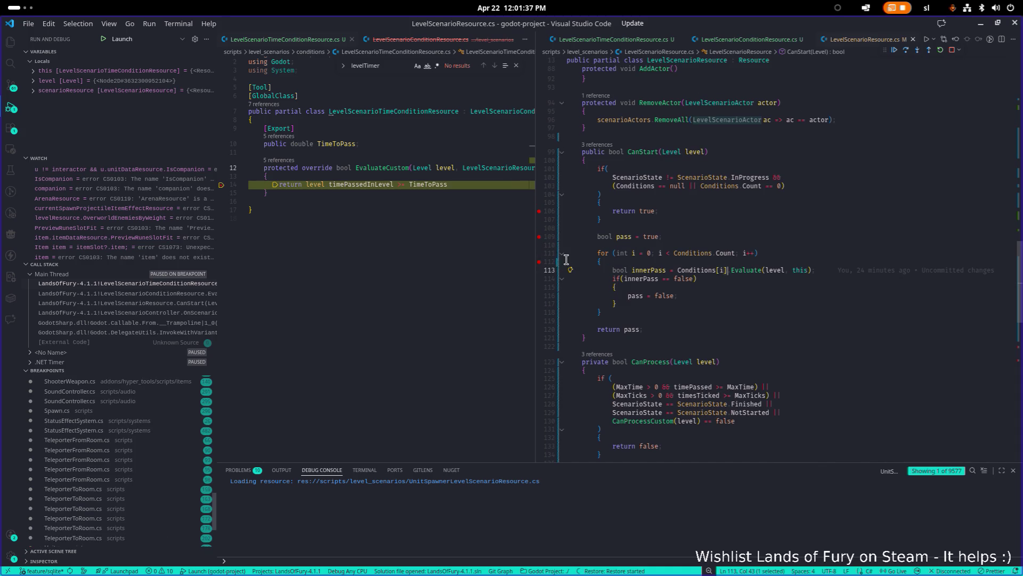
left_click(540, 329)
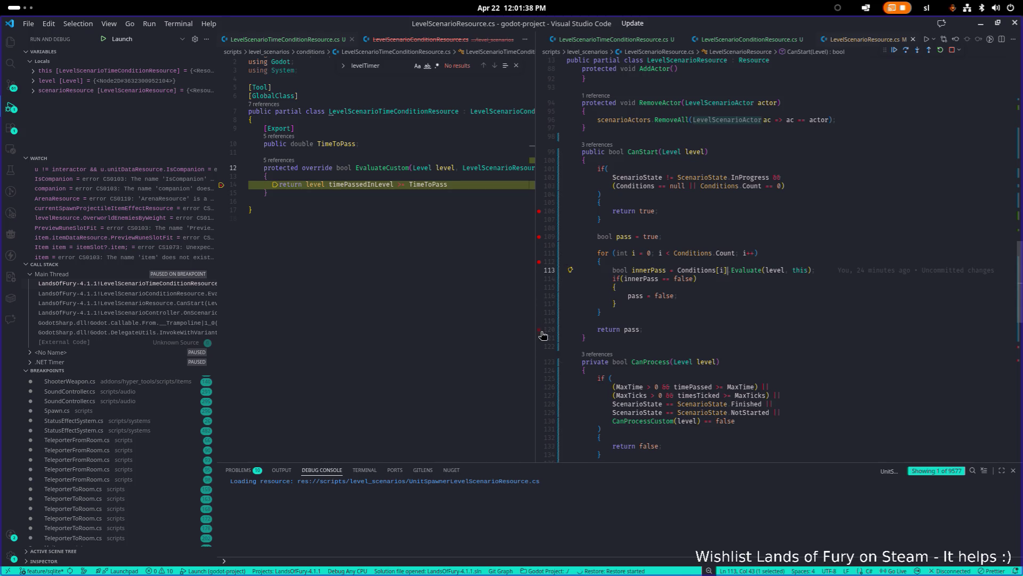
Trace CanStart's caller in LevelScenarioController.cs, break on line 143, and step out of EvaluateCustom
left_click(602, 145)
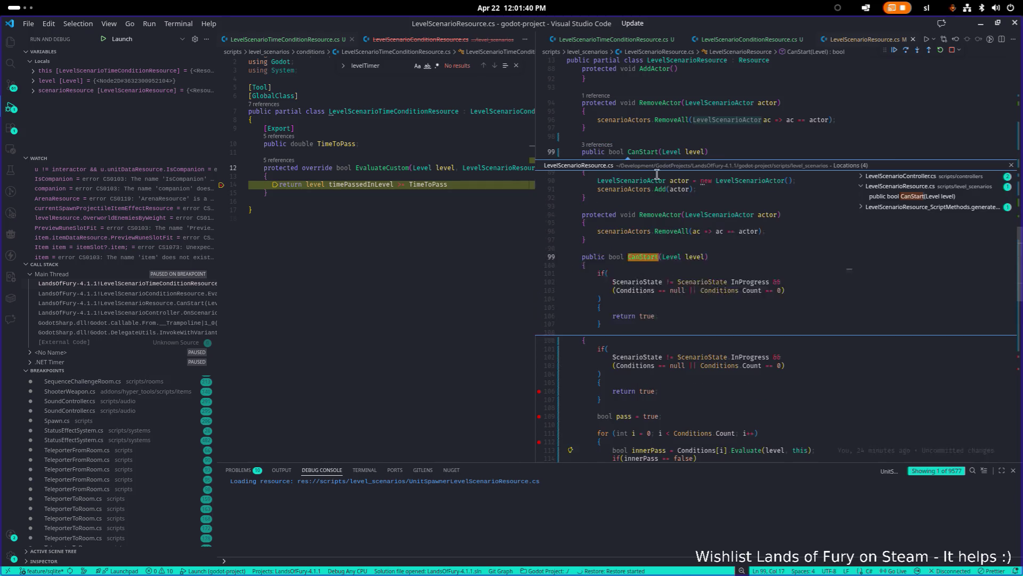
left_click(920, 176)
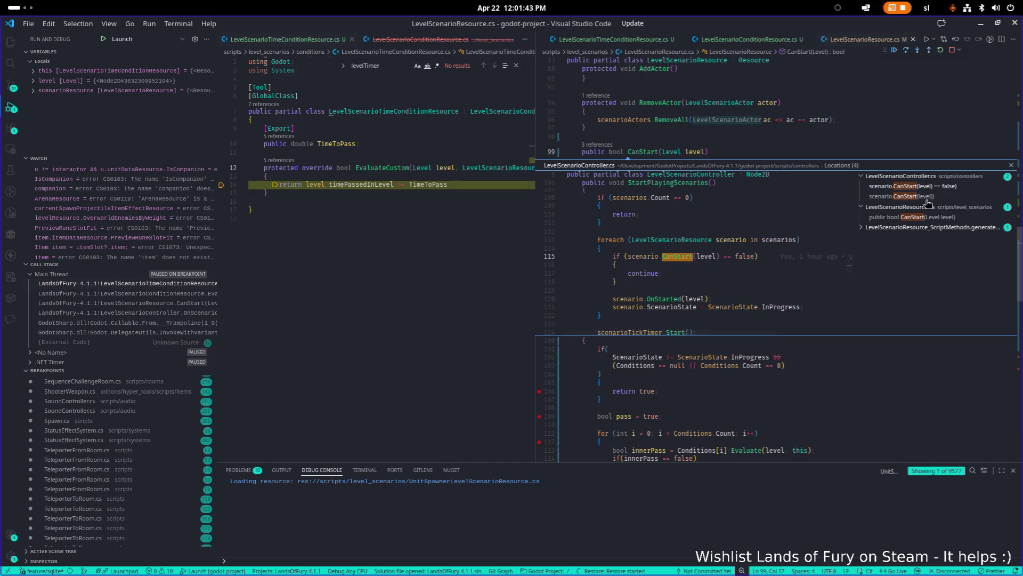
left_click(927, 197)
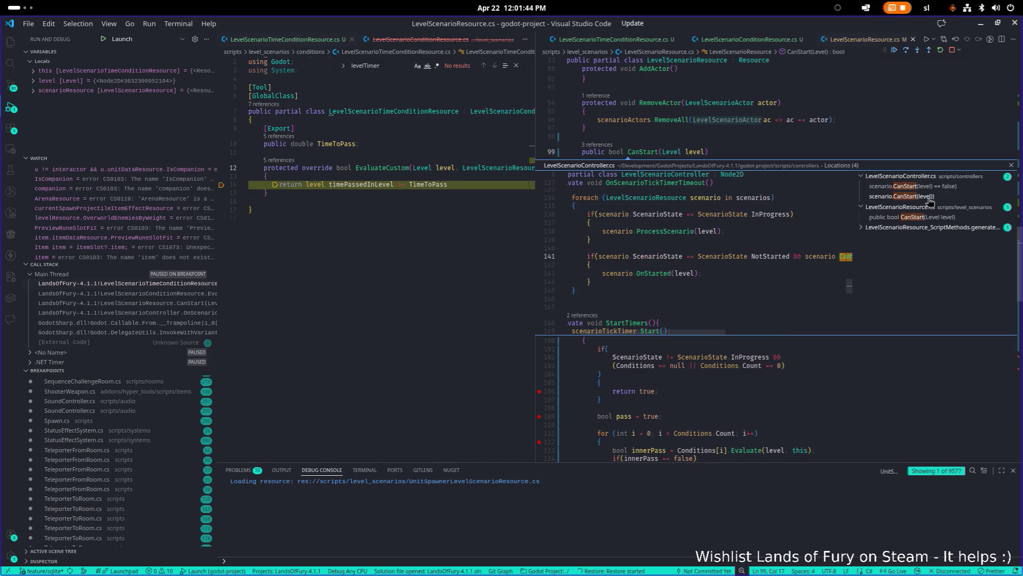
double_click(704, 260)
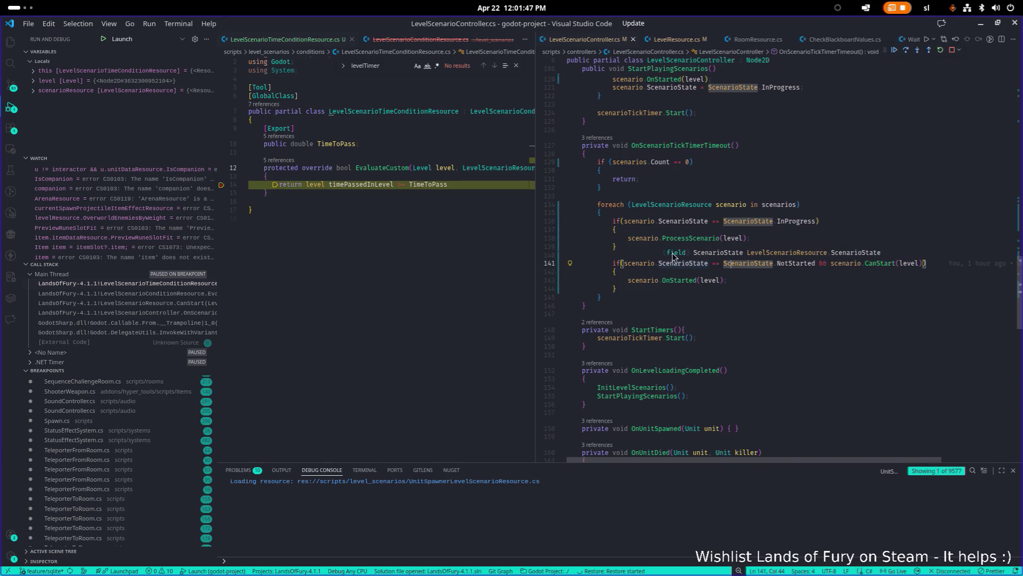
left_click(677, 273)
left_click(549, 281)
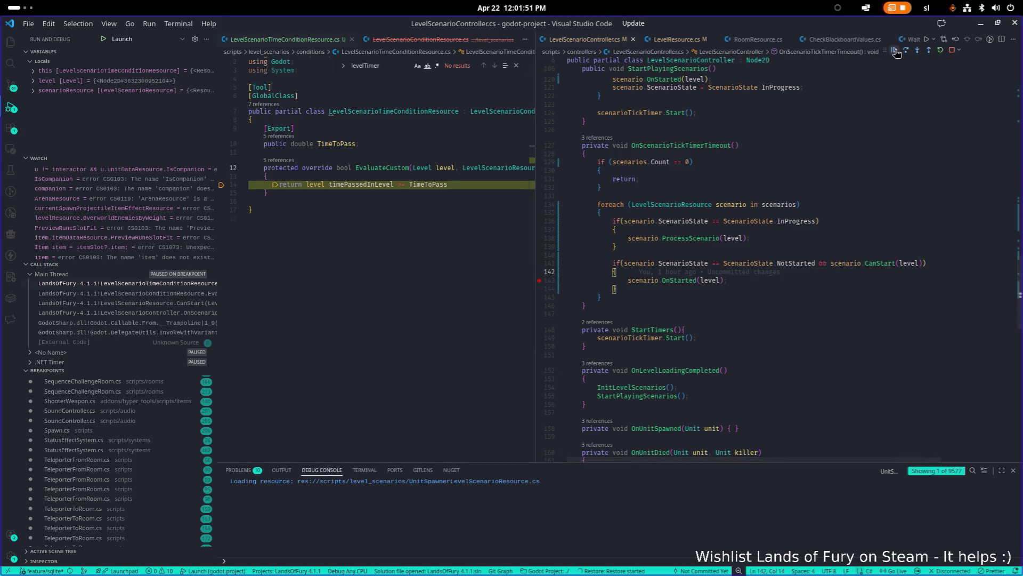
left_click(919, 50)
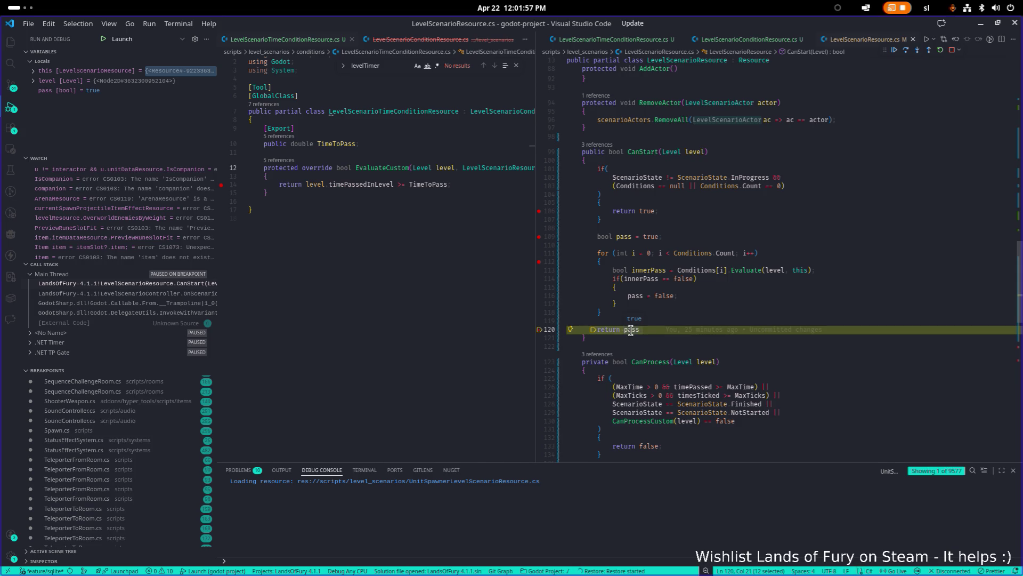
Query the scenario's Id and Type members in the debug console, then print the 'this' object
scroll(660, 431, "up", 20)
scroll(704, 273, "down", 15)
scroll(704, 272, "up", 8)
type("this.lo")
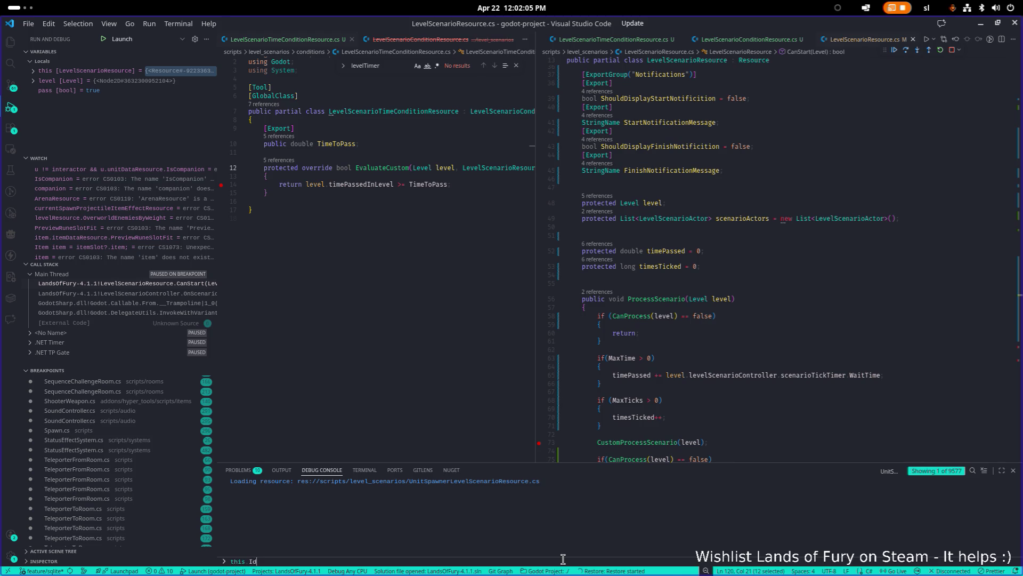
key("Return")
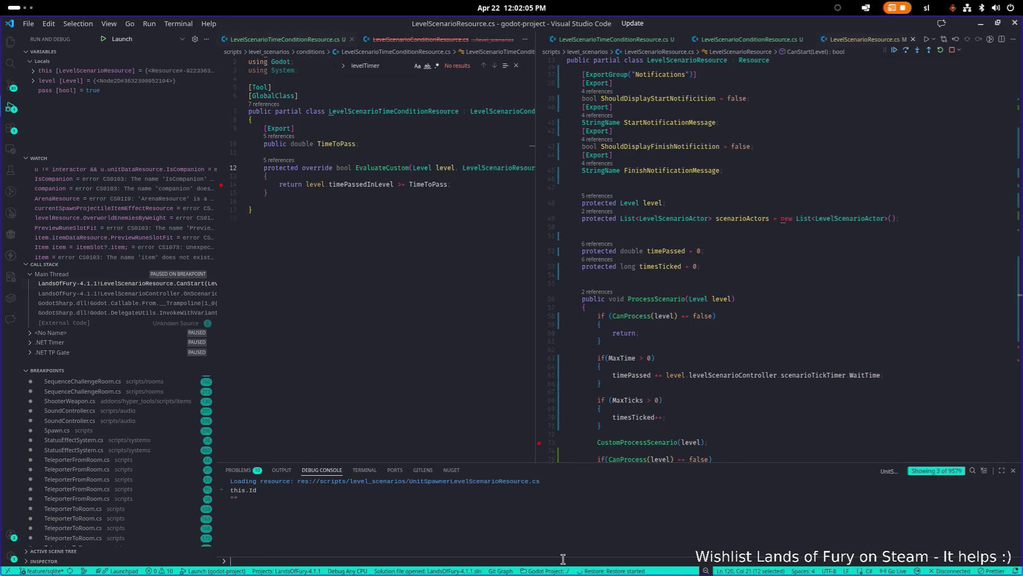
scroll(800, 254, "up", 10)
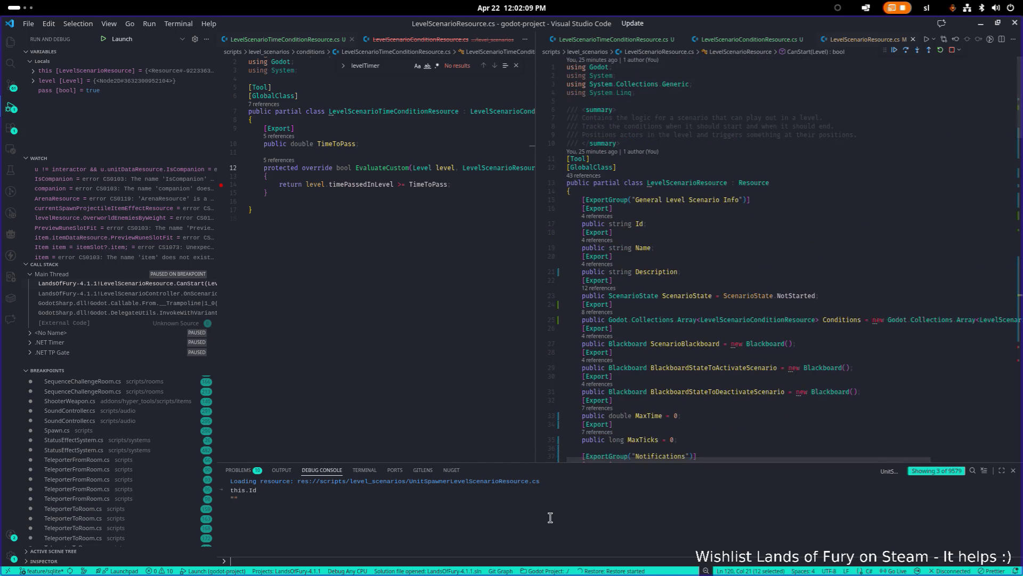
key("Up")
key("BackSpace")
key("BackSpace")
type("Type")
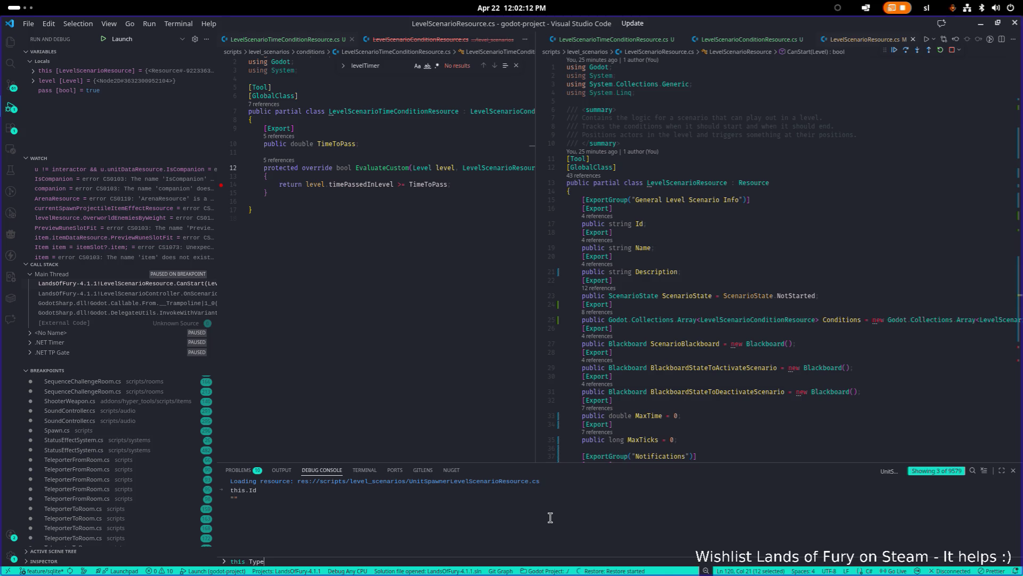
key("Return")
key("Up")
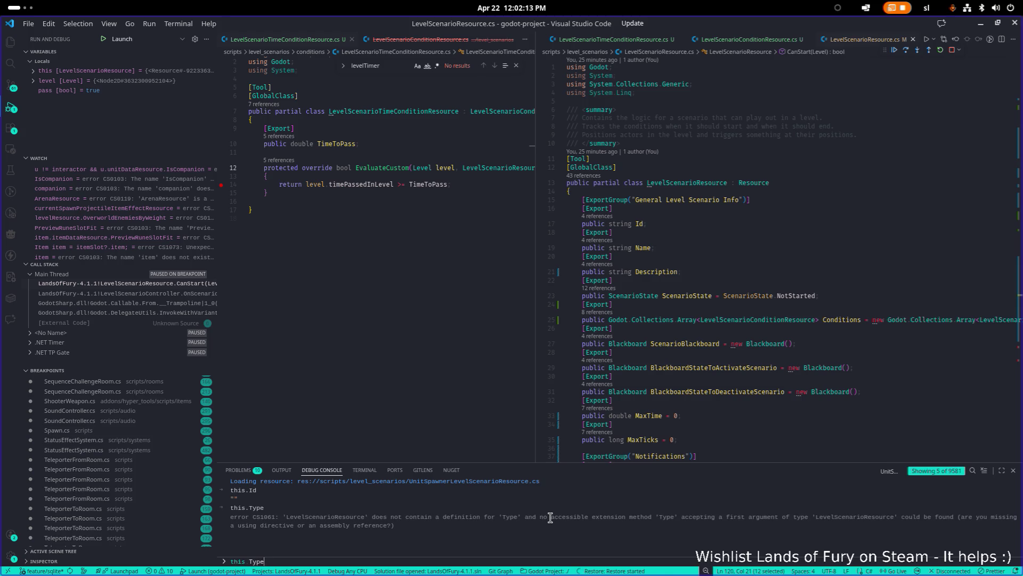
key("Return")
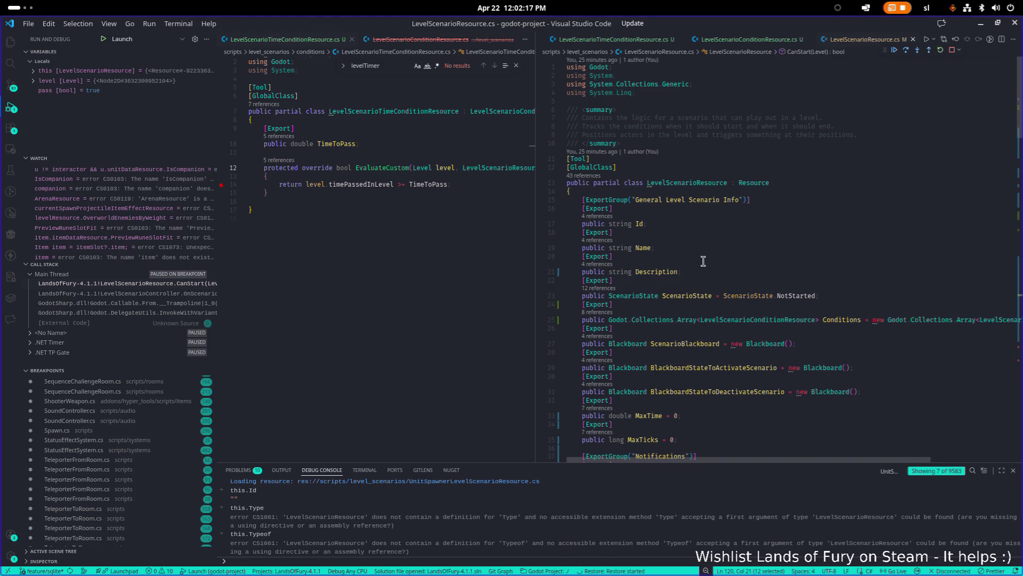
type("this")
key("Return")
Expand the scenario resource in an enlarged console to view its Conditions array and NotStarted state
left_click(347, 552)
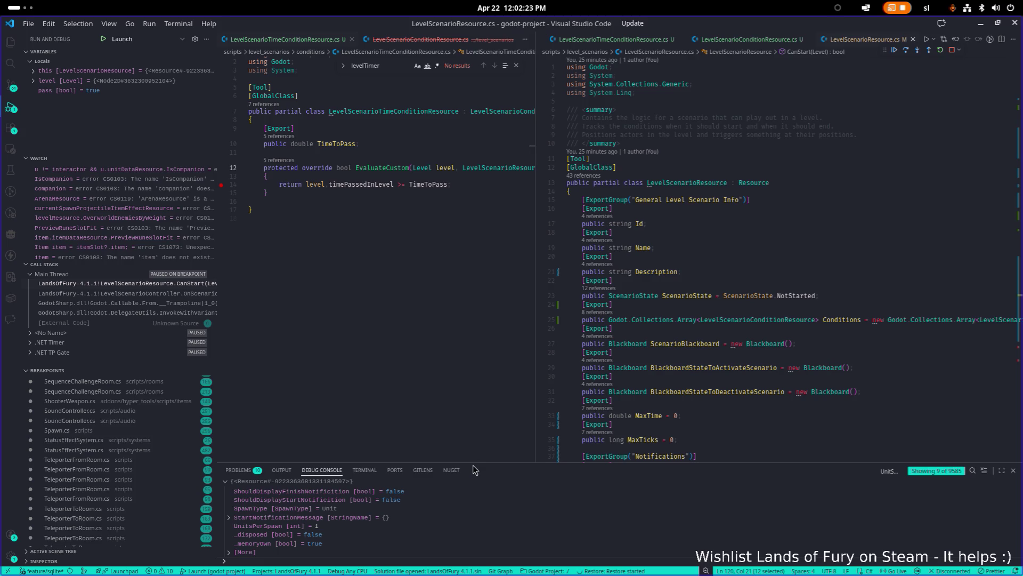
left_click_drag(471, 462, 517, 305)
scroll(448, 383, "up", 3)
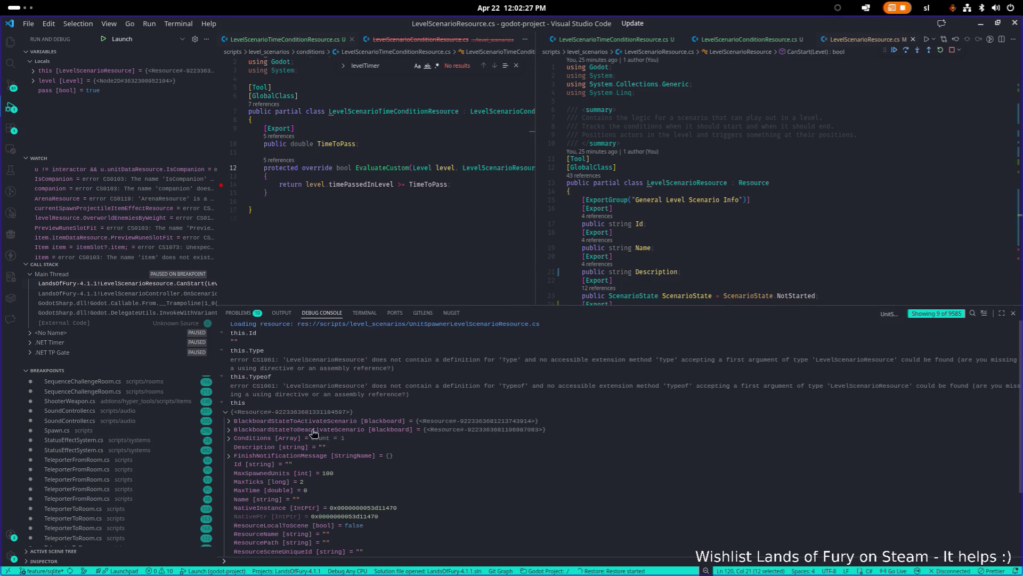
left_click(238, 439)
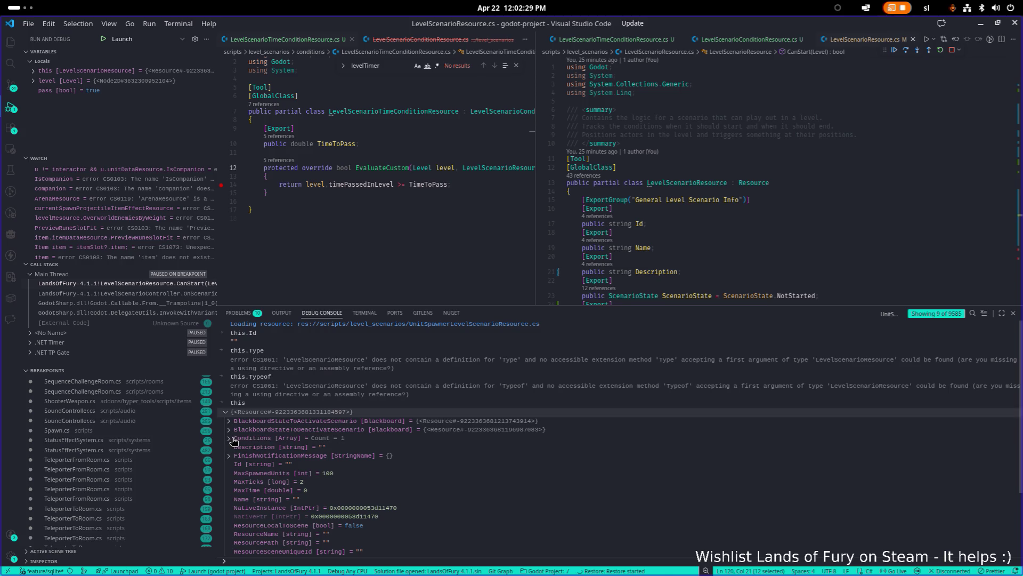
left_click(281, 448)
left_click(320, 448)
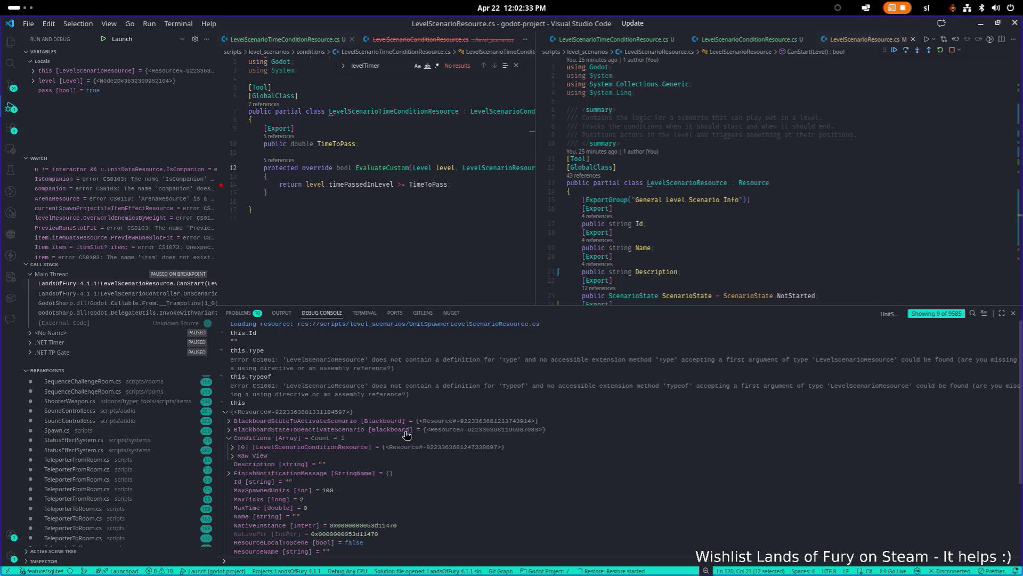
scroll(405, 435, "down", 3)
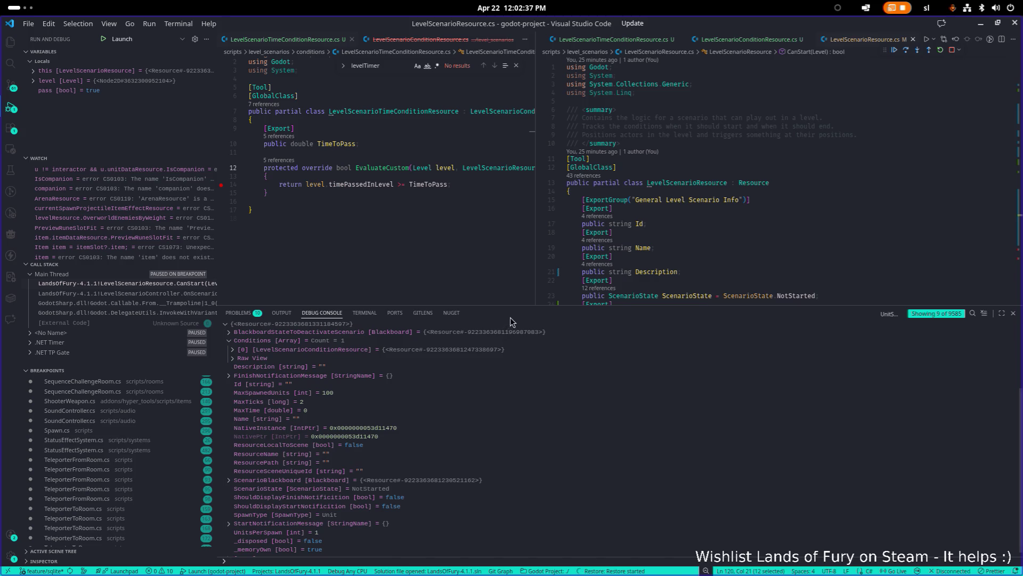
Follow the call stack into LevelScenarioController and jump to the OnStarted definition in LevelScenarioResource.cs
left_click_drag(526, 303, 525, 420)
scroll(731, 346, "down", 20)
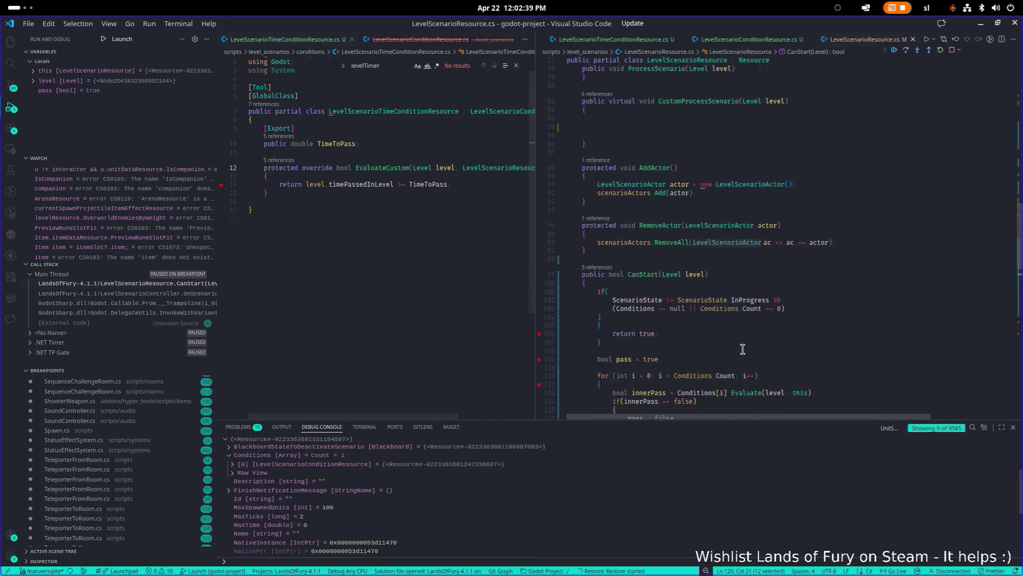
scroll(687, 342, "up", 3)
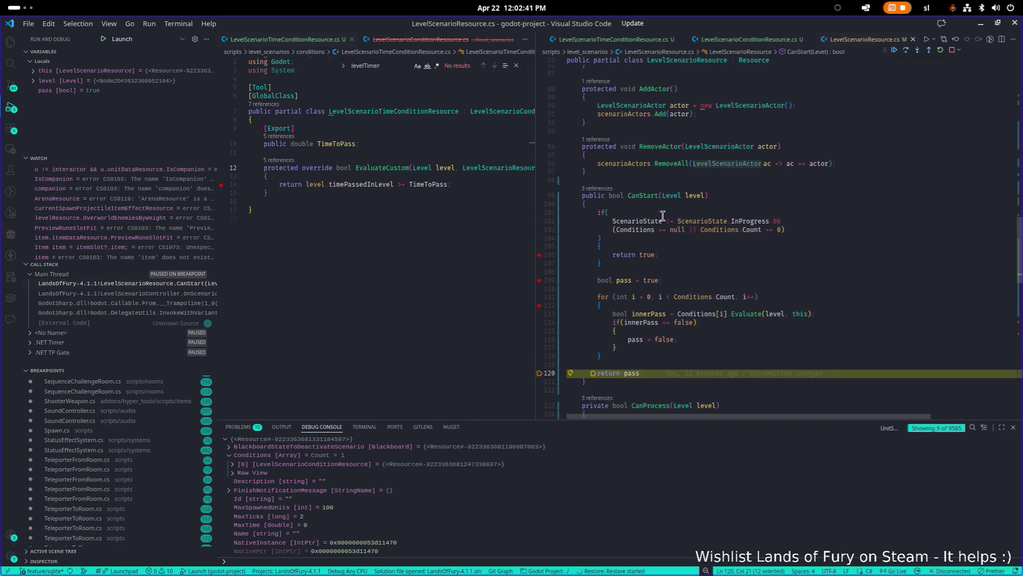
scroll(274, 370, "down", 1)
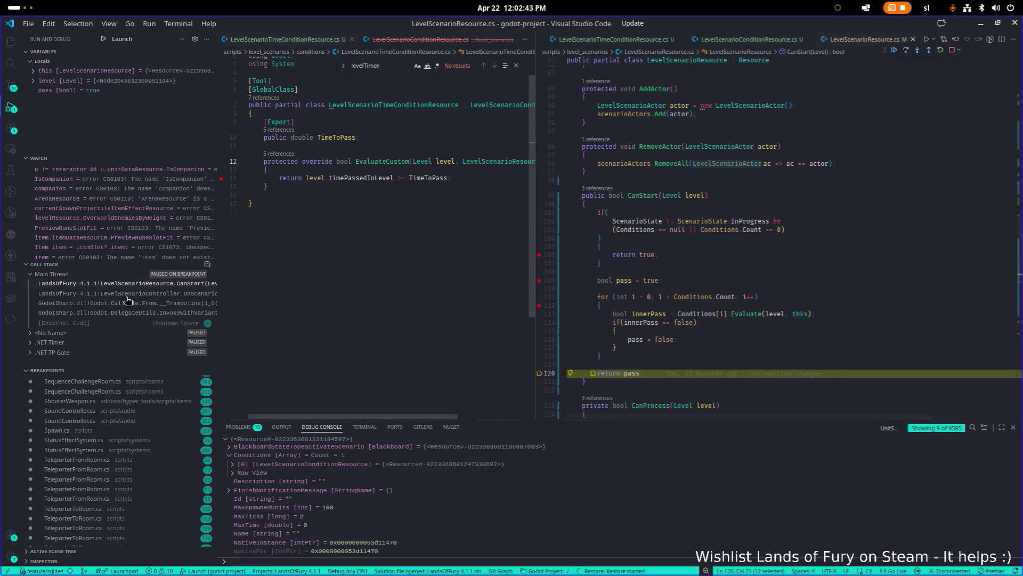
left_click(137, 294)
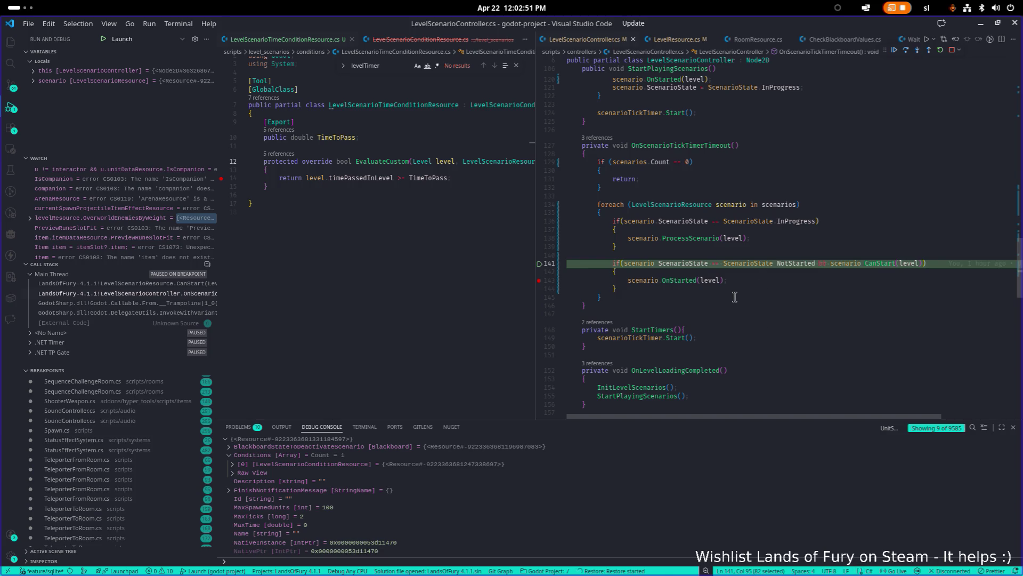
left_click(683, 281)
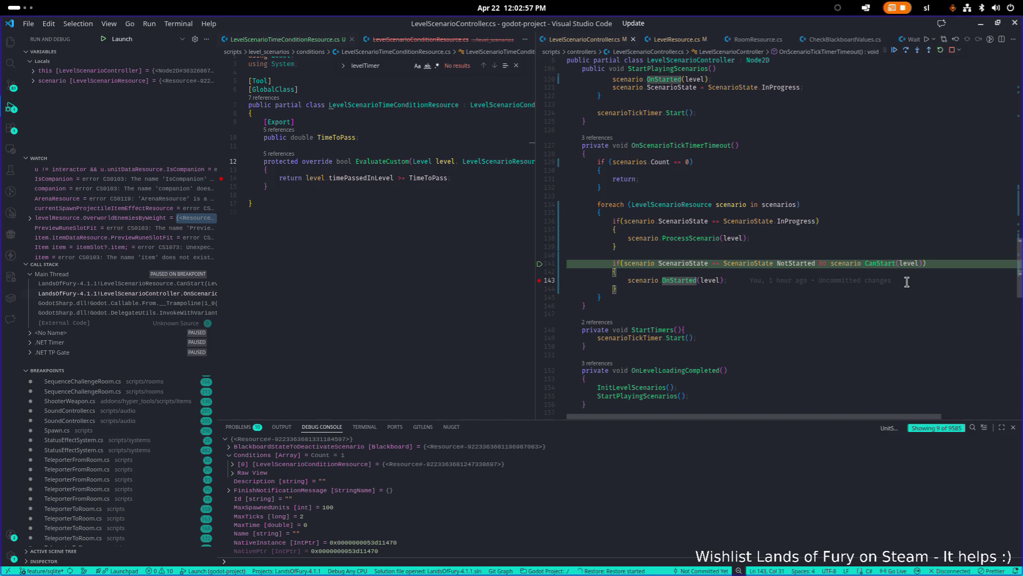
key("F12")
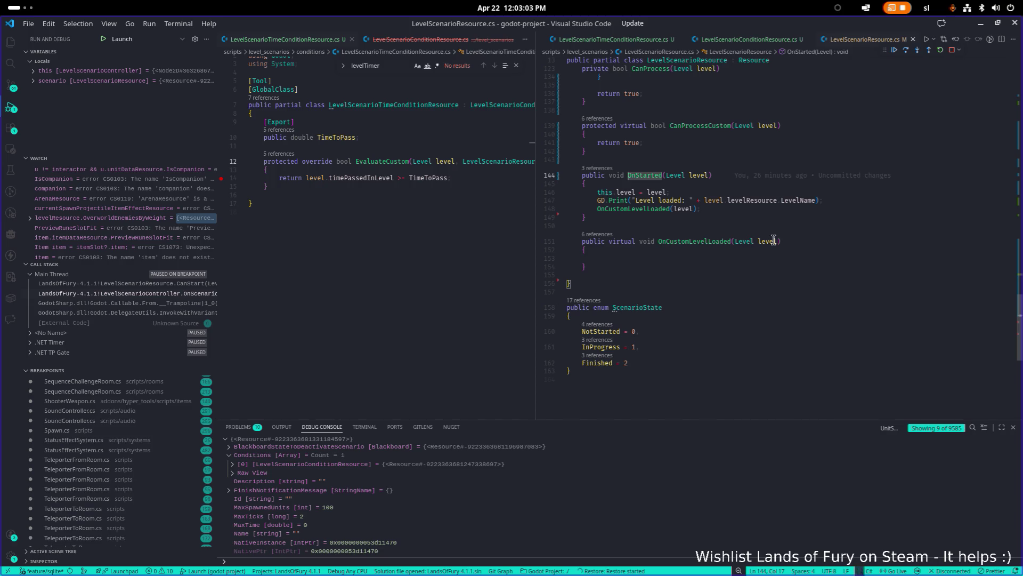
Open ChallengeRoomRevealLevelScenarioResource.cs in the left editor via a quick-open search for 'challenge'
left_click(457, 240)
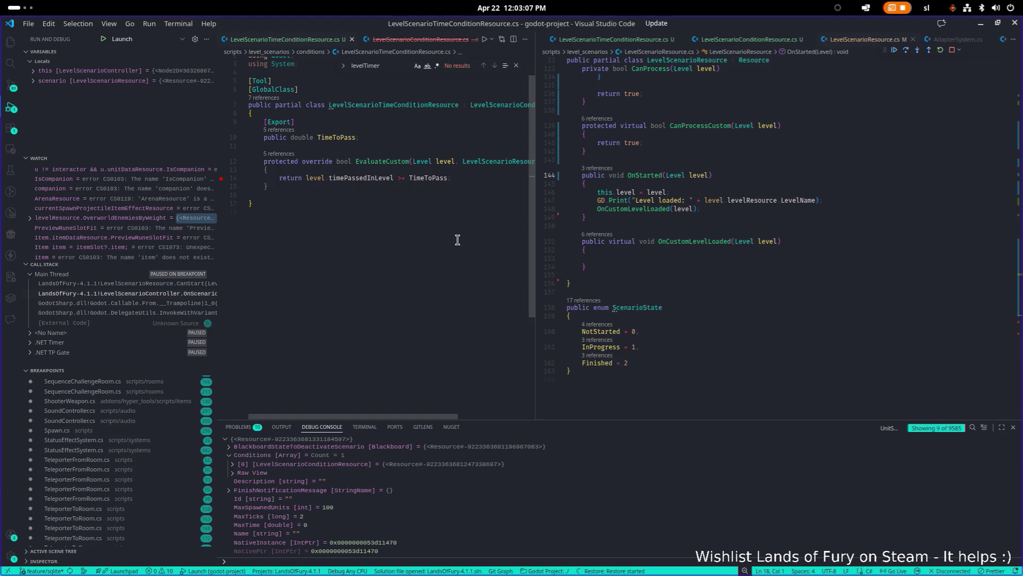
key("ctrl+p")
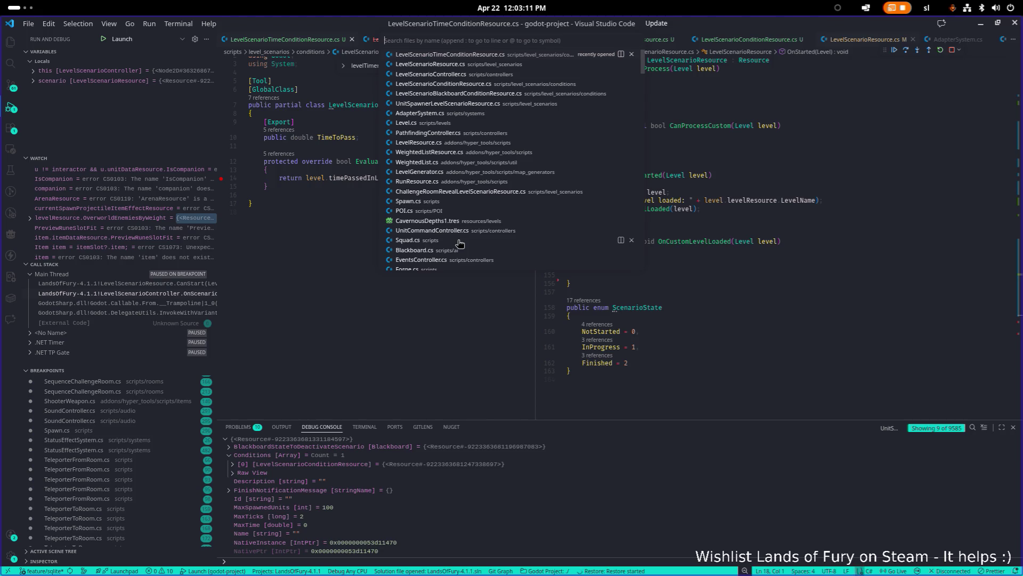
type("challenge")
key("Down")
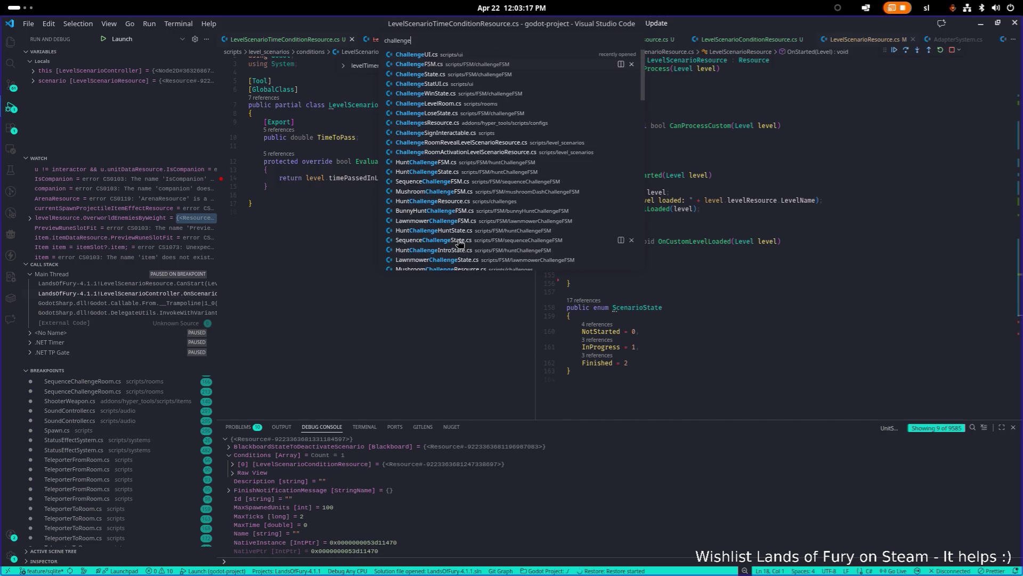
key("Down")
key("Down")
key("Down")
key("Up")
key("Up")
key("Down")
key("Return")
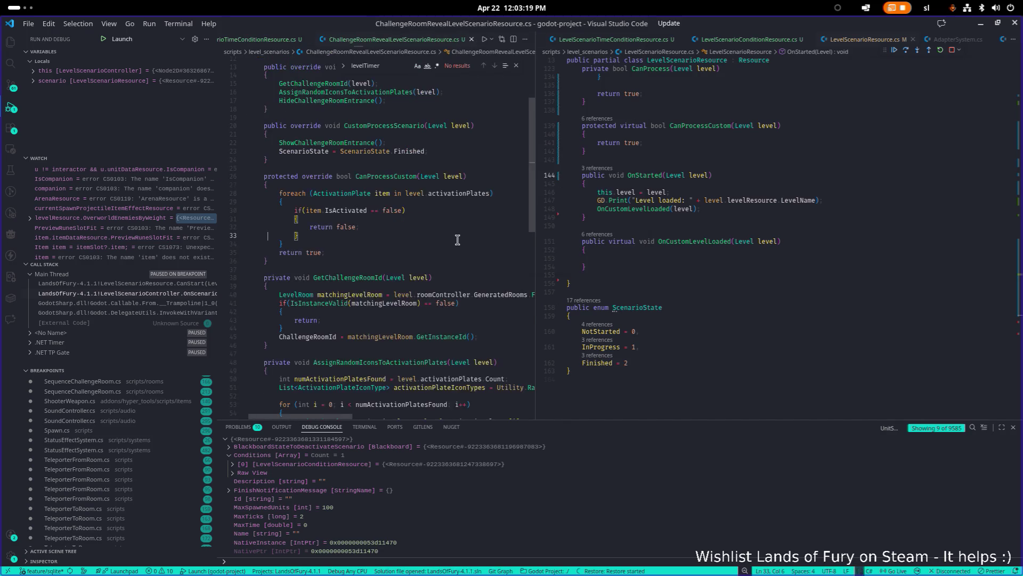
Search the file for 'starte' and then 'run', then close the in-file search
key("BackSpace")
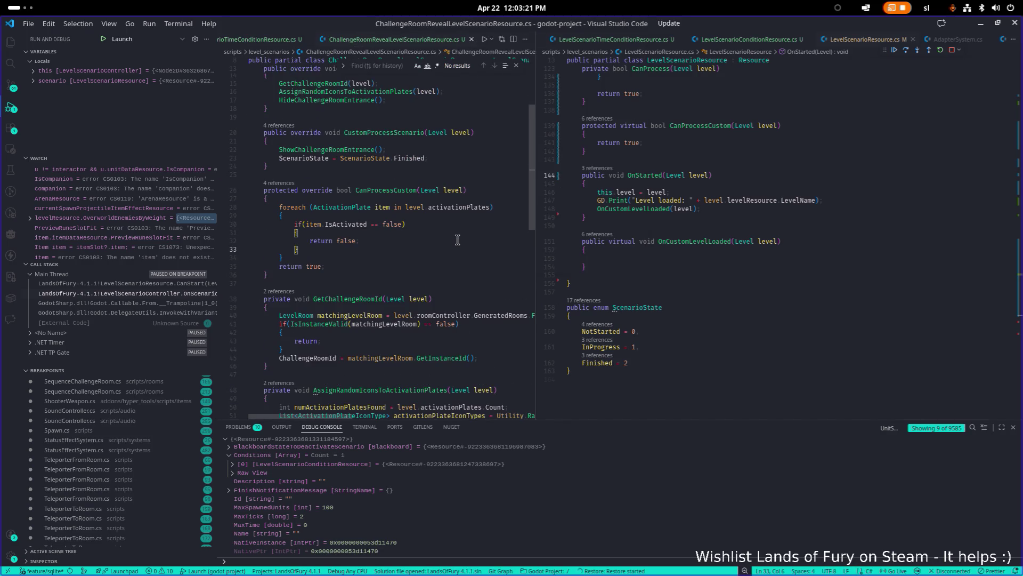
type("starte")
key("BackSpace")
key("BackSpace")
key("BackSpace")
type("run")
key("Escape")
Find every ScenarioState occurrence in ChallengeRoomRevealLevelScenarioResource.cs
double_click(291, 158)
left_click(377, 156)
left_click(388, 158)
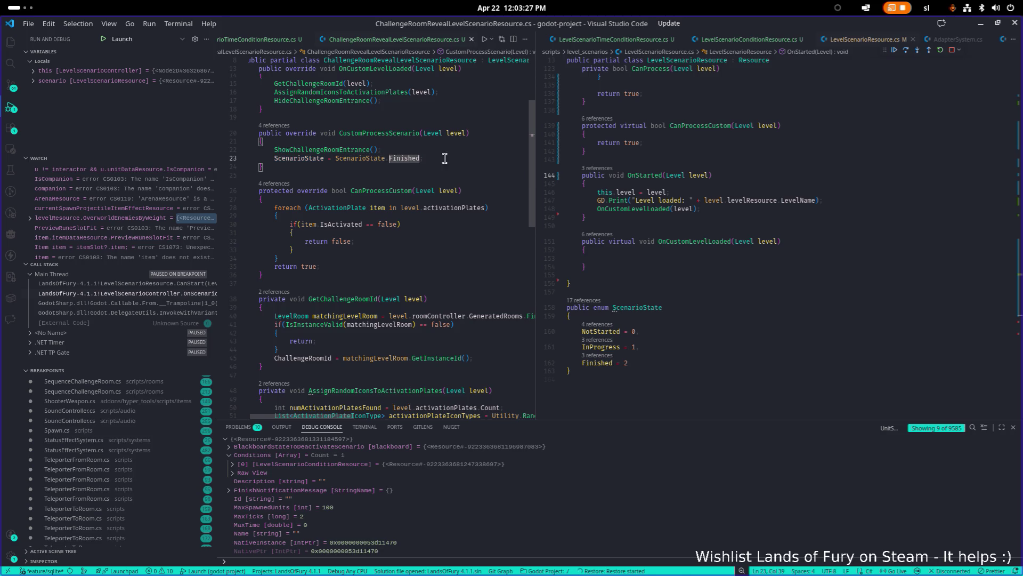
key("ctrl+shift+Left")
key("ctrl+shift+Left")
key("ctrl+f")
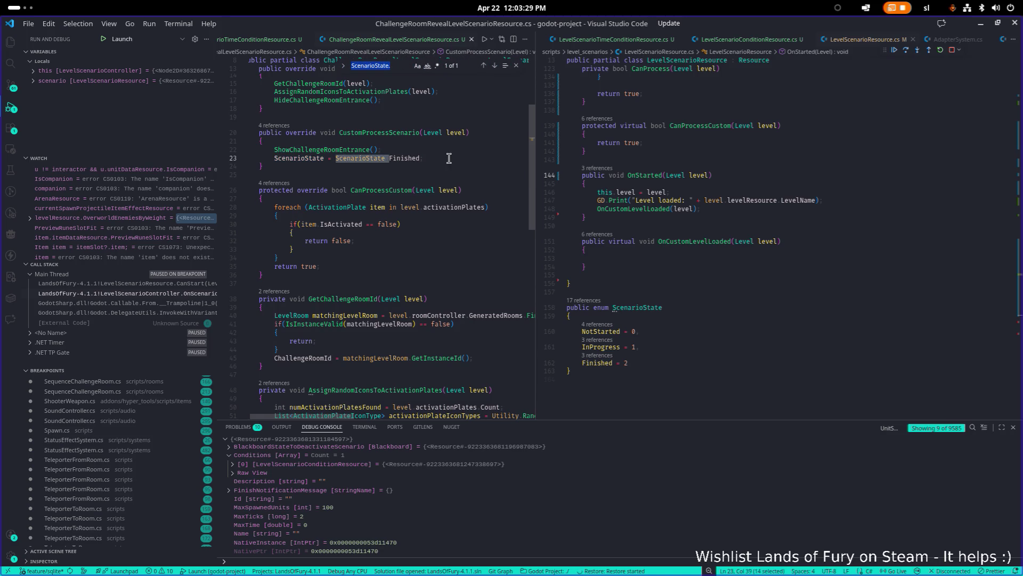
scroll(322, 158, "up", 1)
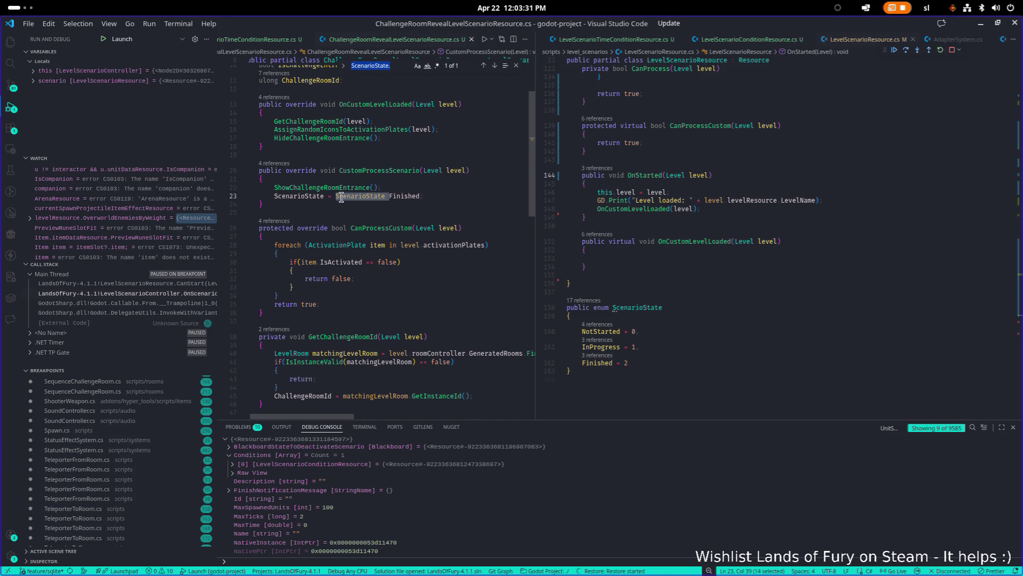
double_click(315, 196)
scroll(334, 196, "up", 3)
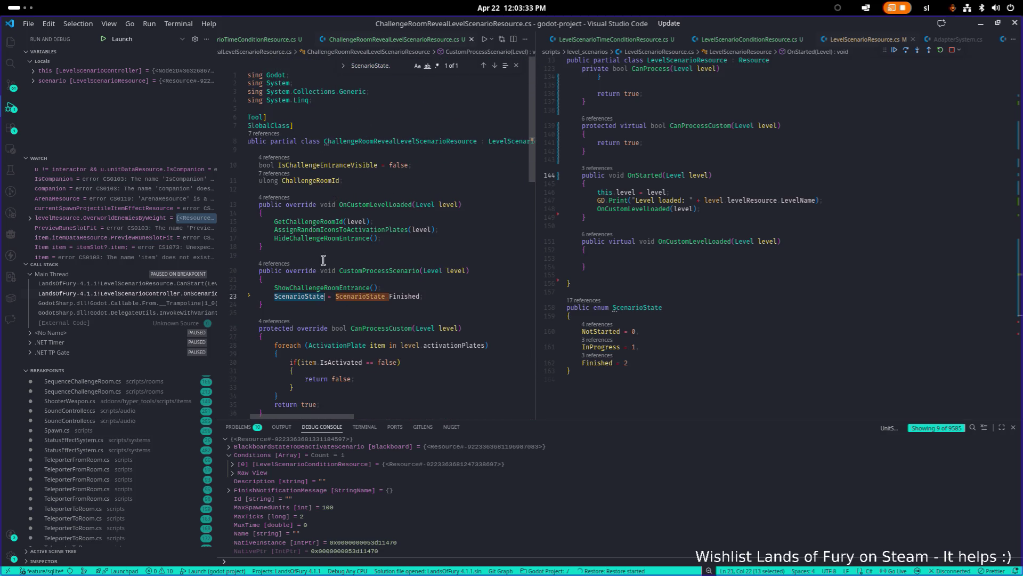
key("ctrl+f")
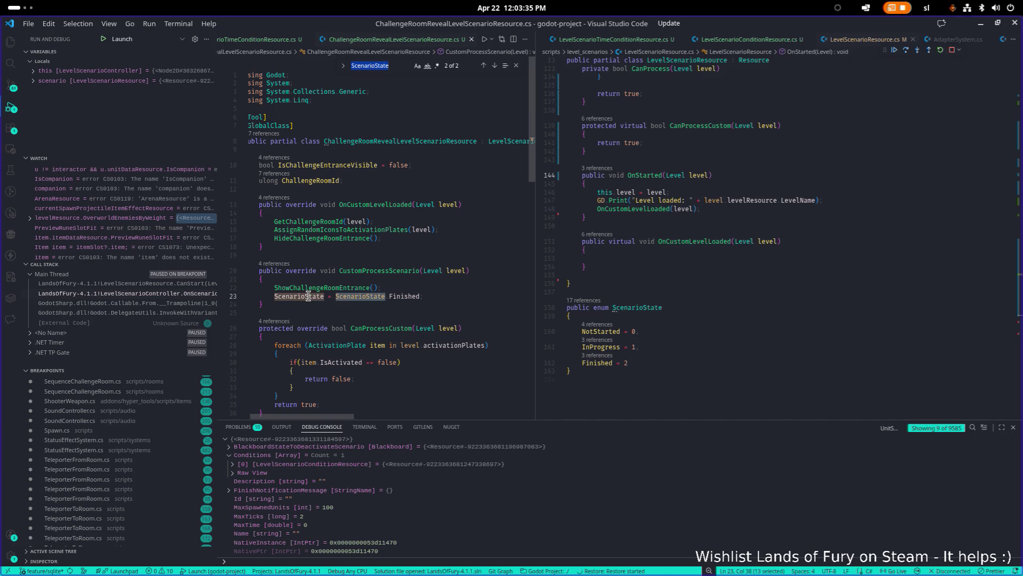
scroll(430, 276, "down", 1)
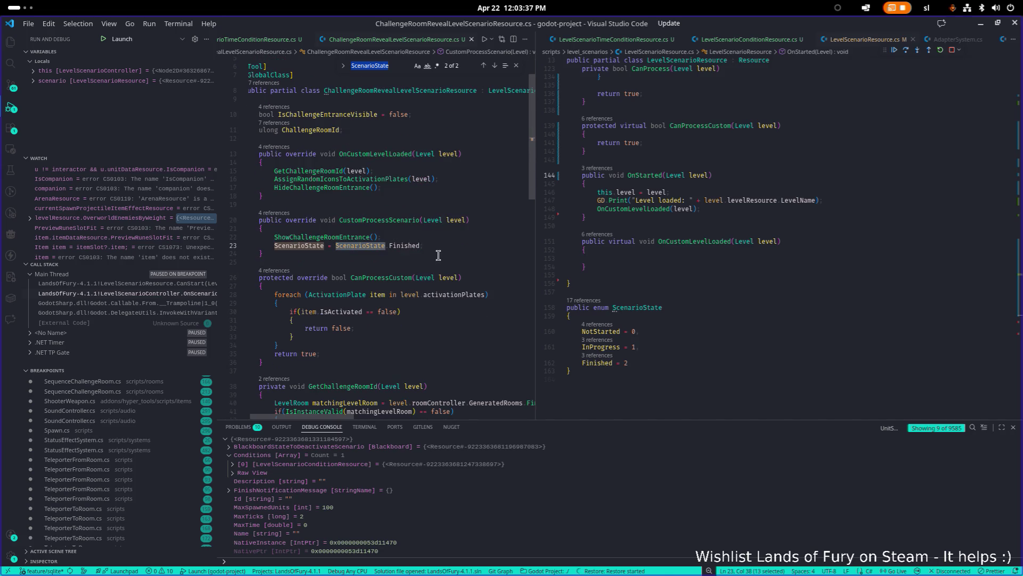
scroll(438, 255, "down", 2)
scroll(436, 255, "up", 2)
scroll(712, 232, "up", 5)
scroll(711, 234, "down", 4)
scroll(652, 347, "up", 1)
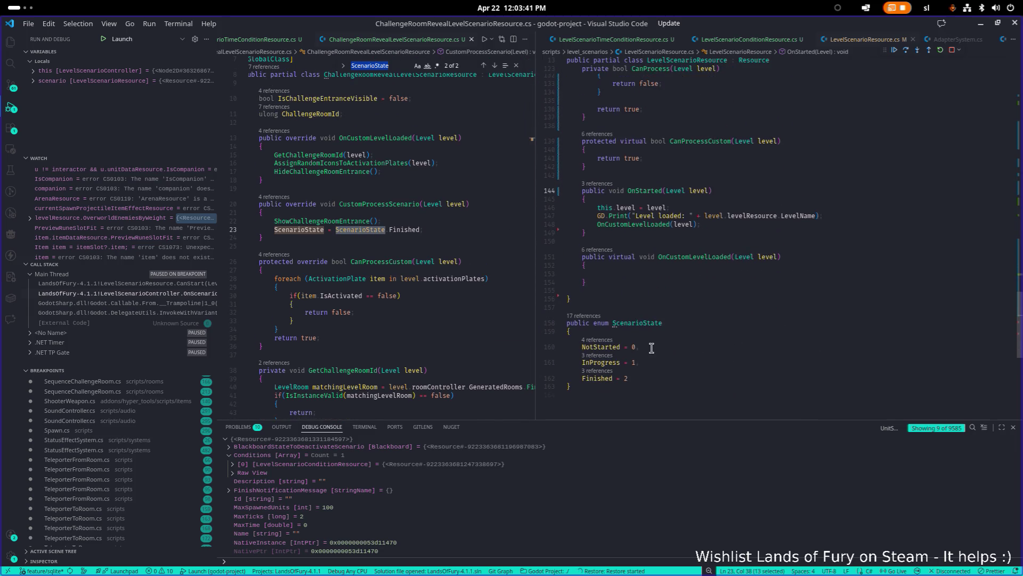
List the InProgress references and preview its uses in LevelScenarioController.cs
left_click(599, 362)
left_click(600, 356)
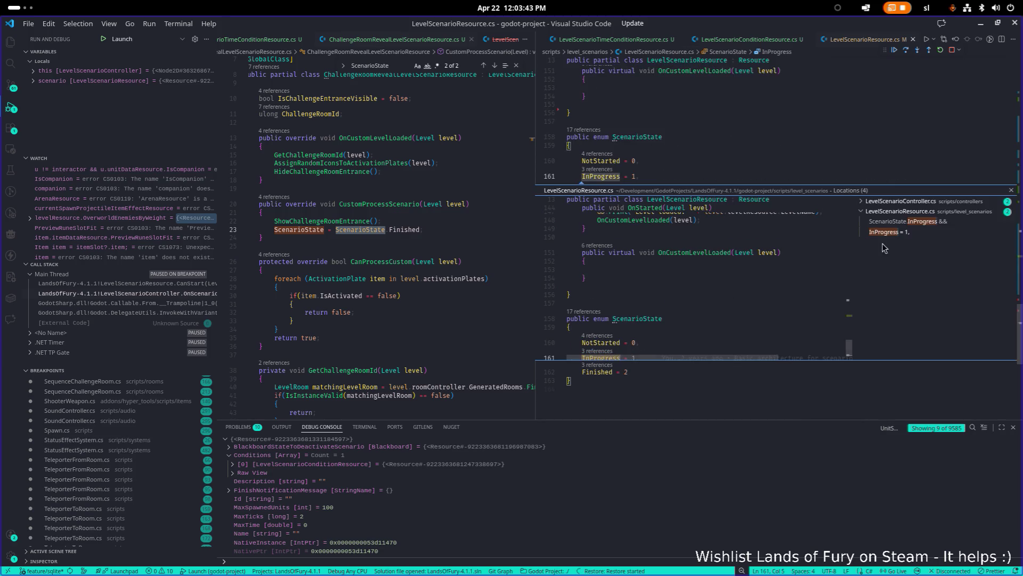
left_click(928, 202)
left_click(927, 213)
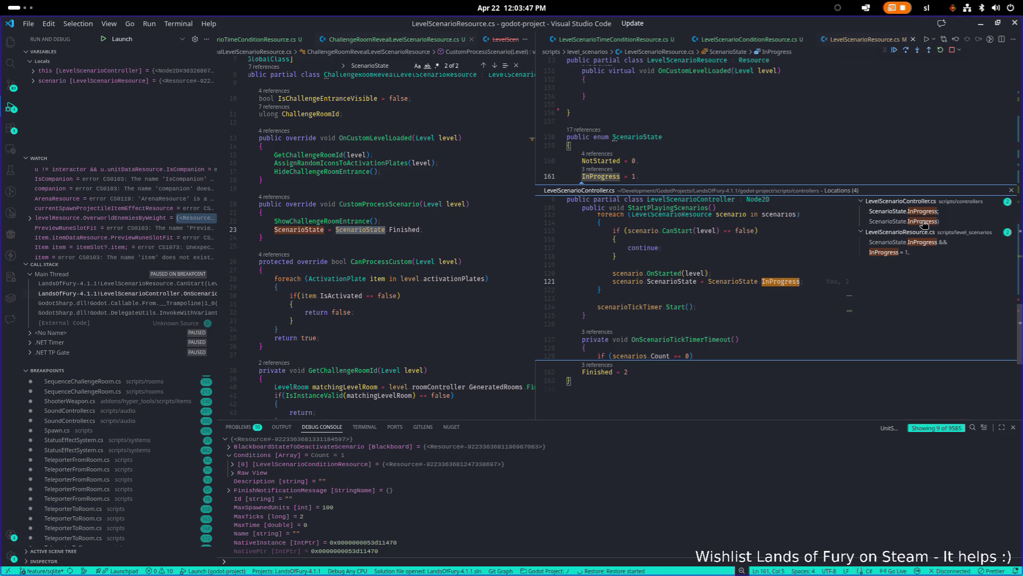
scroll(796, 249, "down", 4)
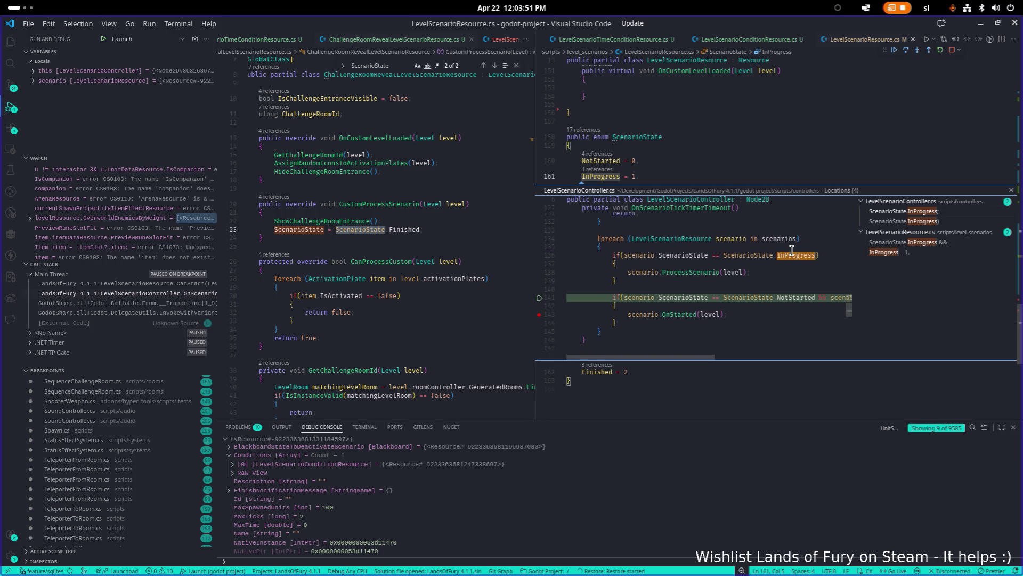
scroll(792, 251, "up", 3)
scroll(792, 251, "up", 1)
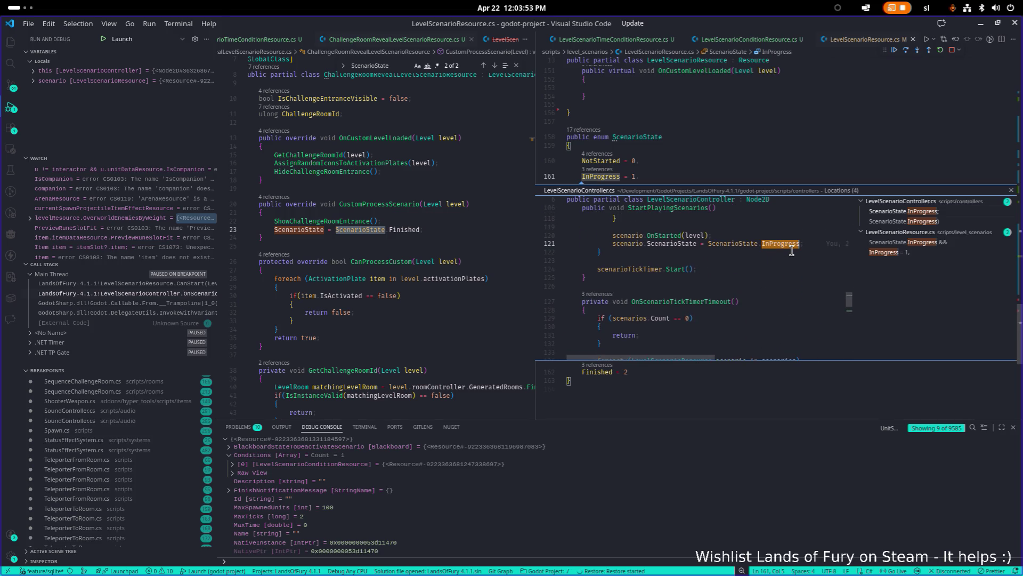
scroll(792, 250, "up", 2)
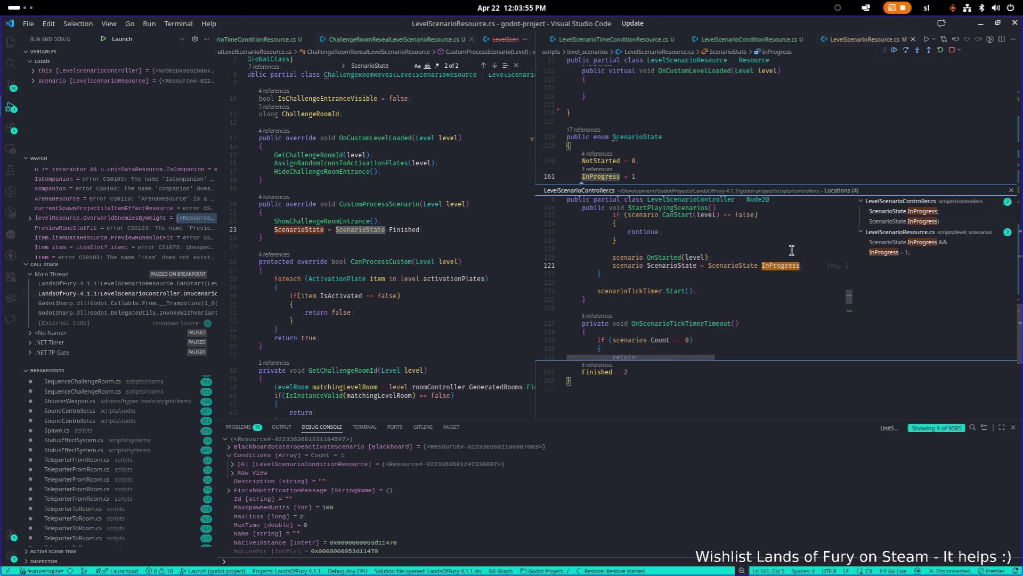
Delete the redundant ScenarioState = InProgress line from StartPlayingScenarios and close the preview
left_click(814, 265)
key("Home")
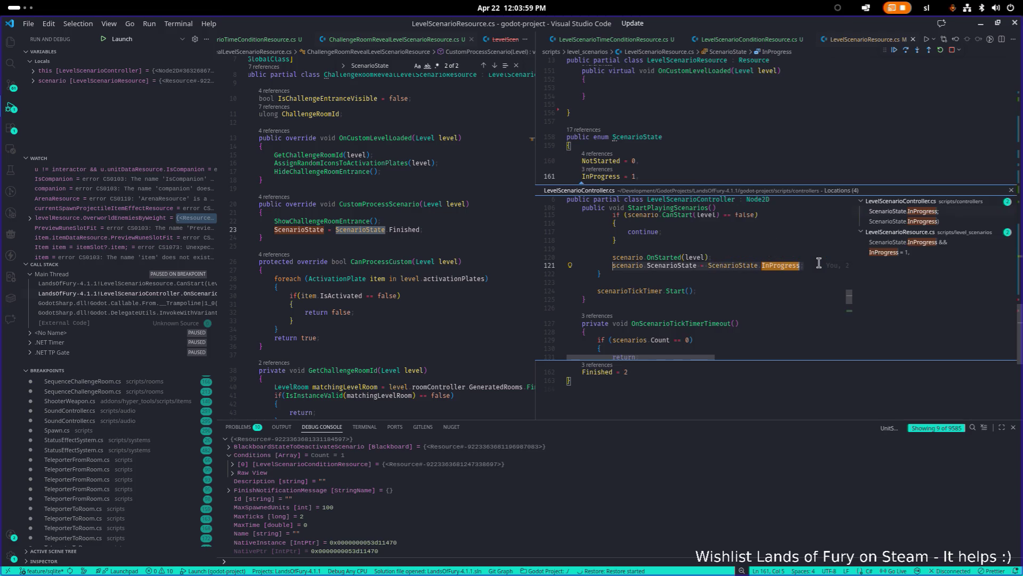
key("shift+End")
key("BackSpace")
key("BackSpace")
key("BackSpace")
key("BackSpace")
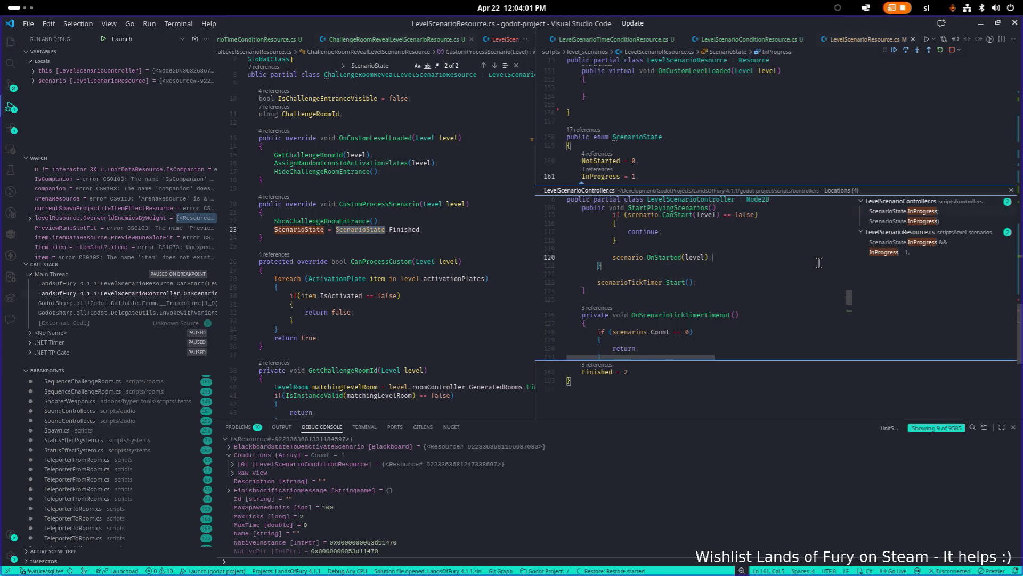
key("Escape")
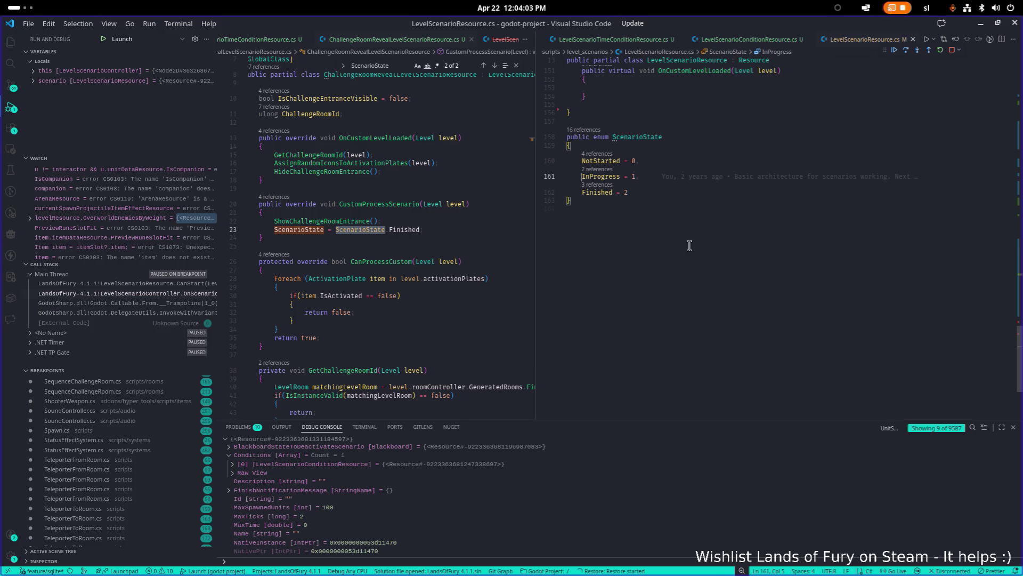